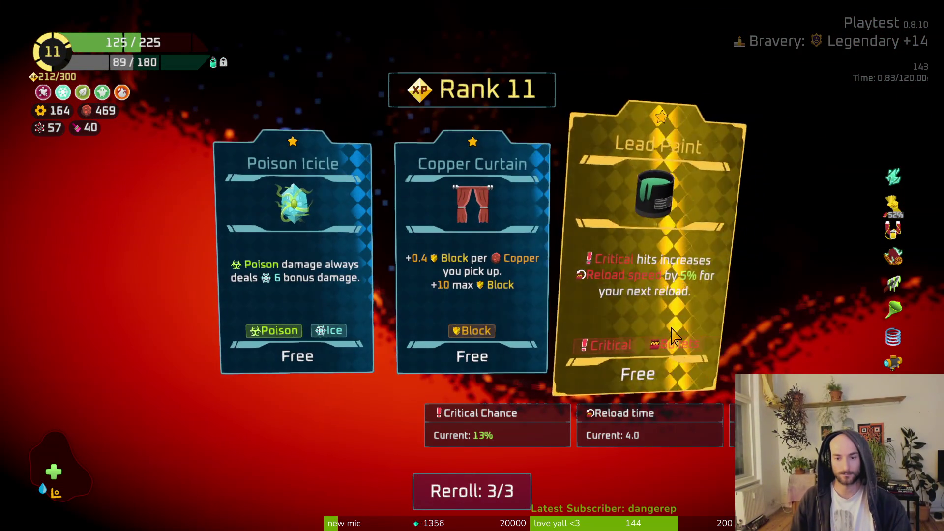
- Take the Lead Paint upgrade and fly toward the Crystal Gadget Merchant
click(631, 319)
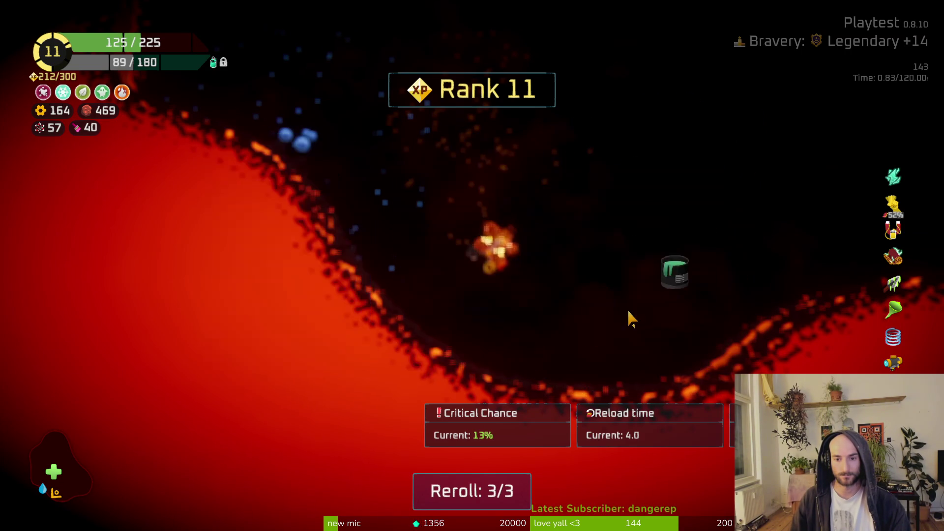
key(w)
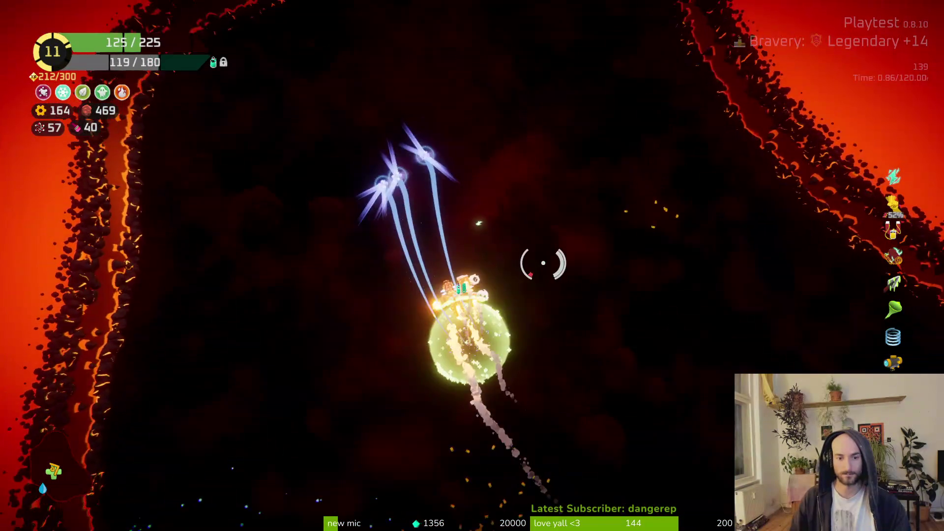
key(w)
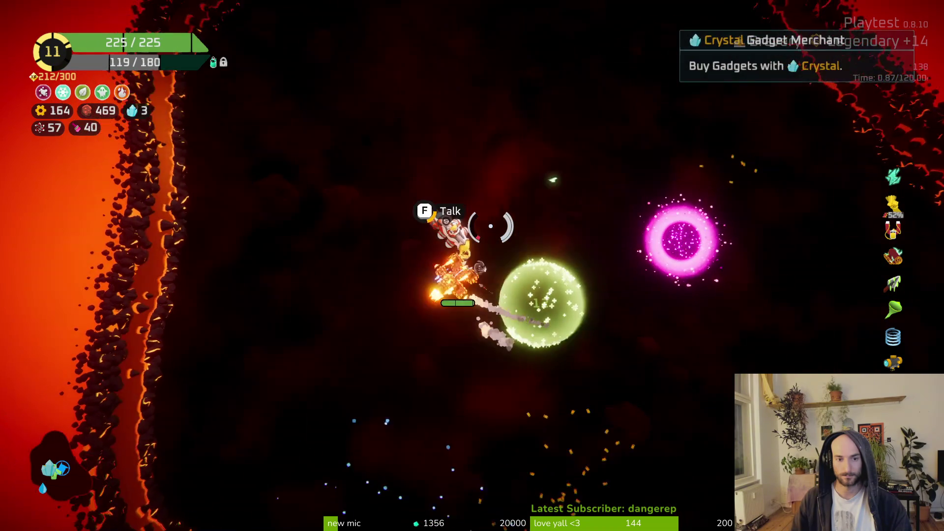
- Buy the Razor Bullet gadget from the merchant, then fly to the Voidborn portal and warp
key(f)
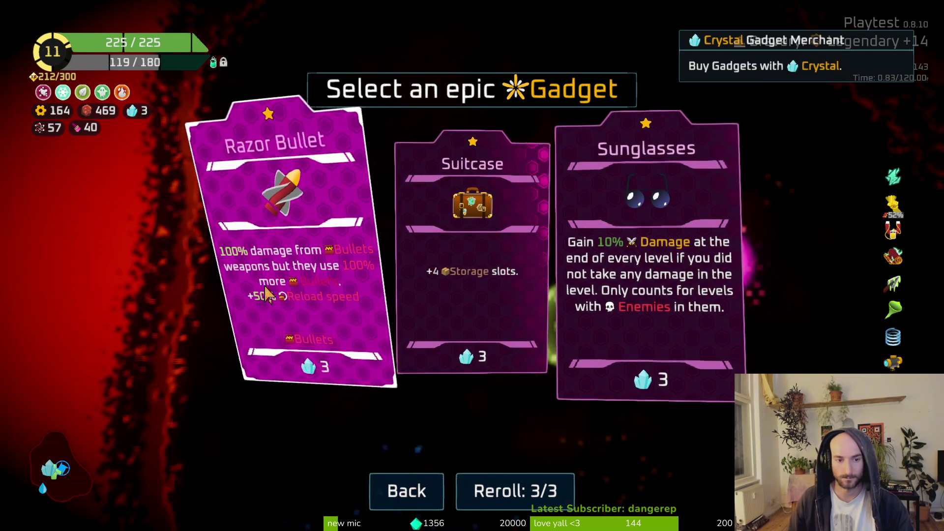
click(281, 294)
key(w)
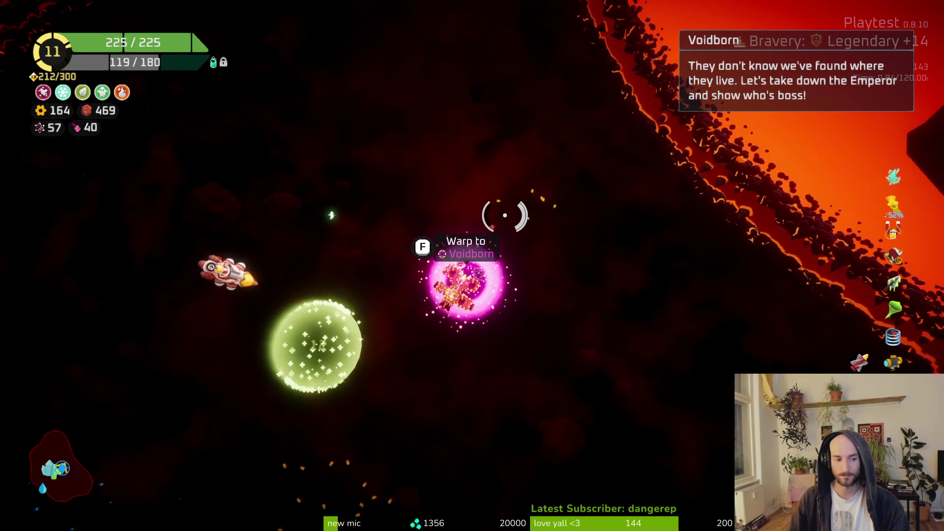
key(f)
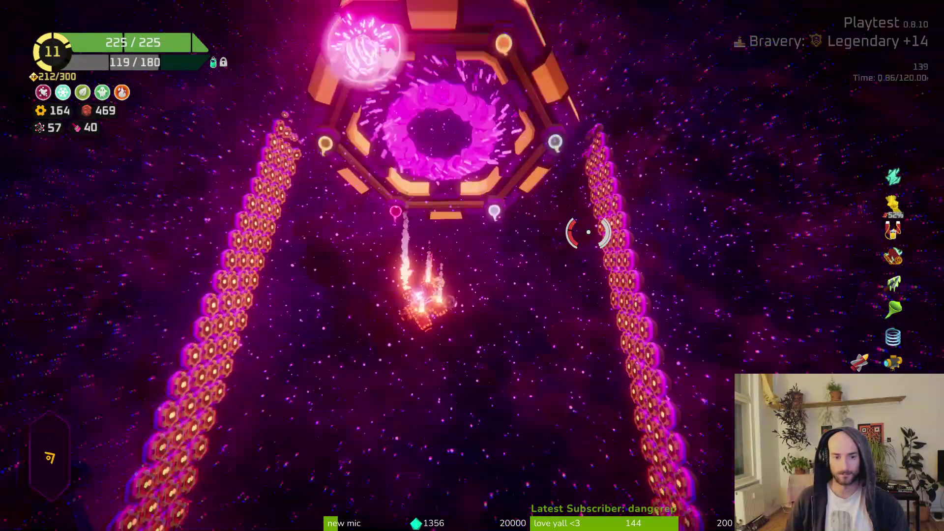
- Warp through the portal to Voidborn and claim the 90 oxygen reward at the Oxygen Station
key(w)
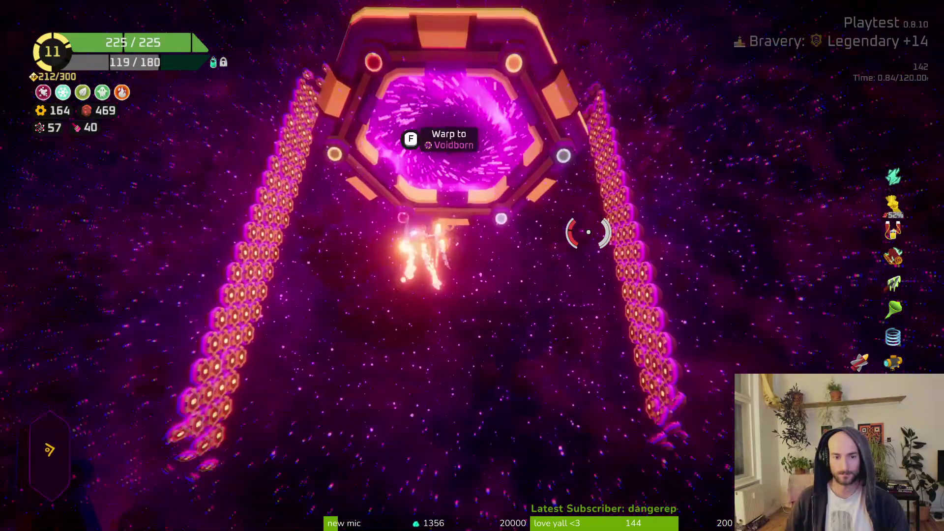
key(f)
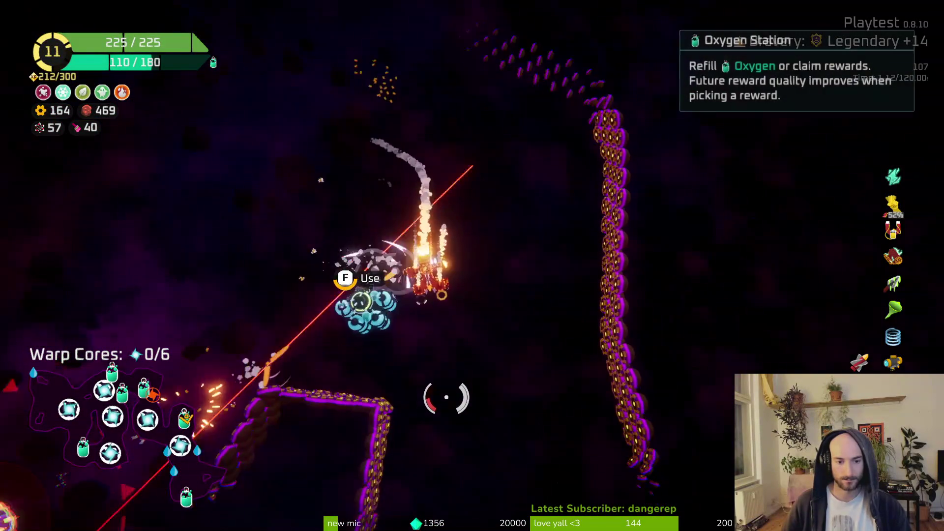
key(e)
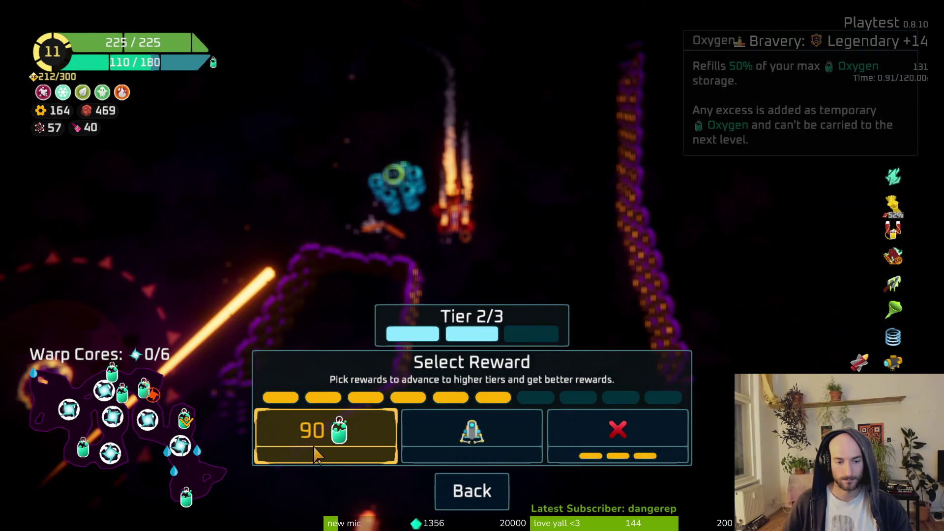
click(316, 445)
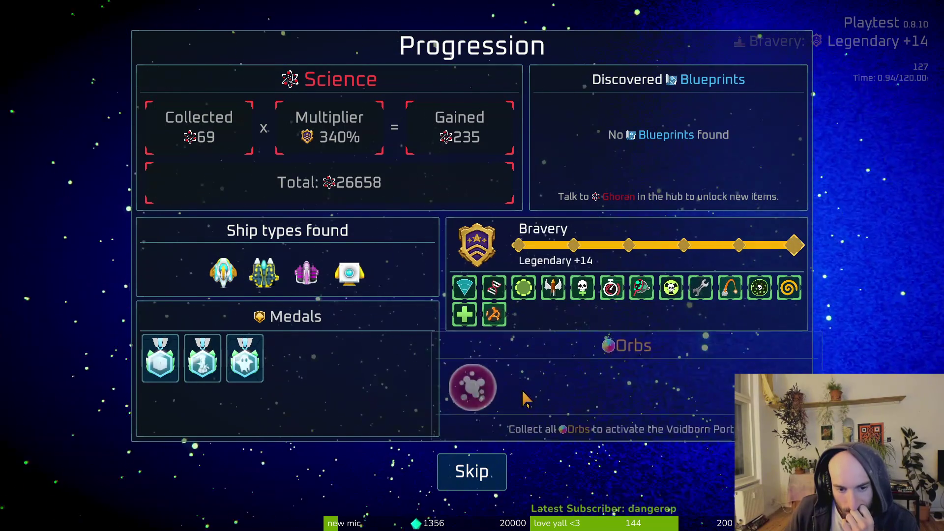
- Skip the run results, return to the hub, and quit the game from the pause menu
click(476, 479)
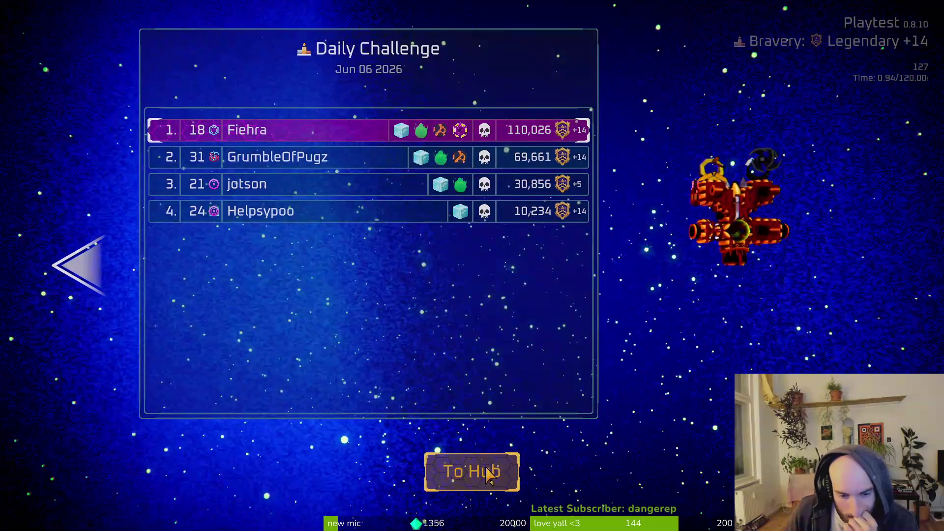
click(483, 470)
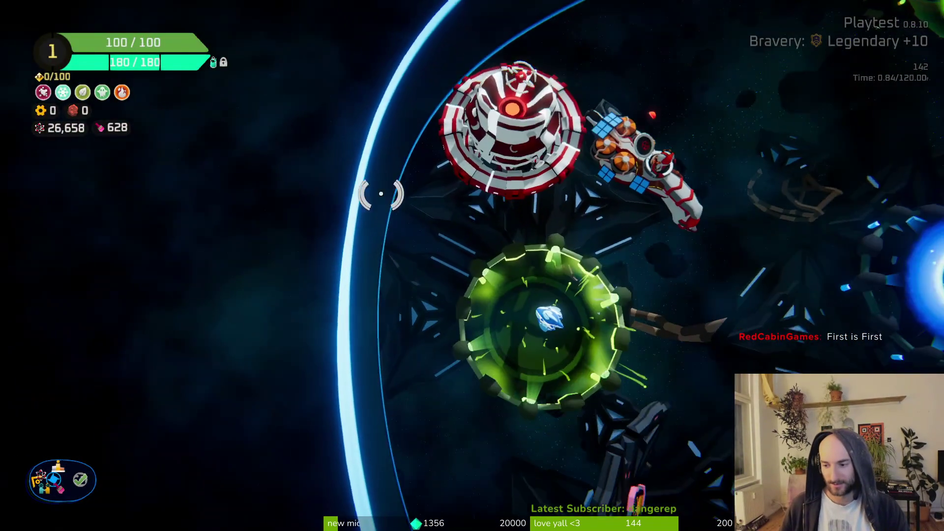
key(Escape)
click(143, 457)
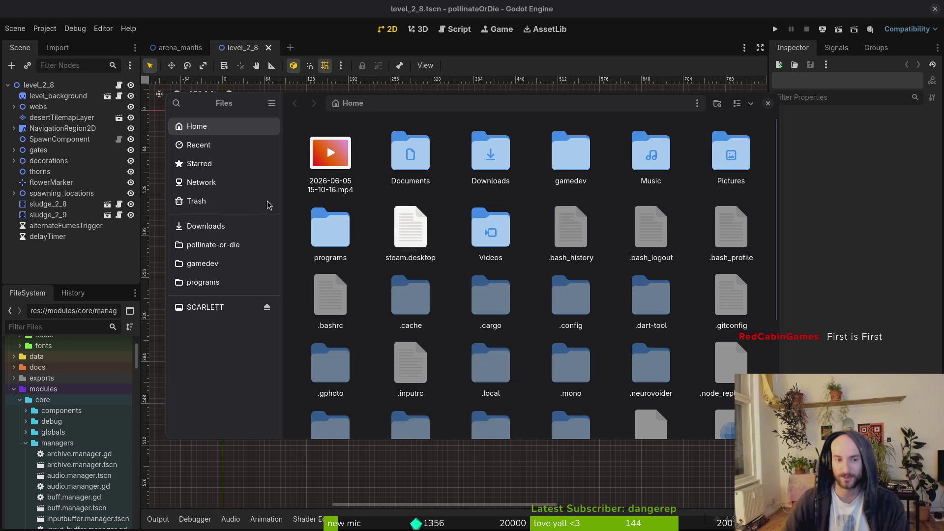
- Play the recorded mp4 video from the home folder, then close the video player
double_click(474, 168)
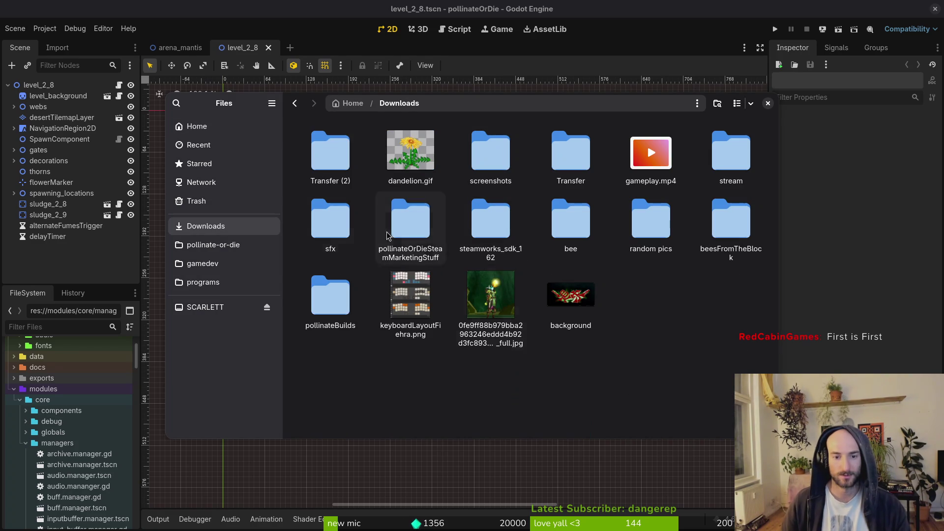
key(alt+Left)
double_click(353, 169)
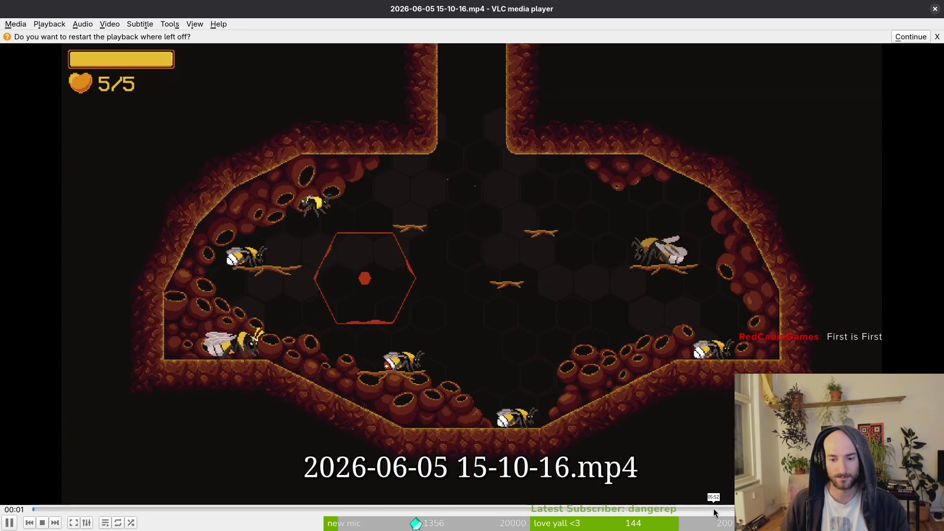
click(713, 508)
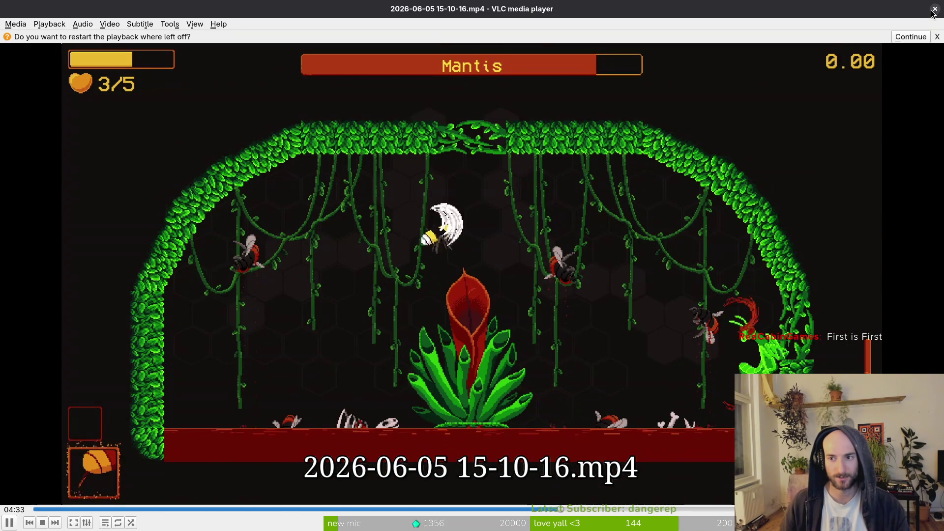
click(935, 9)
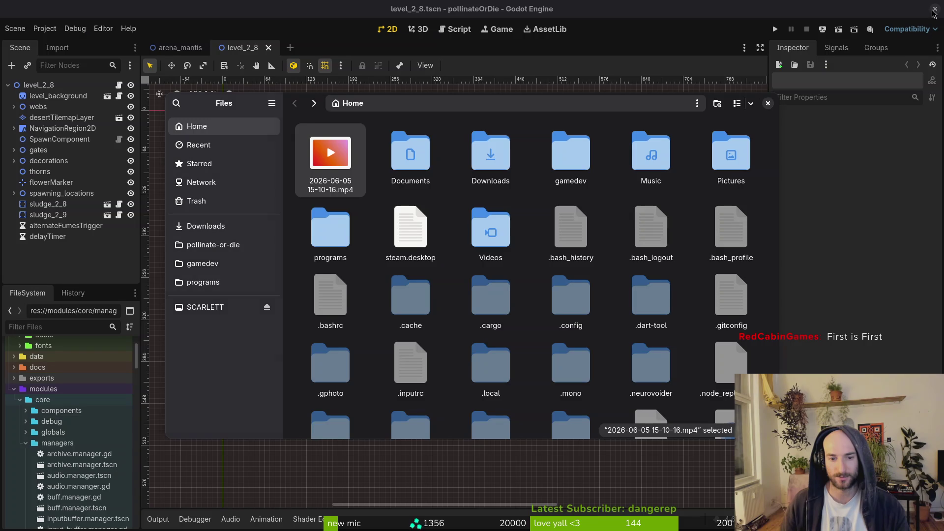
click(409, 153)
- Cut dandelion.gif from Downloads and paste it into pollinateOrDieSteamMarketingStuff/reddit
double_click(497, 154)
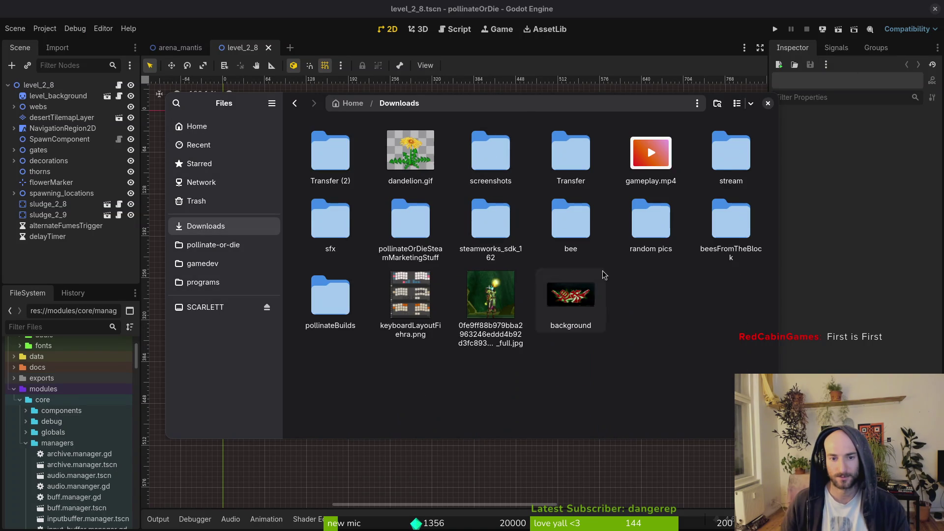
click(416, 167)
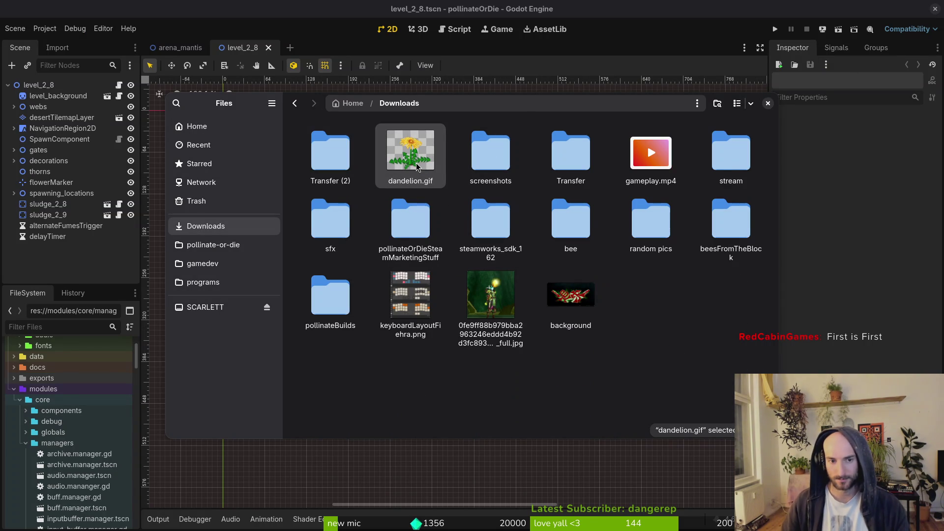
key(ctrl+x)
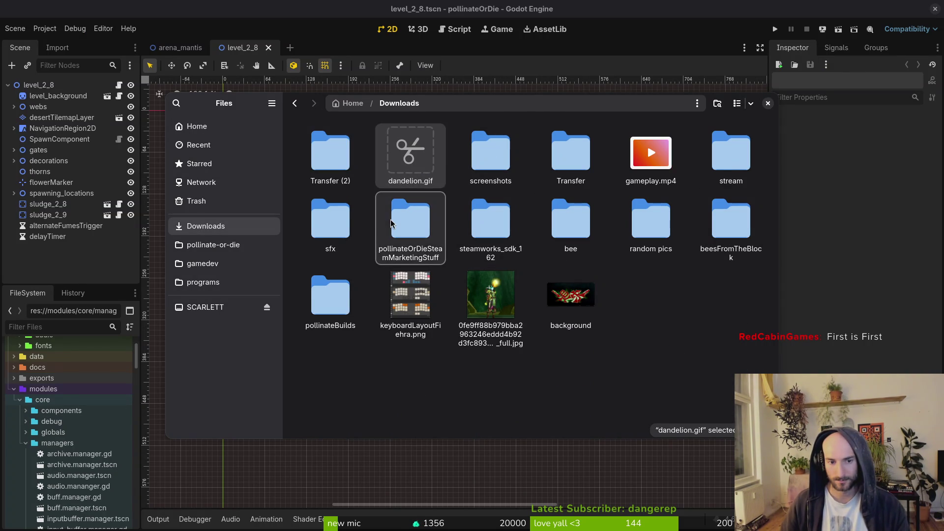
double_click(392, 224)
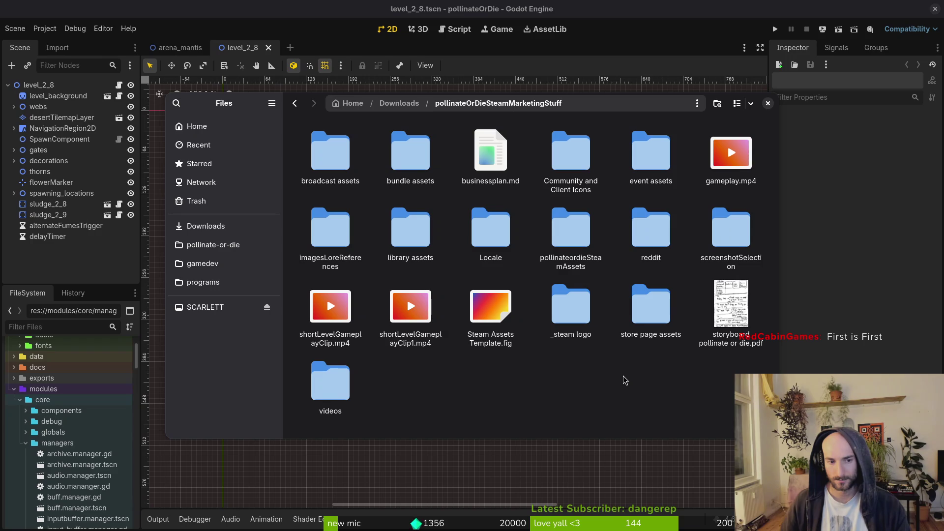
double_click(651, 229)
key(ctrl+v)
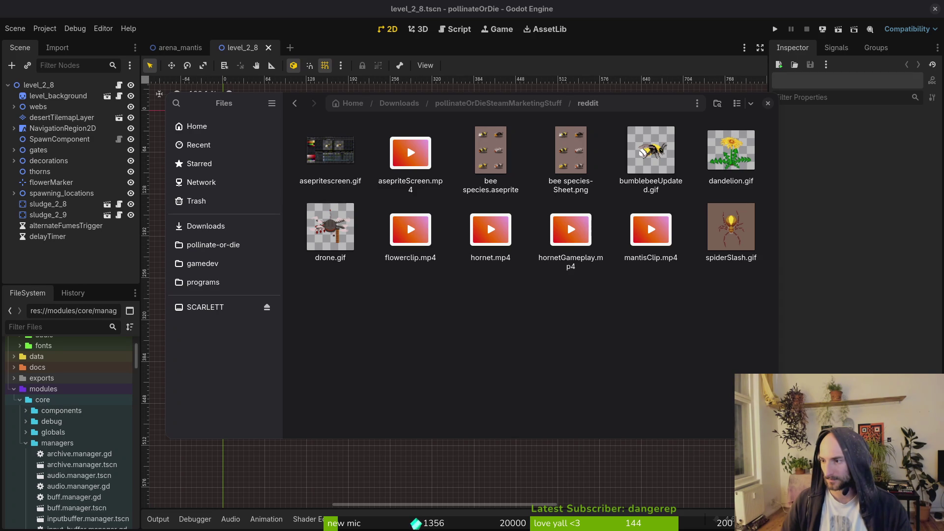
- Check the pasted dandelion.gif, then close the Files window
drag(732, 152, 787, 185)
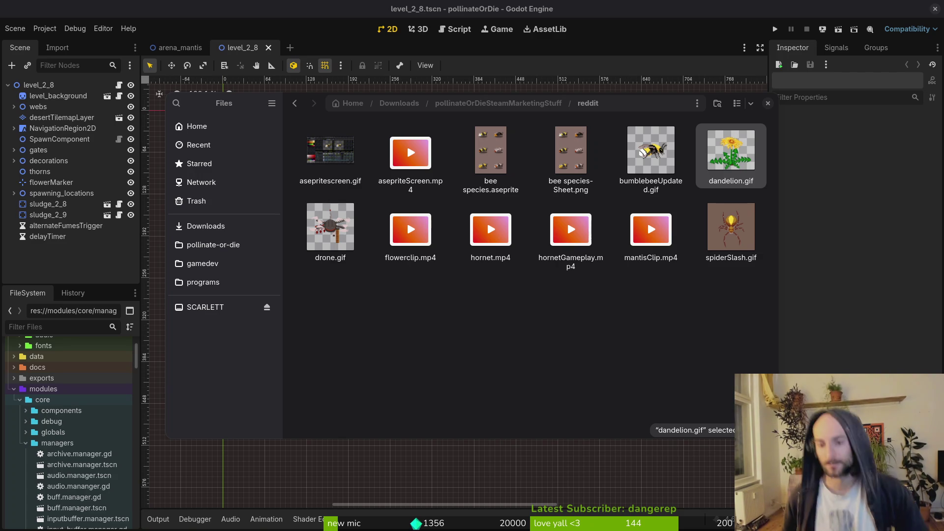
click(601, 333)
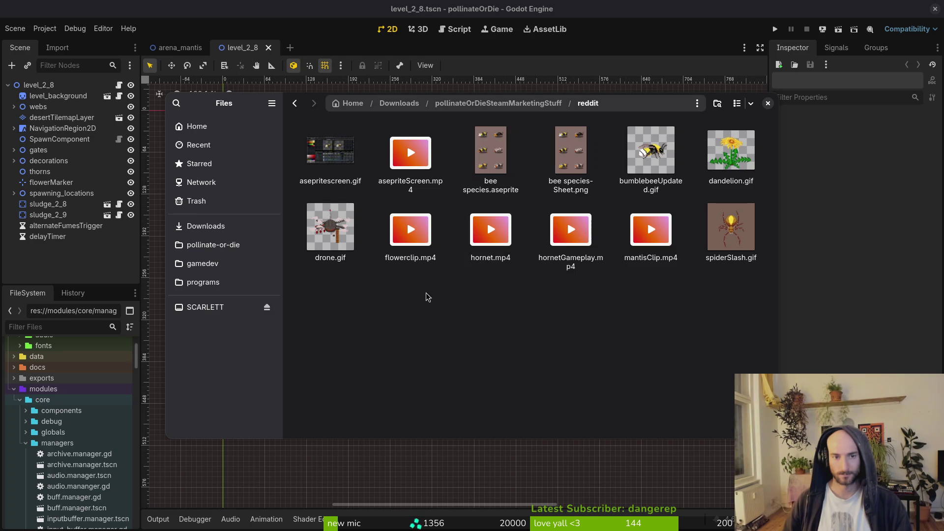
key(alt+Left)
key(Escape)
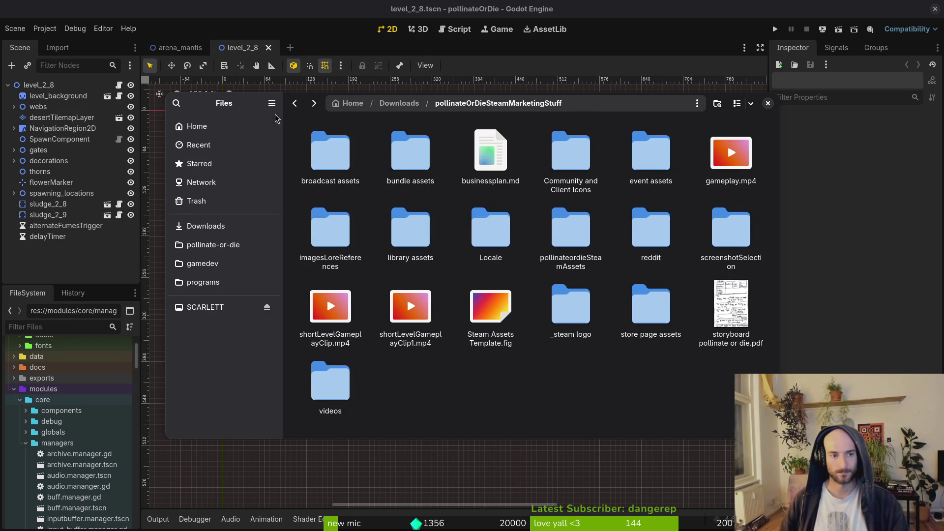
click(768, 103)
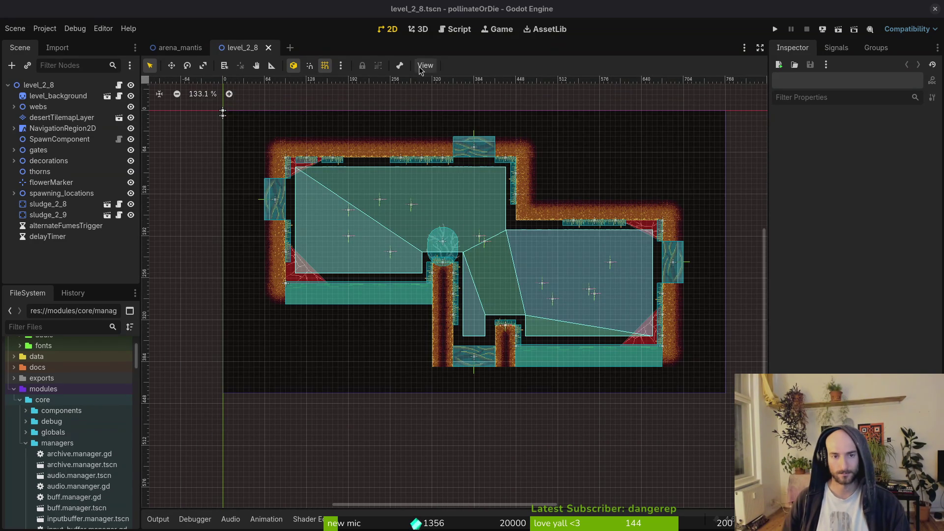
- In a new file browser, open Downloads/Transfer (2) and preview aircut_to_the_wall.wav
mouse_move(207, 48)
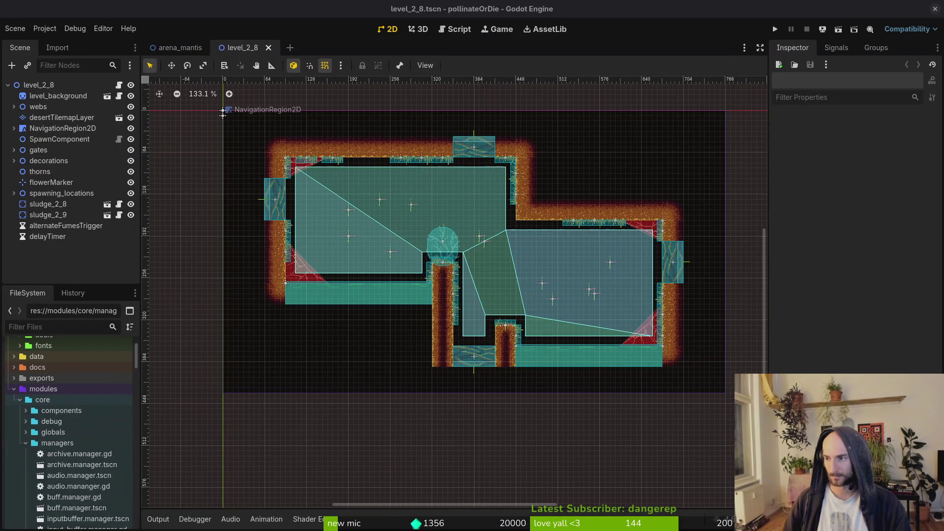
key(super+e)
double_click(641, 162)
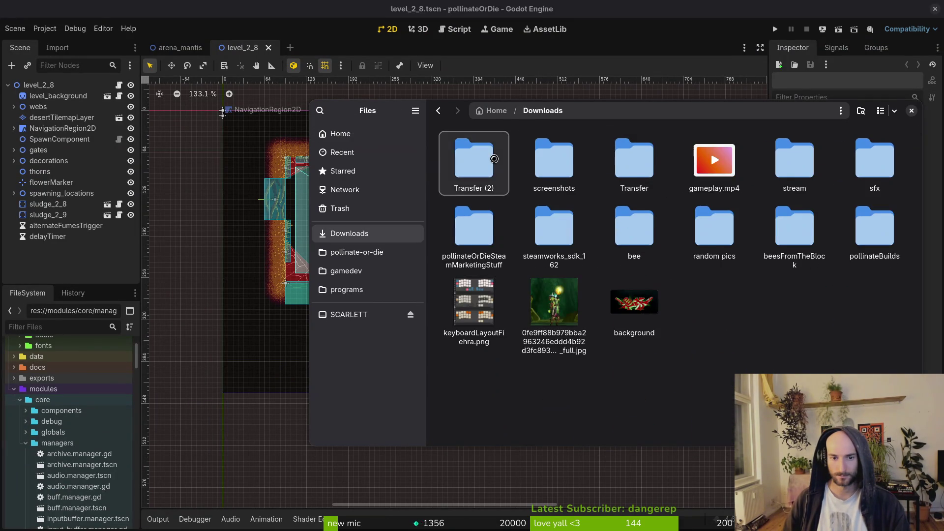
double_click(492, 154)
double_click(473, 160)
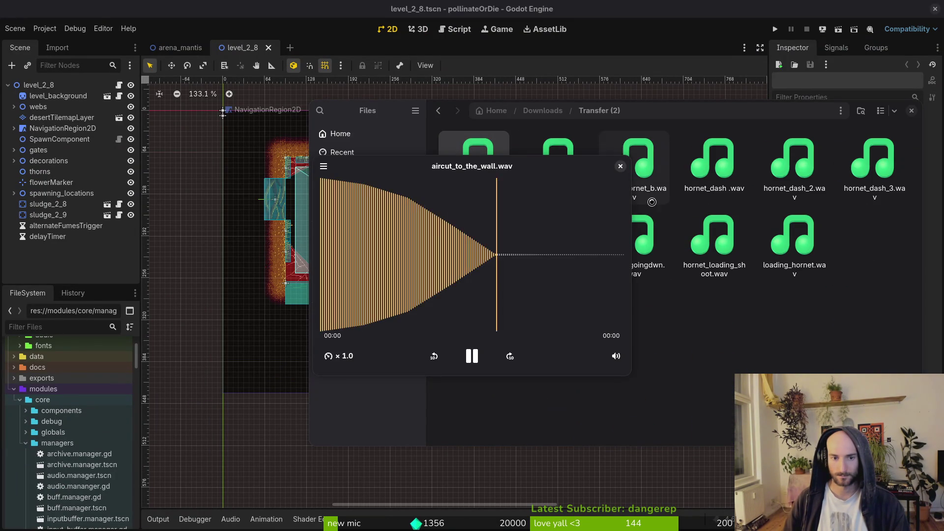
- Replay aircut_to_the_wall.wav several times, close the preview, and return to Godot
click(621, 167)
key(Return)
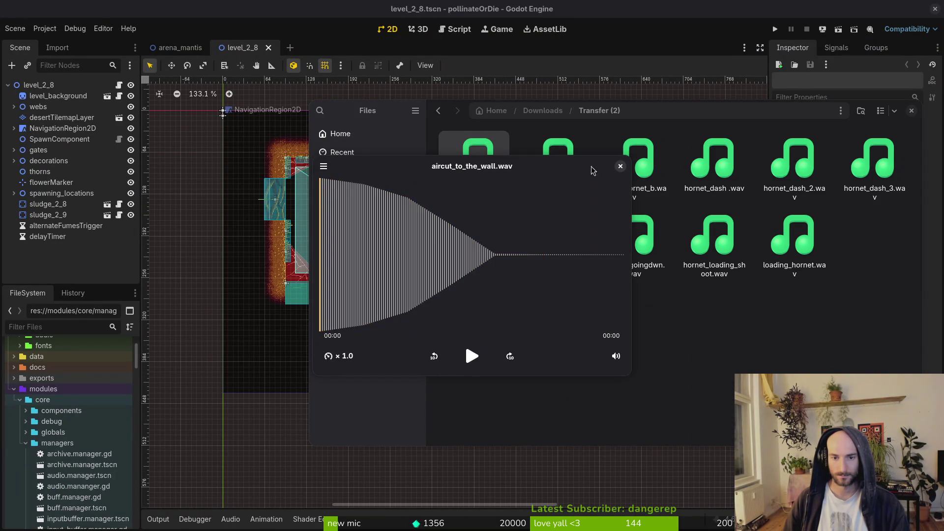
click(620, 166)
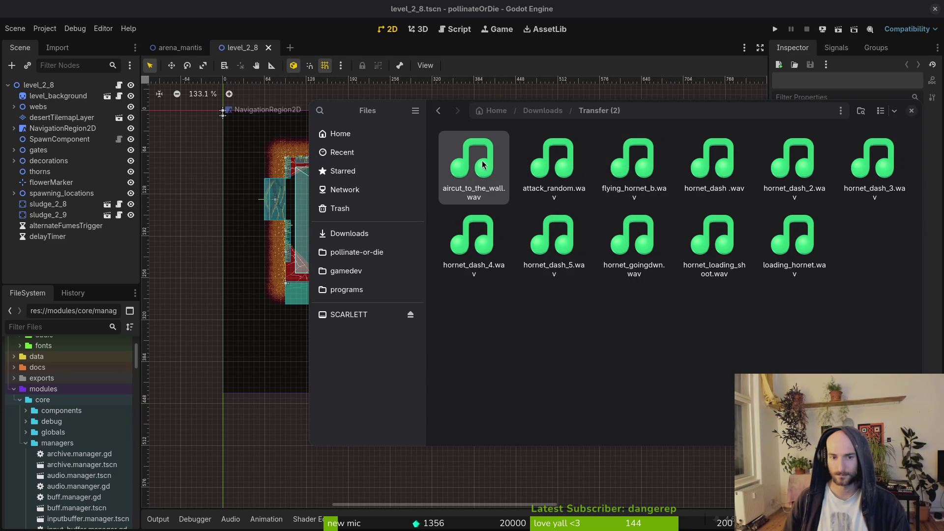
double_click(482, 164)
click(620, 166)
key(Return)
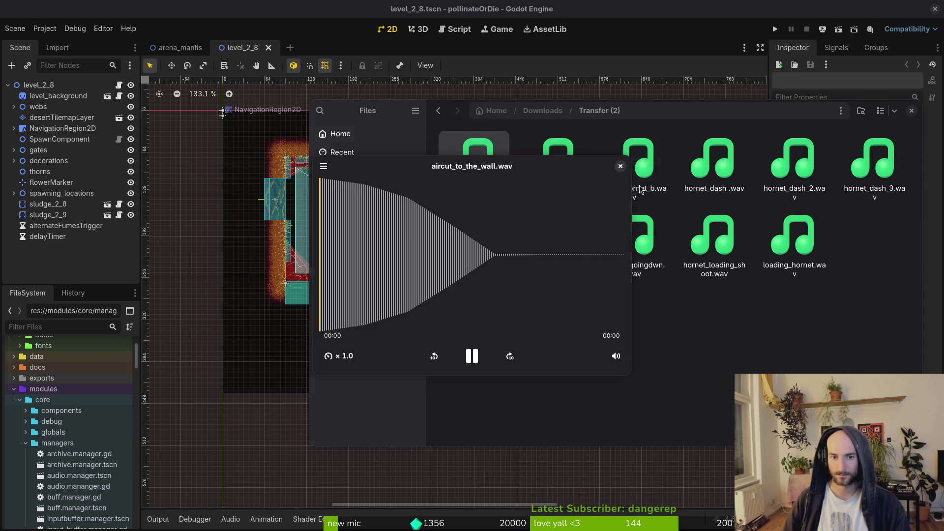
click(620, 167)
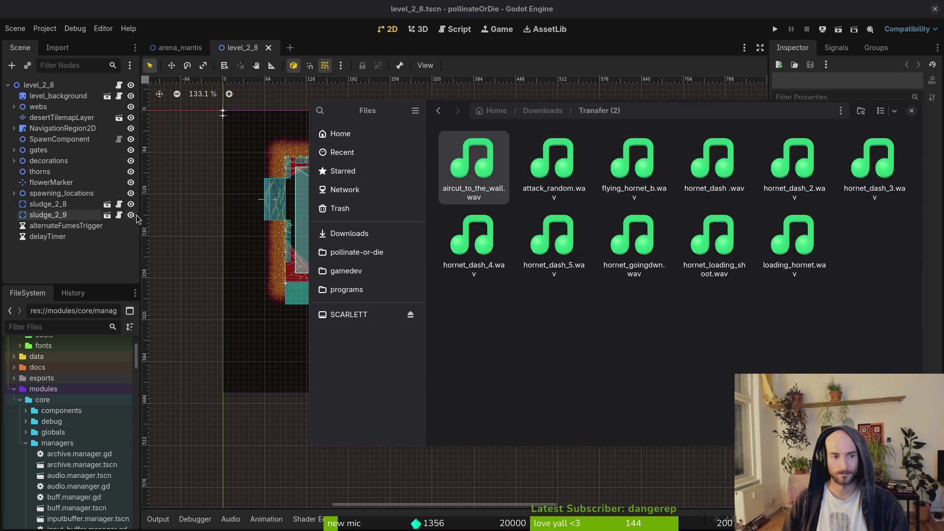
click(86, 262)
- Quick-open aircut_burst_sfx.tres by searching 'aircut'
key(alt+shift+o)
text(aircut)
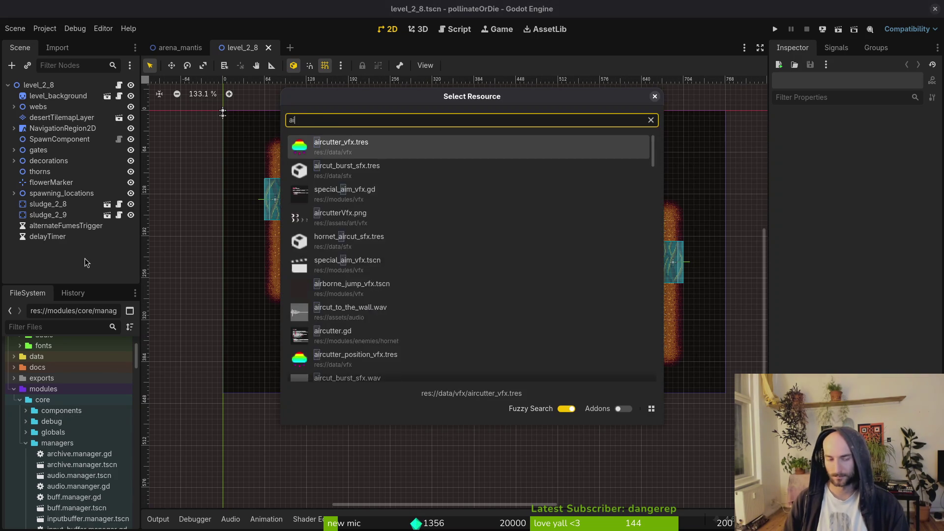
key(Down)
key(Return)
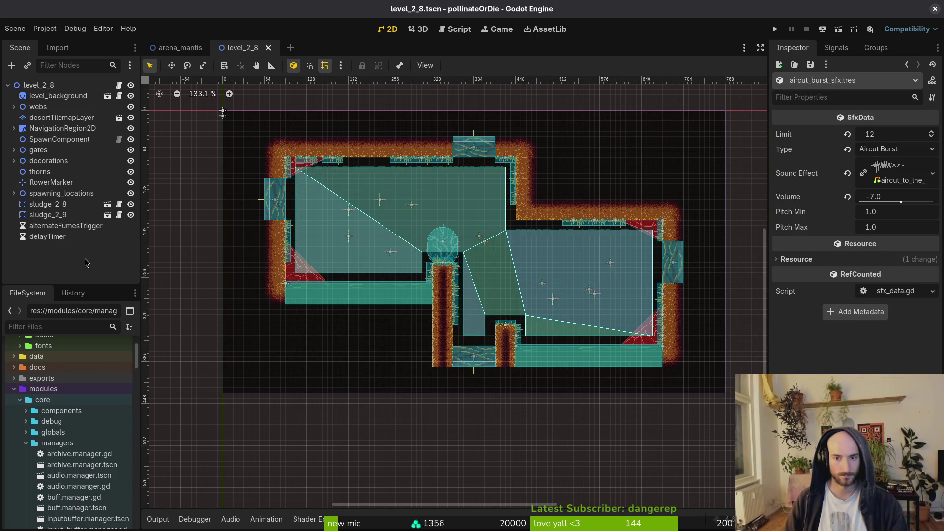
click(880, 149)
key(Escape)
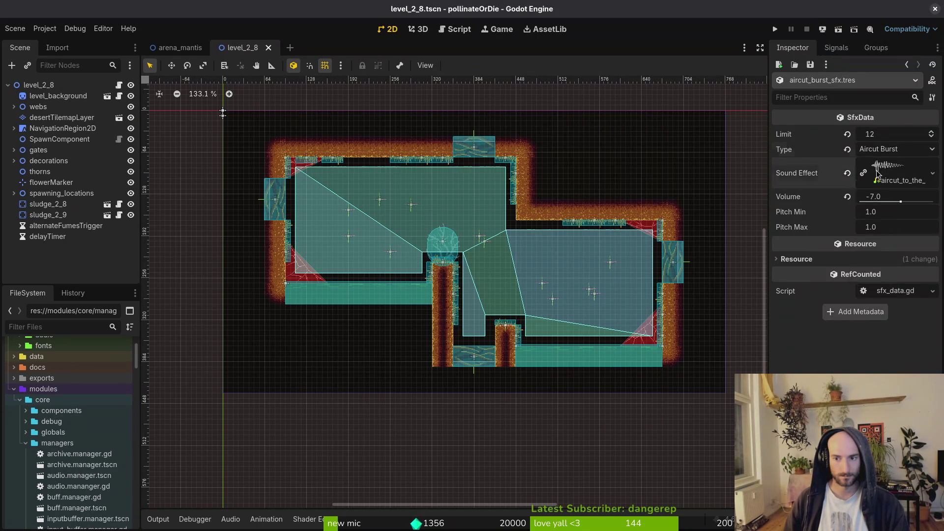
- Expand the resource's Sound Effect and preview it a few times
click(871, 174)
click(782, 232)
click(783, 232)
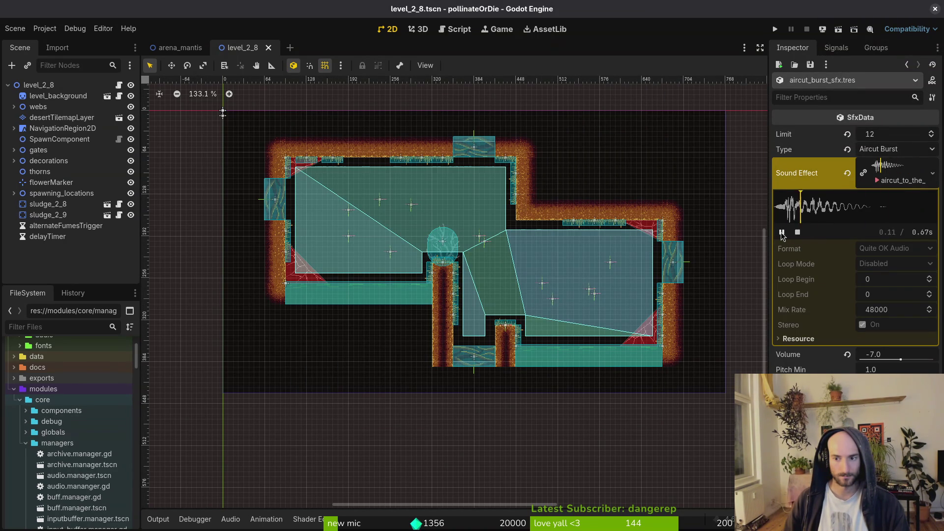
click(782, 232)
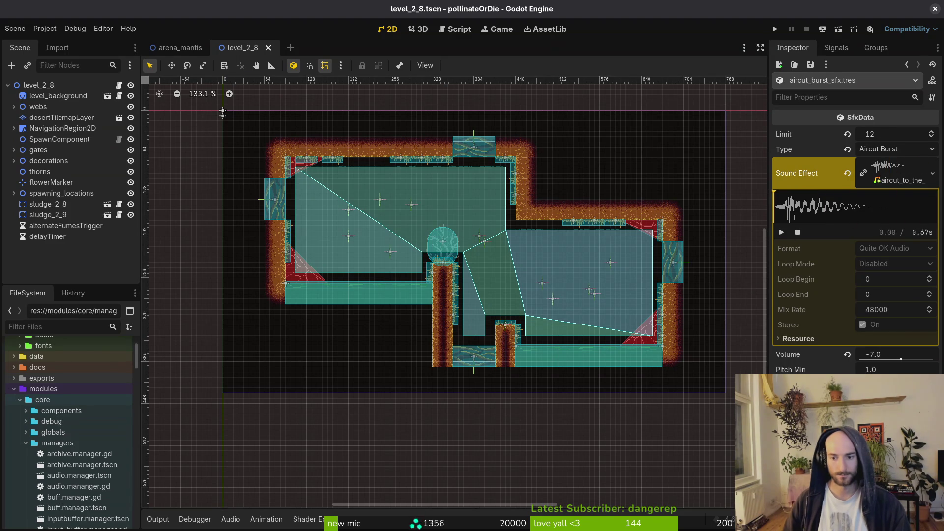
- Set Pitch Min to 0.9, save, and collapse the Sound Effect details
click(894, 370)
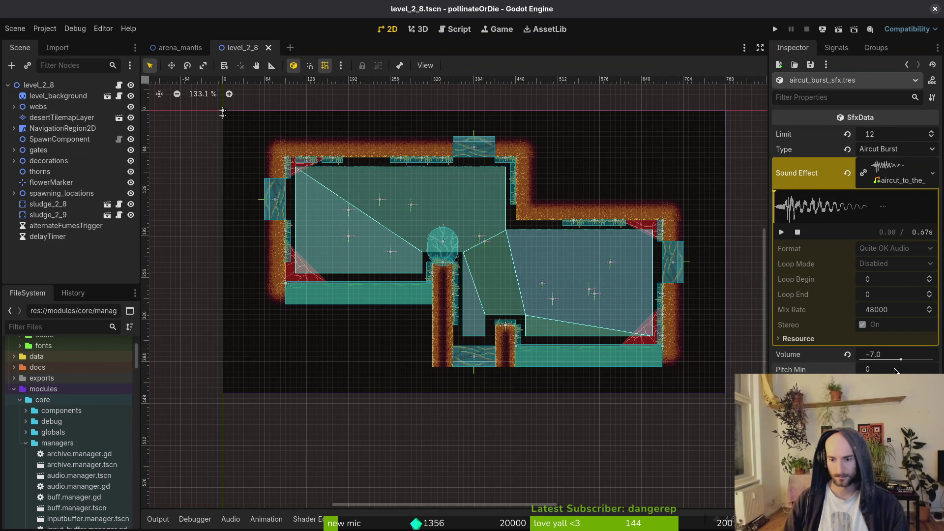
text(.9)
key(Return)
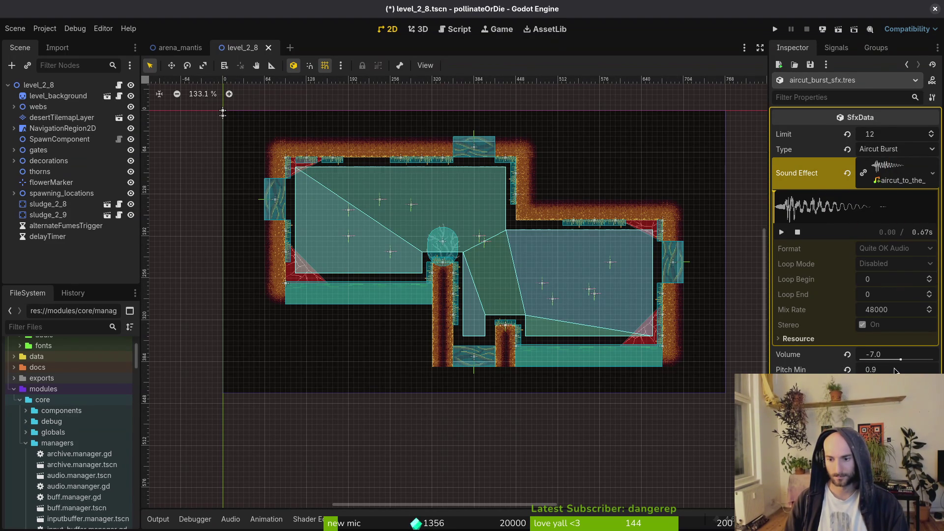
key(ctrl+s)
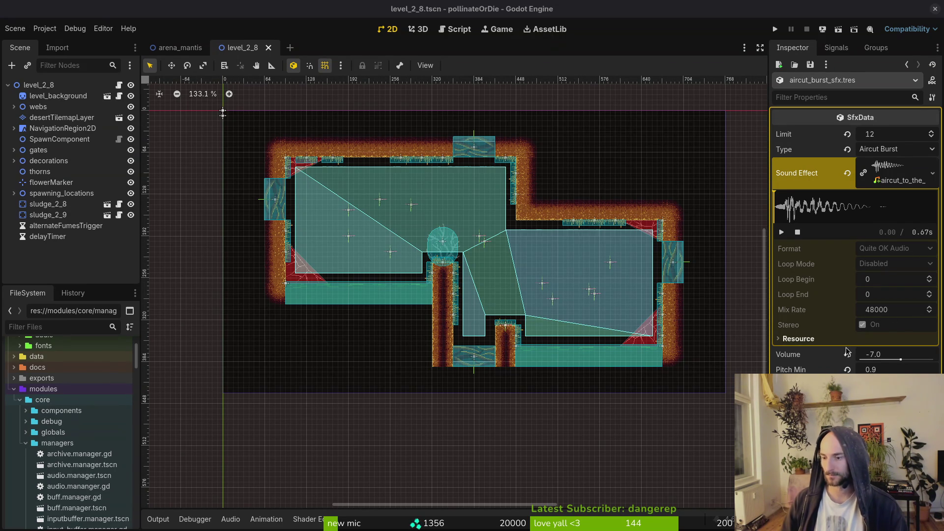
drag(525, 318, 486, 330)
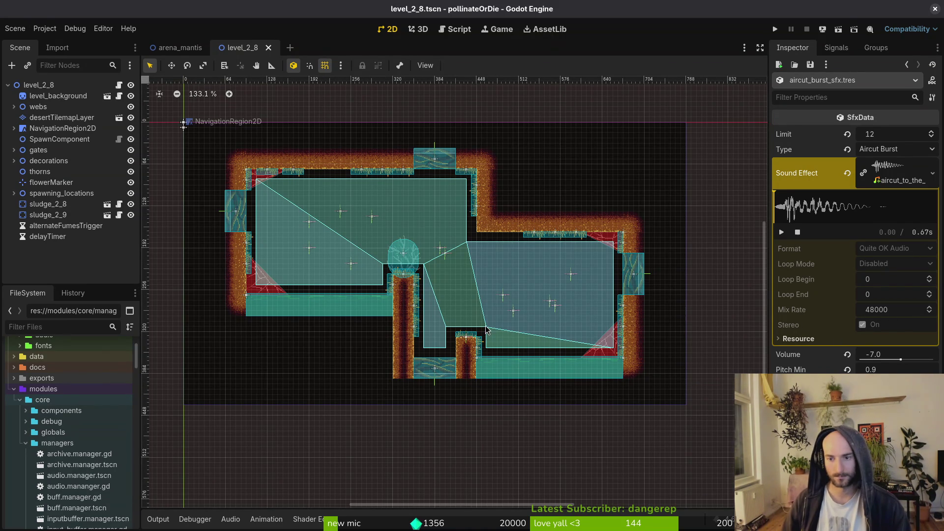
click(878, 173)
key(super)
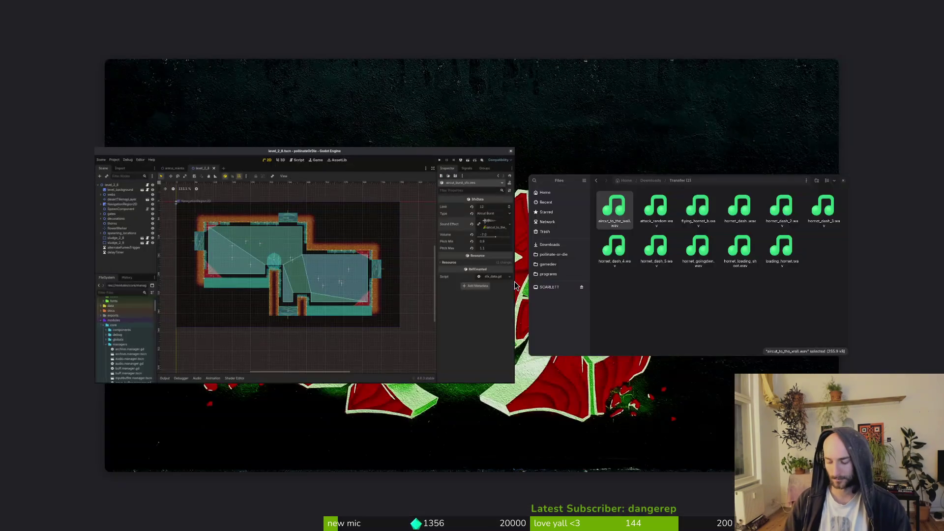
- Rename aircut_to_the_wall.wav in assets/audio to aircut_burst_sfx.wav
click(516, 285)
click(389, 254)
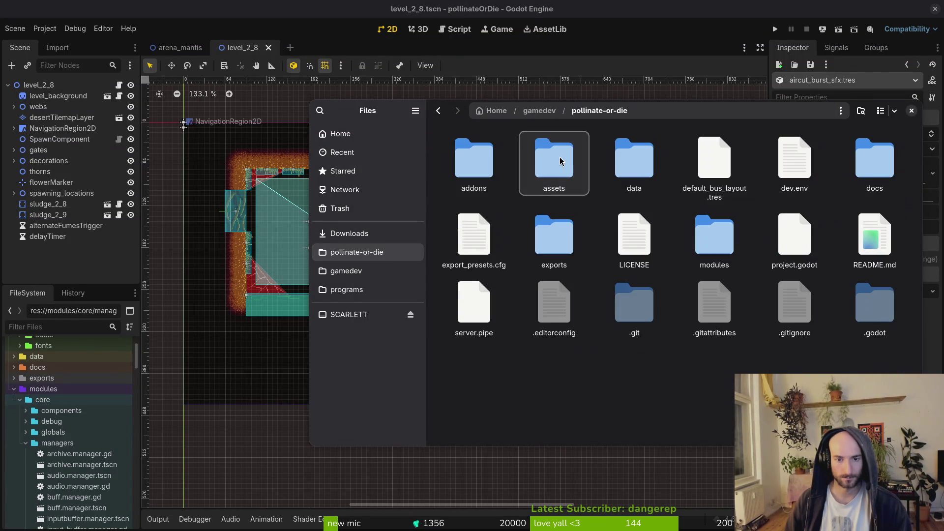
double_click(560, 161)
double_click(634, 160)
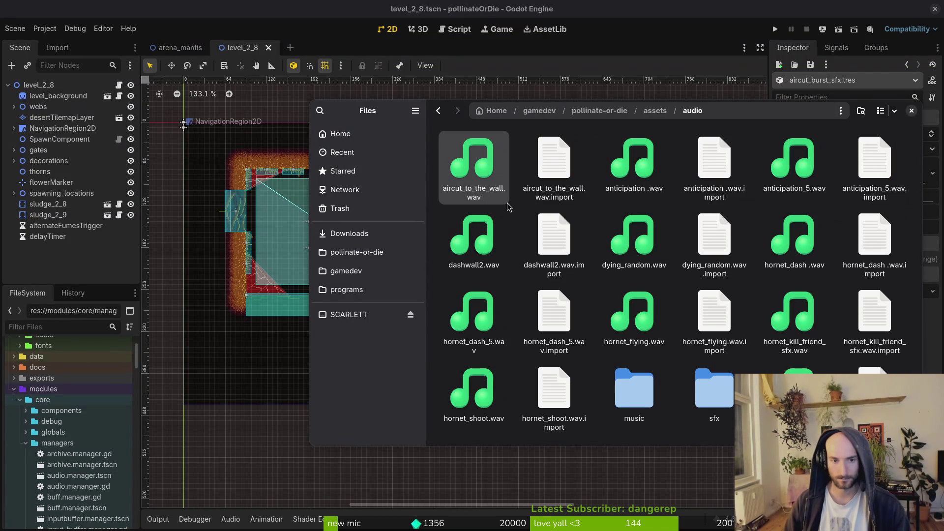
key(F2)
text(aircut_burst_sfx)
key(Return)
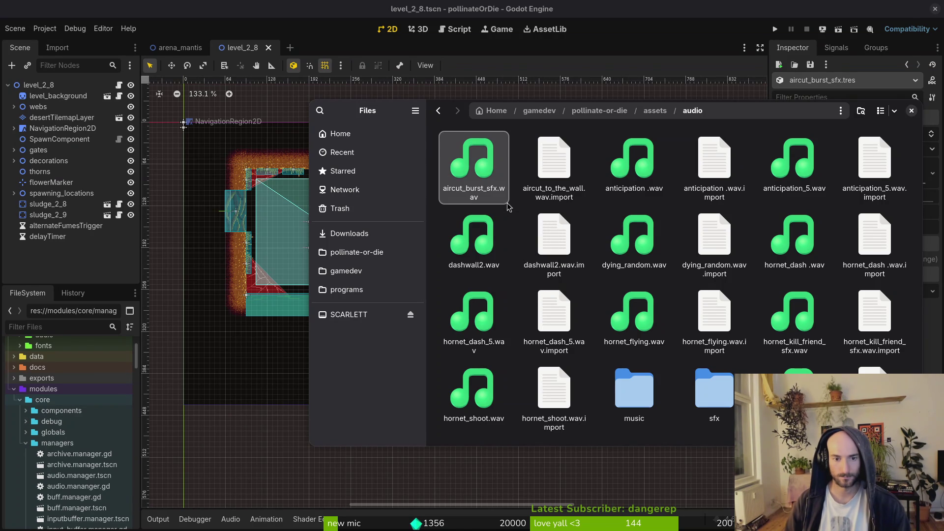
- Trash the old aircut_burst_sfx.wav in the sfx folder and close Files
double_click(715, 392)
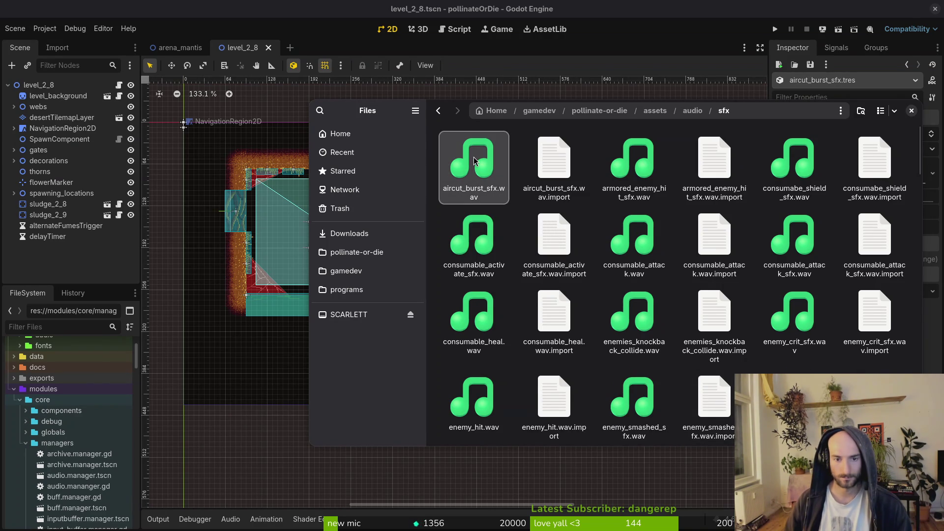
key(Delete)
key(alt+Left)
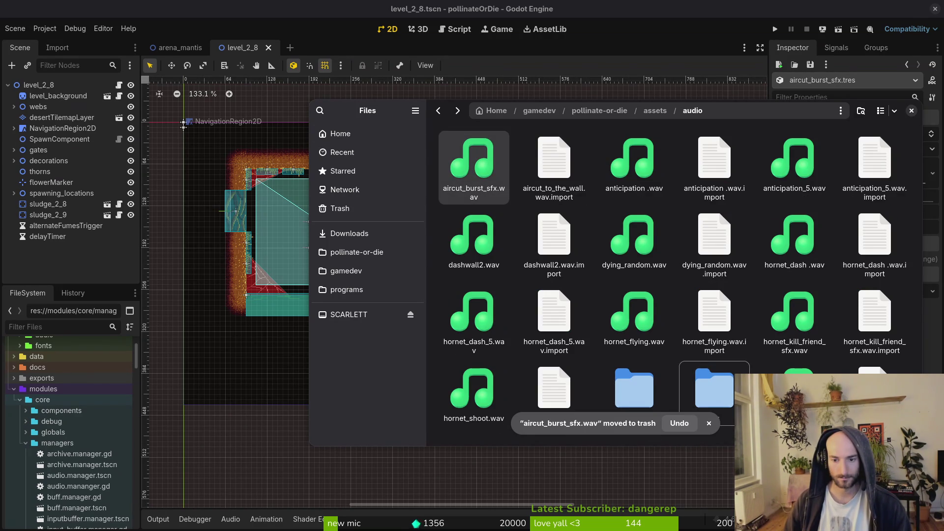
click(469, 165)
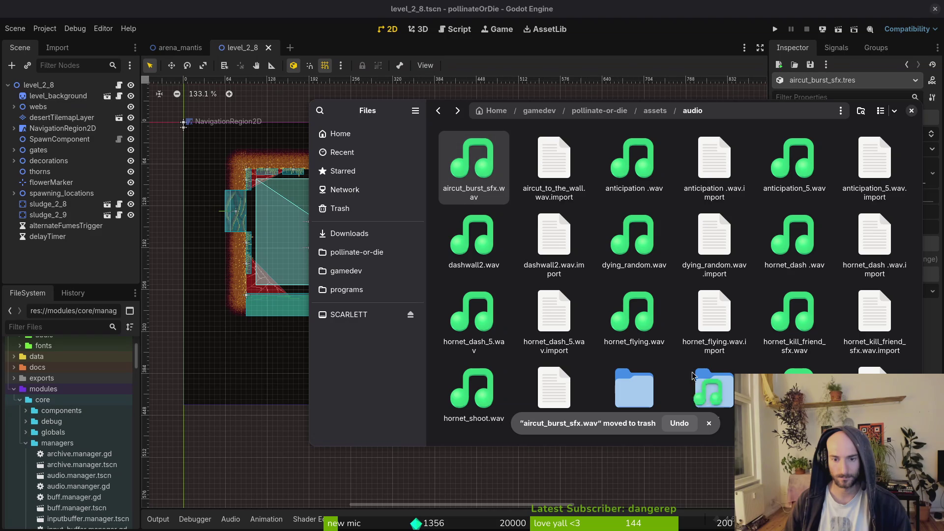
key(Delete)
key(ctrl+w)
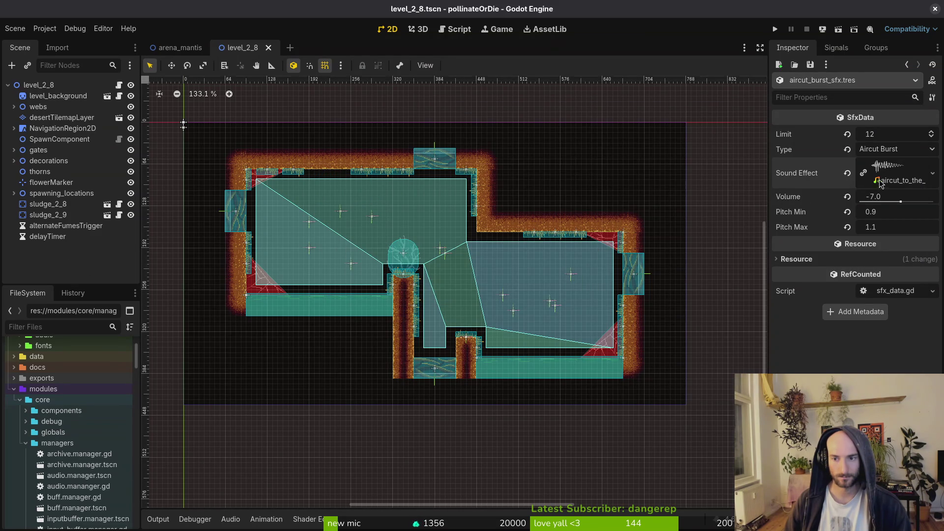
- Quick-load aircut_burst_sfx.wav as the Sound Effect, save, and play the preview
click(880, 181)
click(886, 165)
click(856, 324)
text(aircut)
key(Return)
key(ctrl+s)
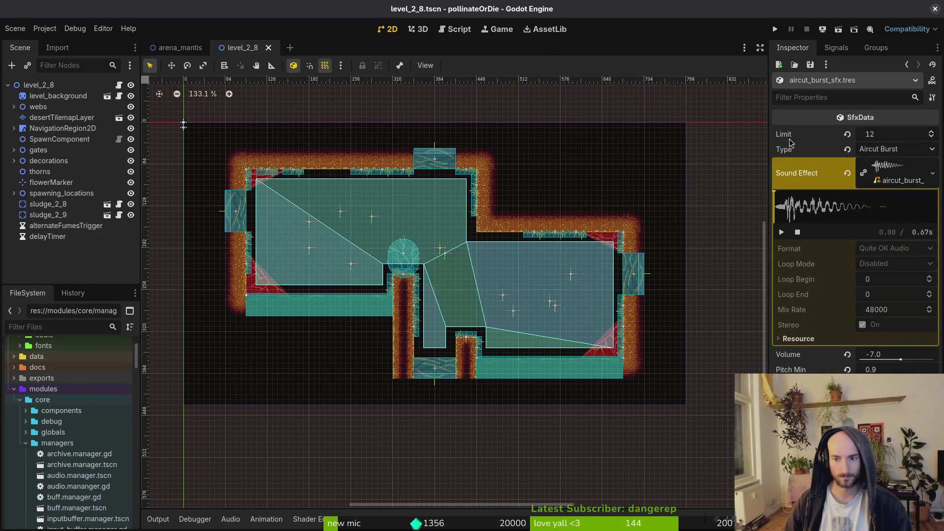
click(782, 232)
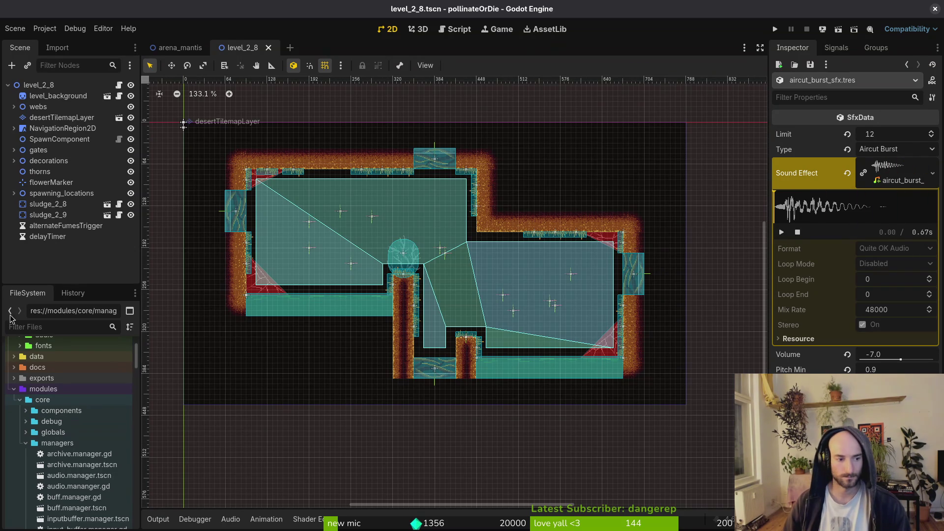
- Tidy the FileSystem dock, collapsing managers and core and expanding the audio folder
click(26, 443)
click(20, 400)
click(31, 475)
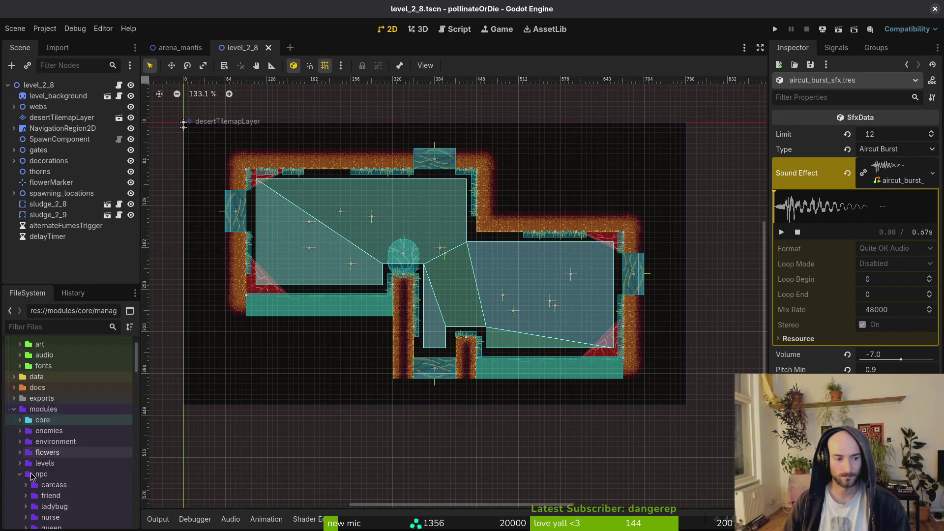
click(31, 474)
scroll(24, 506, down, 2)
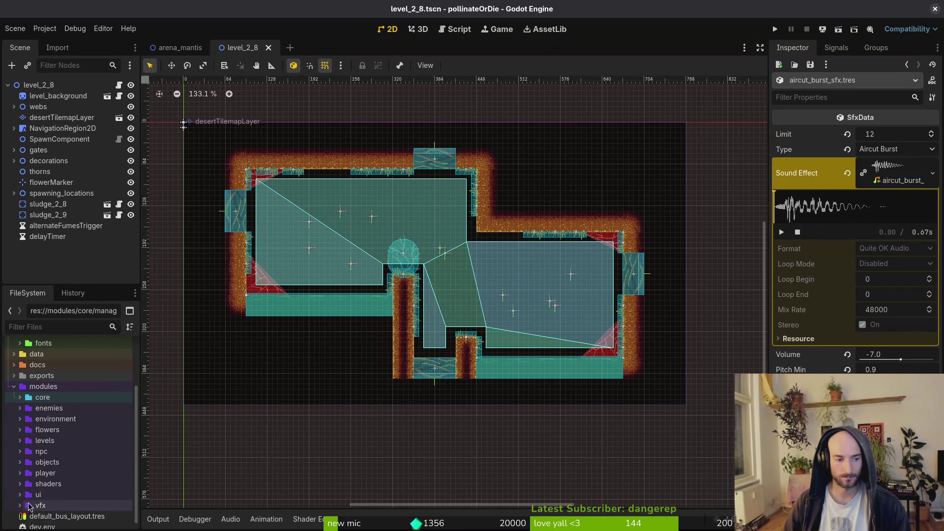
scroll(49, 418, up, 2)
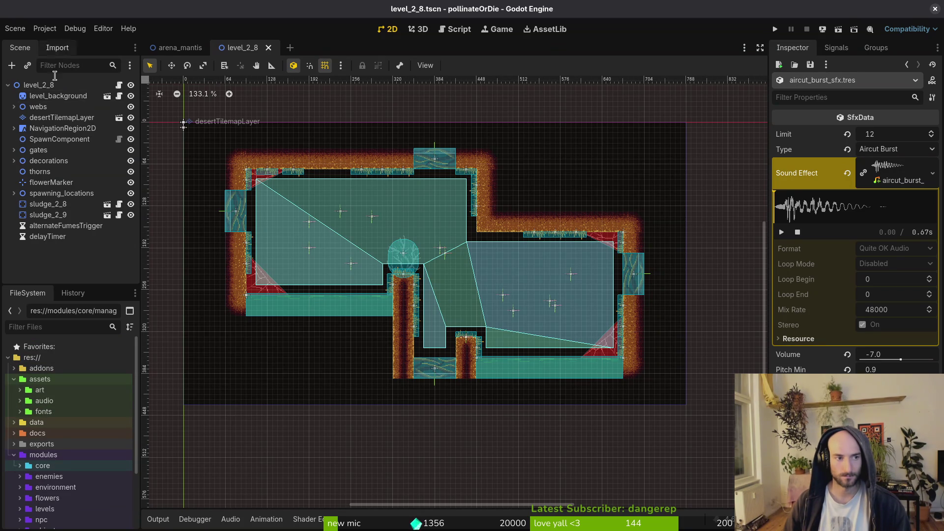
click(20, 400)
- Enable Trim on aircut_burst_sfx.wav and reimport it, shortening it to 0.47 s, then save
click(26, 423)
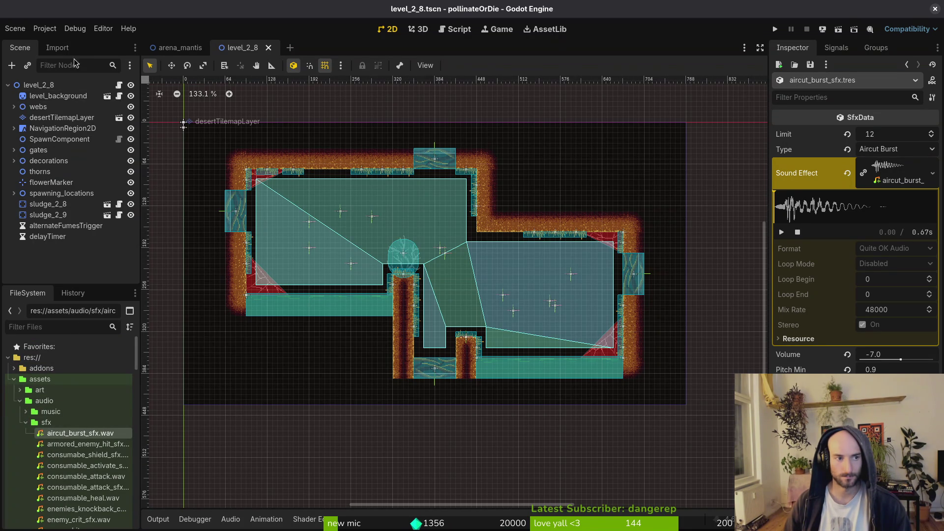
click(58, 47)
click(66, 438)
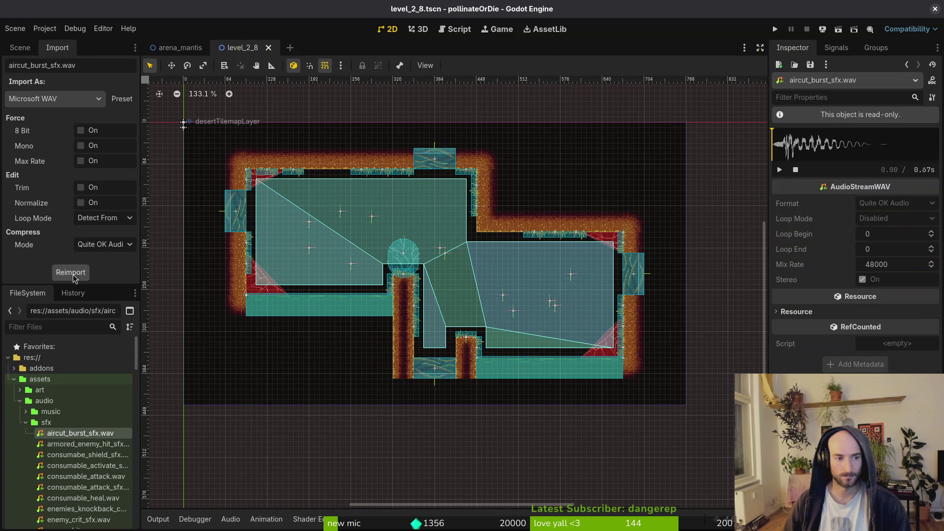
click(81, 187)
click(70, 272)
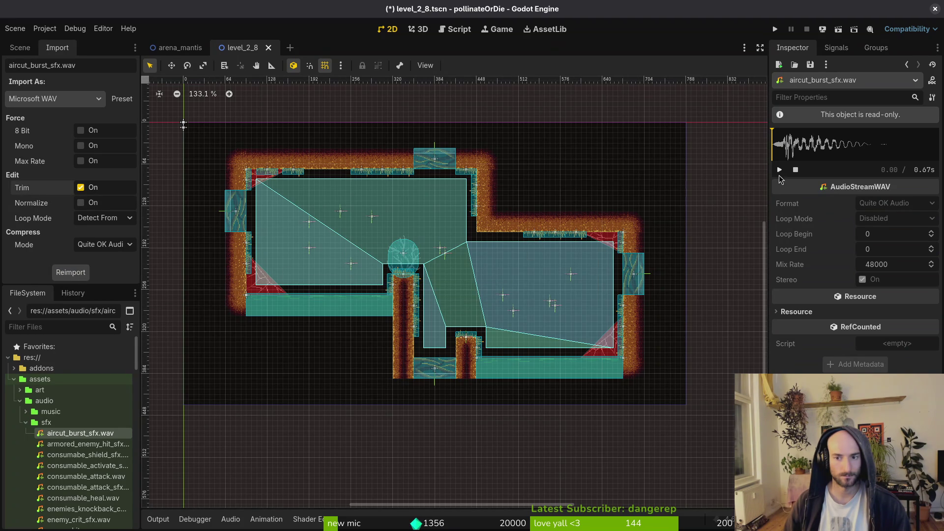
click(95, 444)
click(93, 434)
key(ctrl+s)
- Select files in the audio folder, ending with only anticipation_5.wav selected
double_click(46, 424)
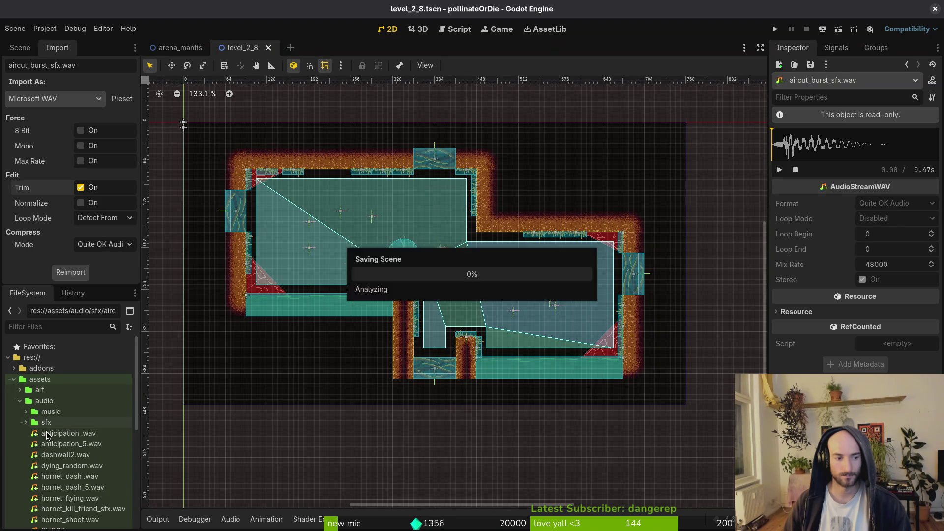
click(63, 433)
scroll(63, 445, down, 1)
scroll(63, 448, down, 3)
shift+click(62, 443)
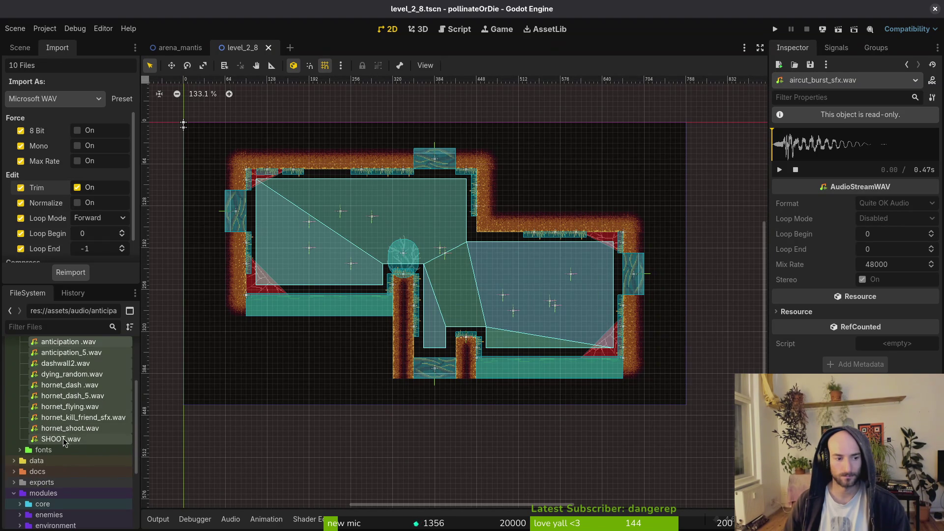
scroll(73, 415, up, 3)
click(66, 422)
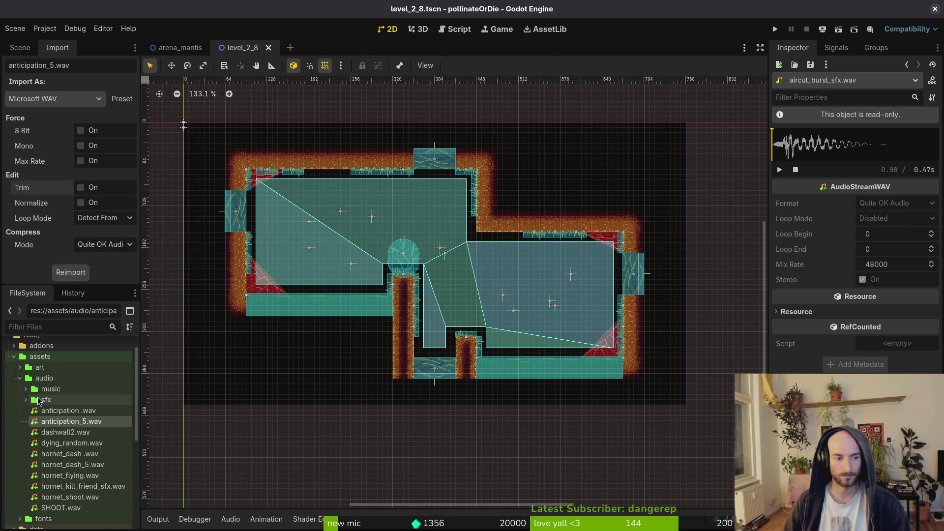
- Select all 37 sound effects in sfx, enable Trim, and reimport them
click(26, 400)
click(64, 411)
scroll(81, 443, down, 20)
scroll(81, 443, down, 15)
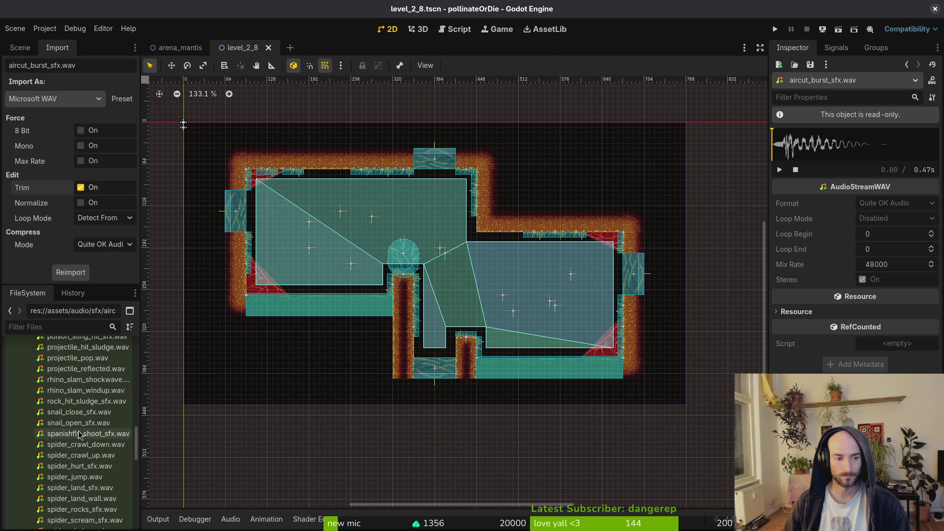
shift+click(63, 399)
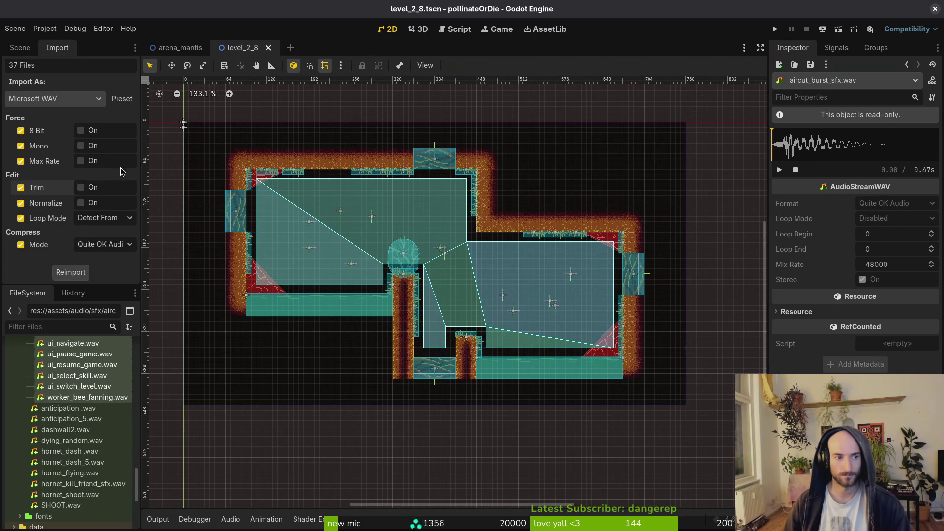
click(82, 188)
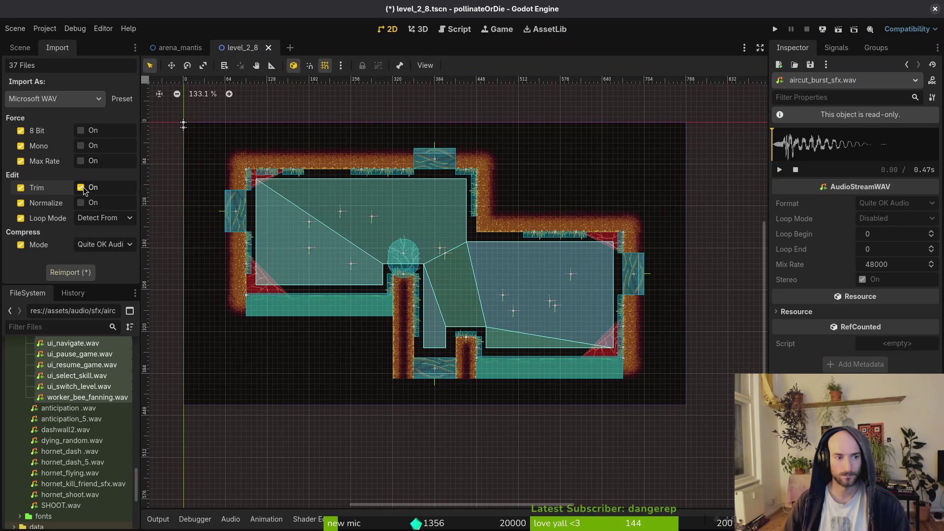
click(72, 273)
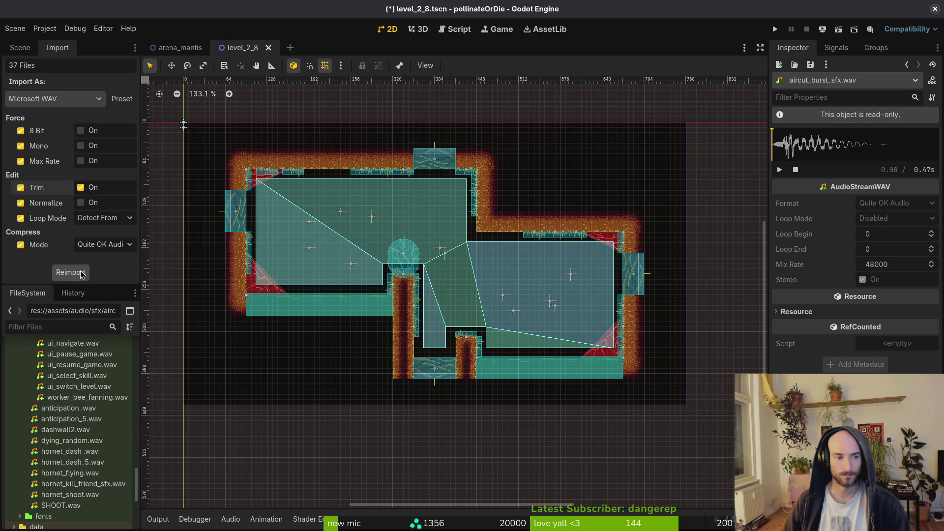
- Open the audio folder in the file manager and select anticipation .wav
click(20, 48)
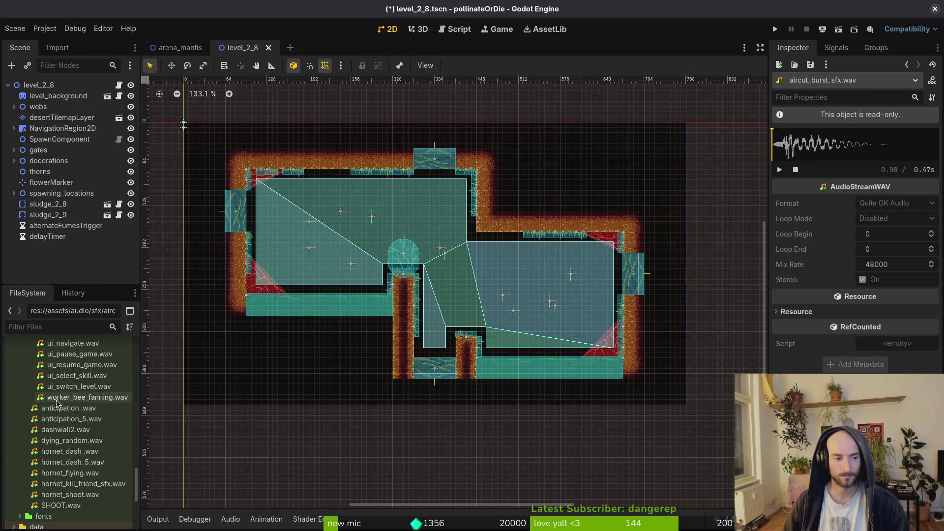
scroll(44, 402, up, 15)
scroll(44, 402, up, 10)
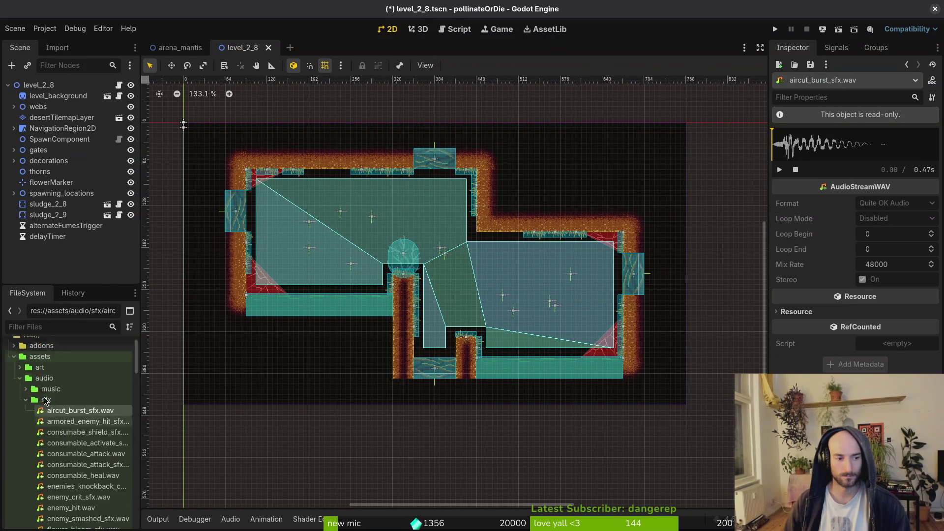
double_click(97, 424)
right_click(44, 401)
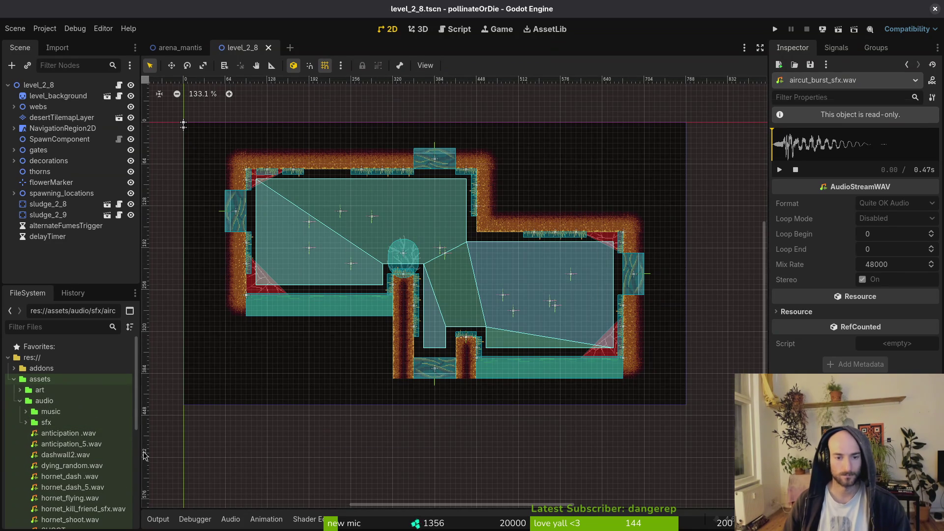
click(84, 502)
click(476, 150)
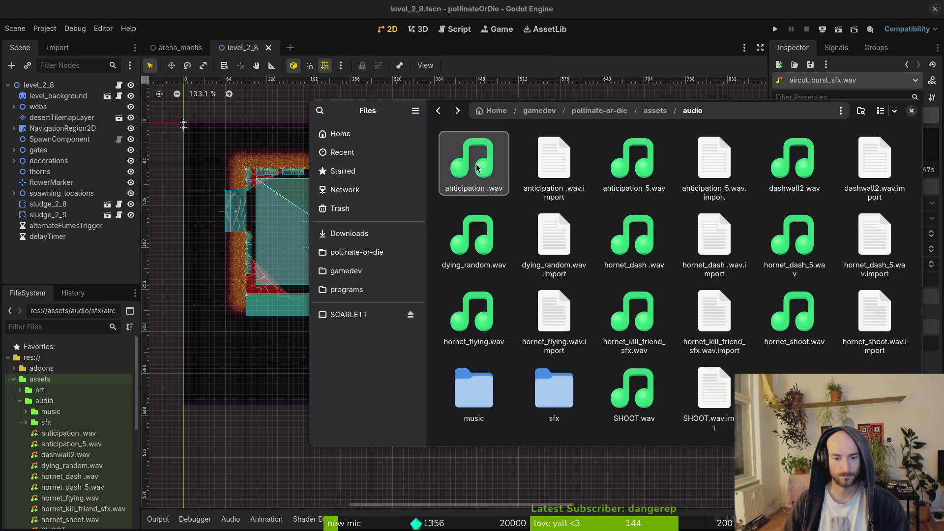
- Preview anticipation .wav several times
key(space)
key(space)
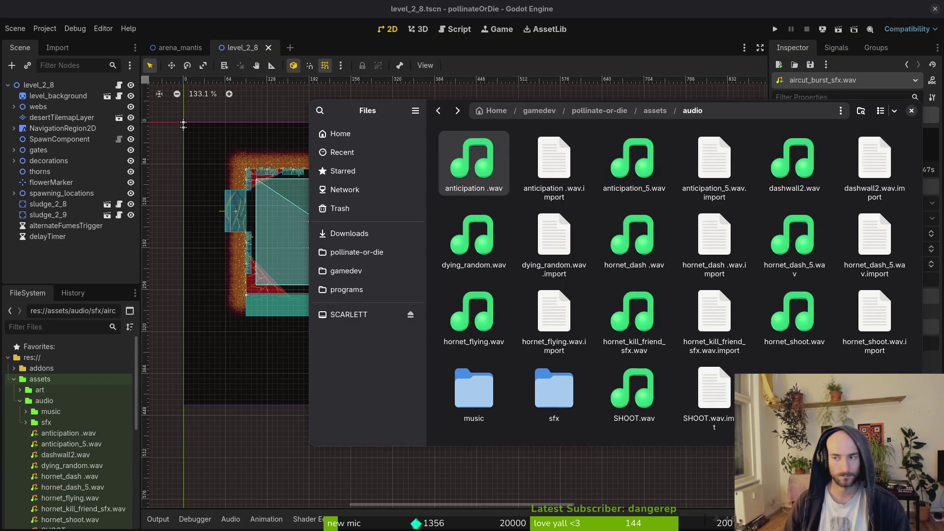
key(space)
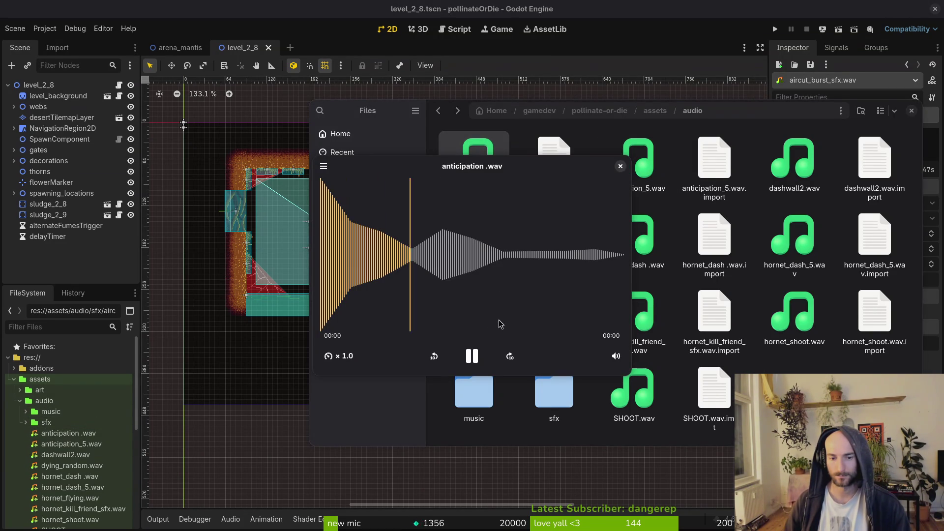
key(space)
key(space)
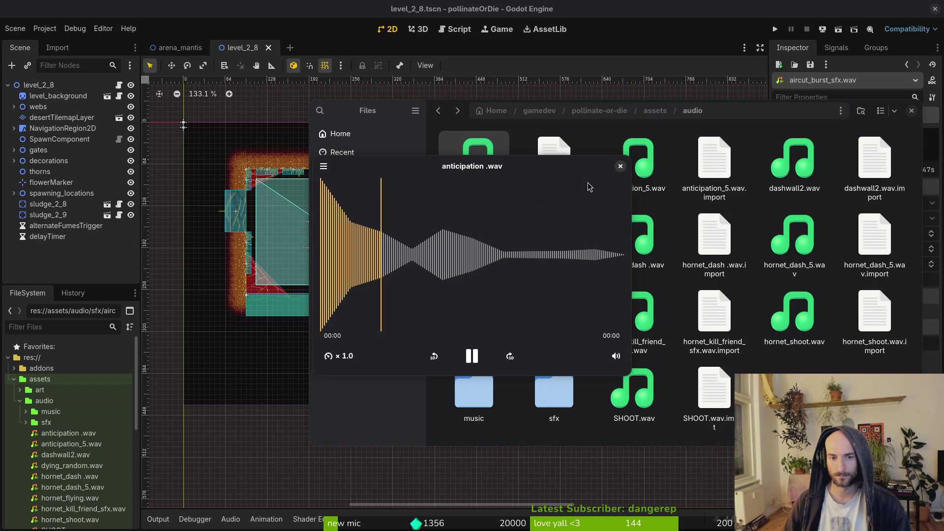
key(space)
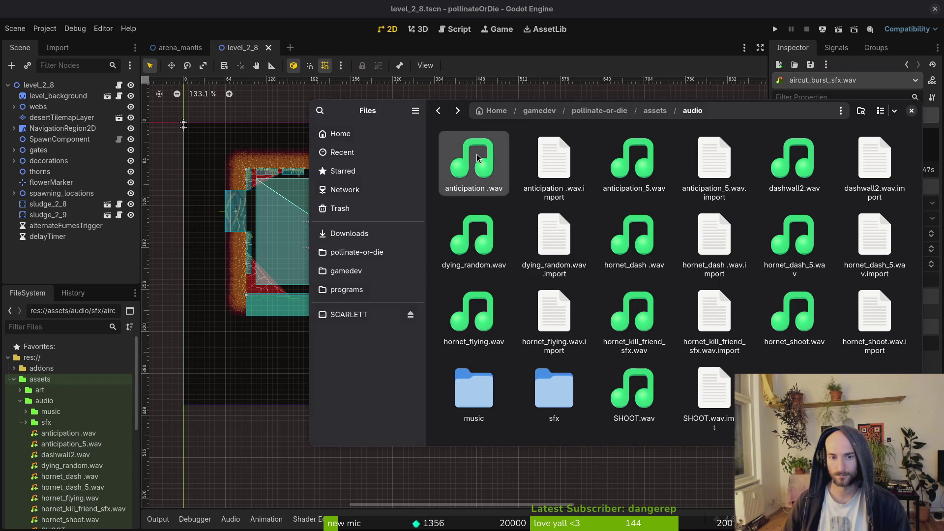
key(space)
key(space)
key(space)
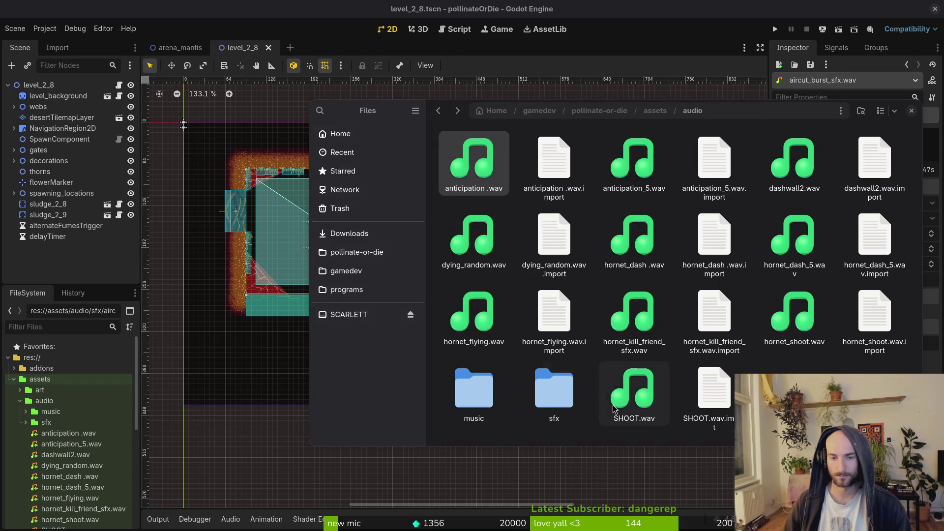
key(space)
- Rename the file to fruitfly_anticipation_sfx.wav and drag it into the sfx folder
key(F2)
text(fruitfly_ant)
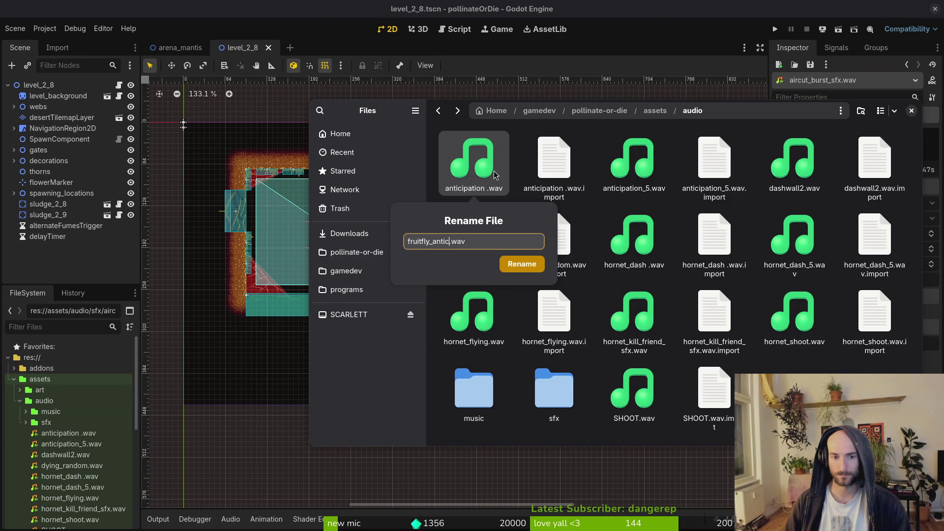
text(icipation_sfx)
key(Return)
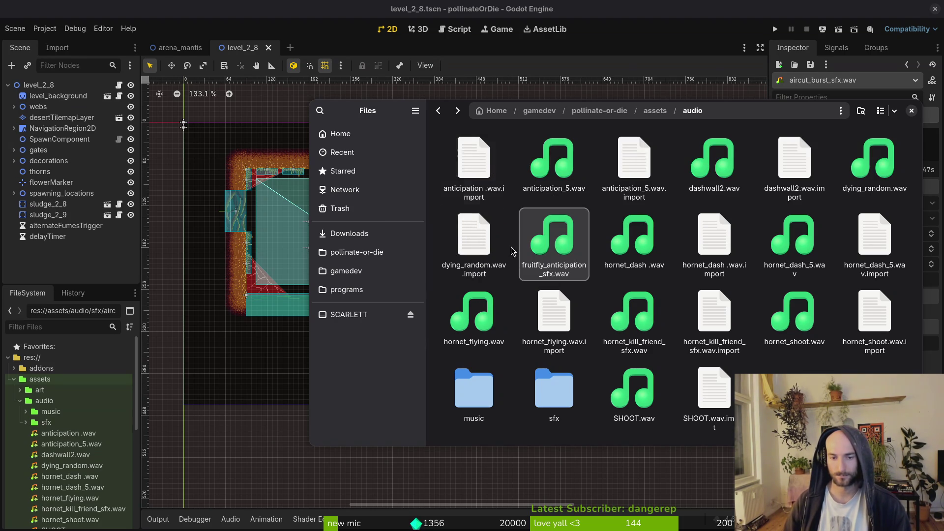
drag(554, 244, 555, 388)
double_click(474, 389)
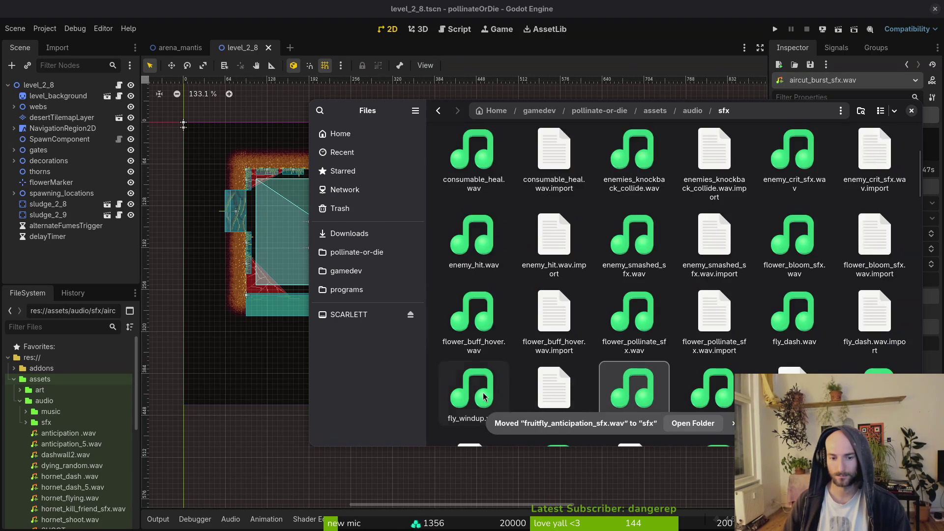
scroll(707, 303, down, 5)
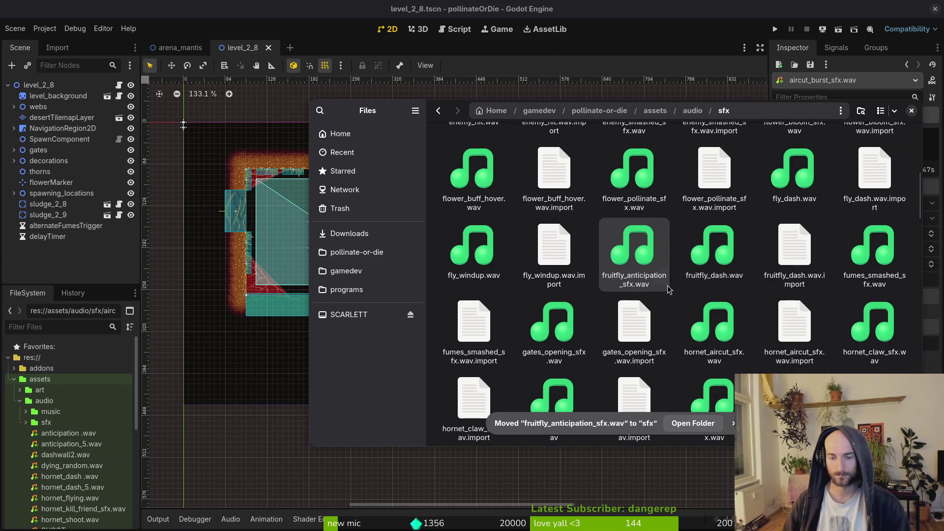
key(alt+Left)
- Open fruitfly_windup_sfx.tres in Godot through the quick resource search ('frui')
click(47, 256)
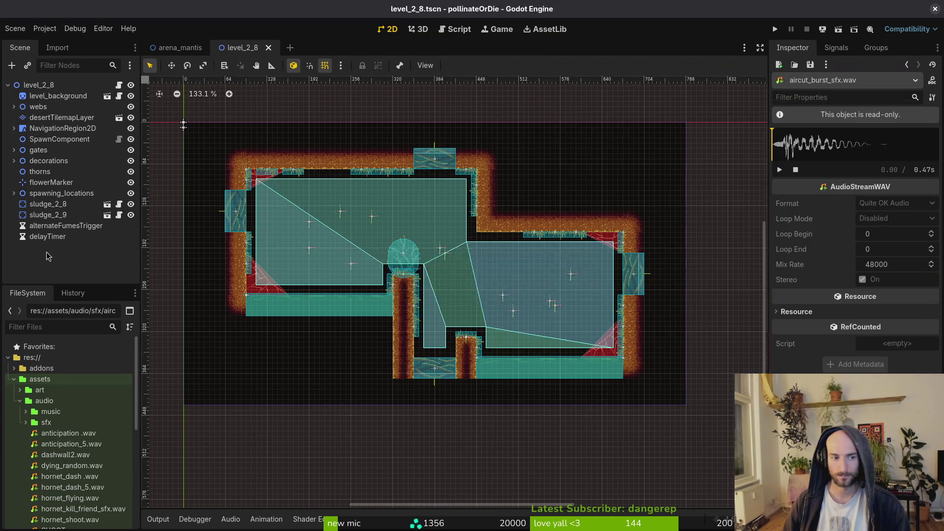
key(shift+alt+o)
text(frui)
key(Down)
key(Return)
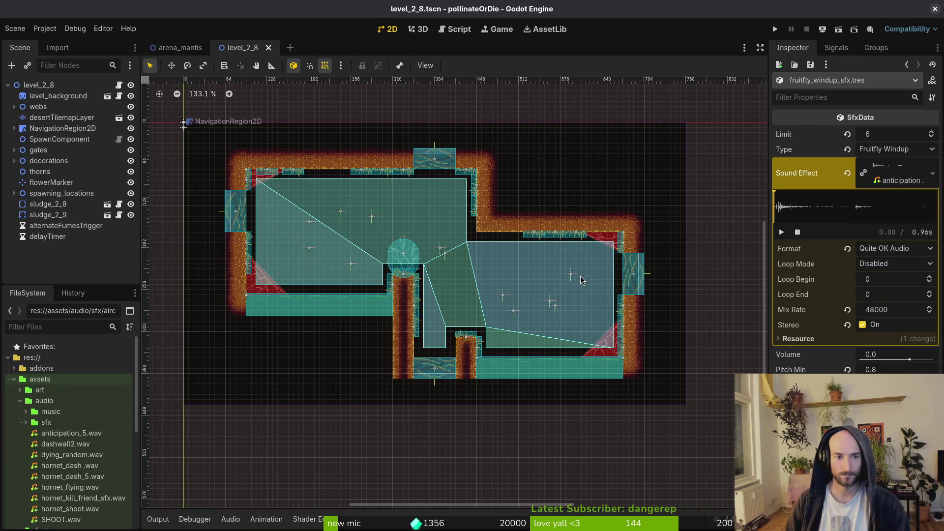
- Quick-load fruitfly_anticipation_sfx.wav as its Sound Effect, save, then select hornet_kill_friend_sfx.wav in Files
click(848, 174)
click(933, 165)
click(859, 321)
text(fruit)
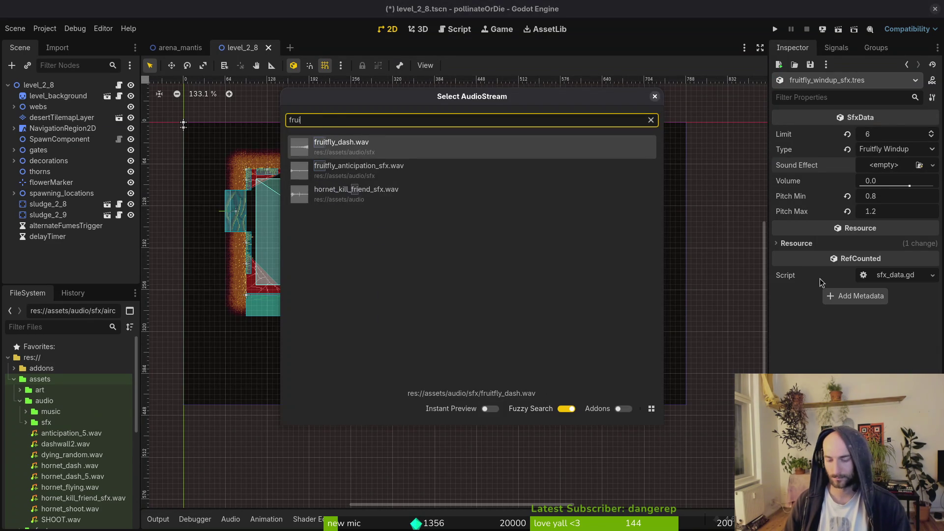
key(Down)
key(Return)
key(ctrl+s)
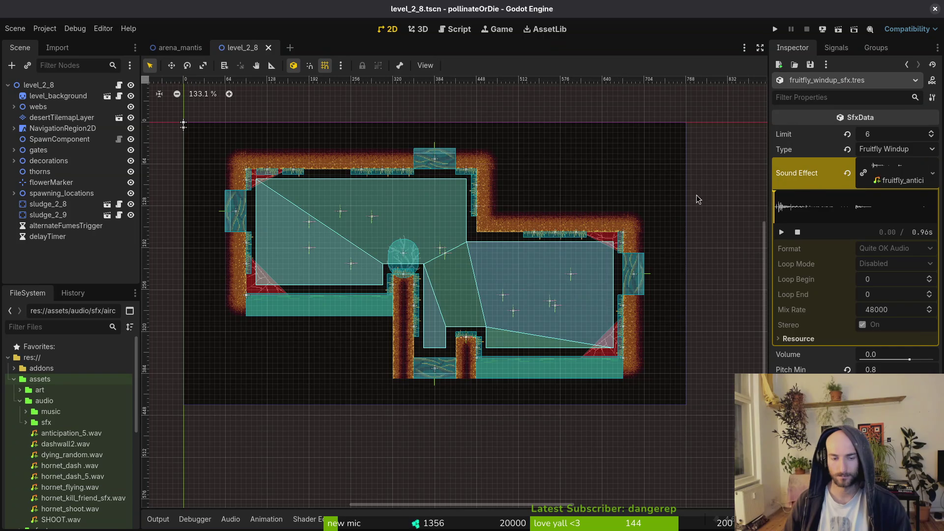
key(alt+Tab)
click(474, 320)
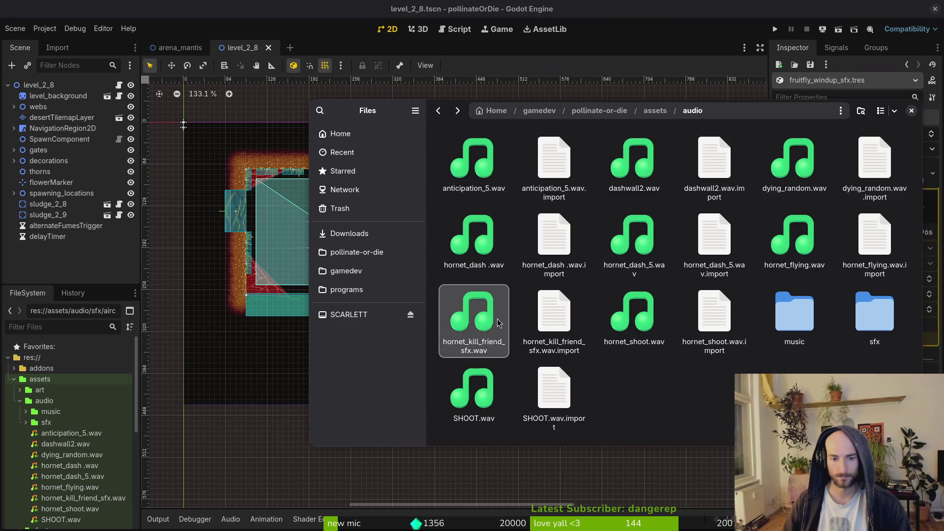
key(space)
click(659, 398)
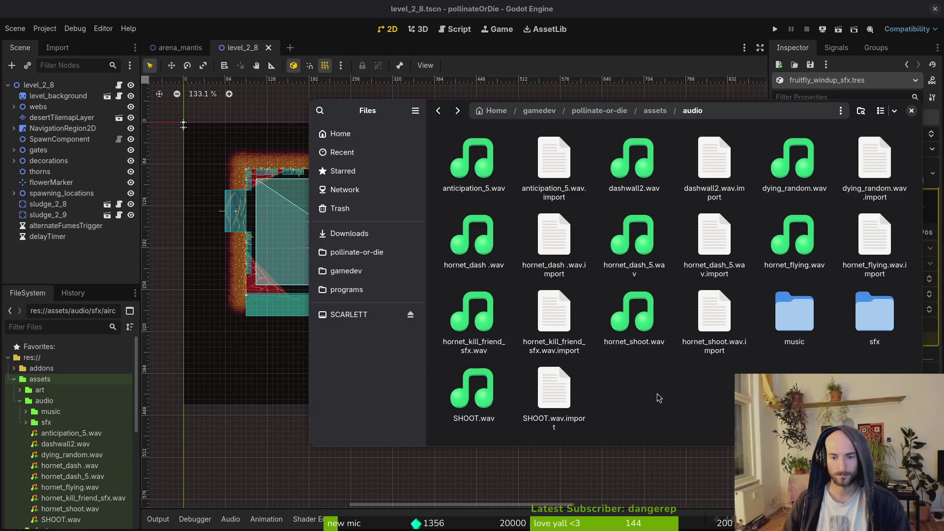
click(487, 167)
key(space)
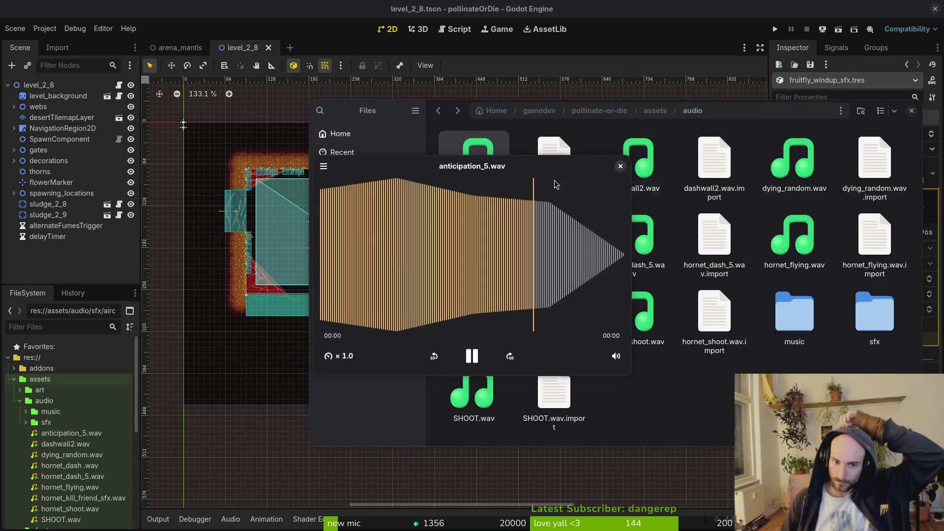
key(space)
click(618, 189)
key(space)
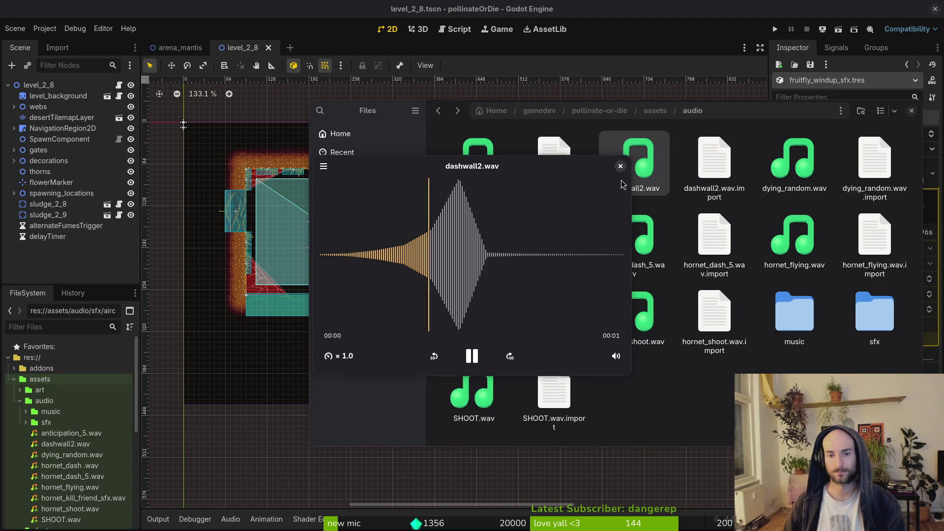
key(space)
key(space)
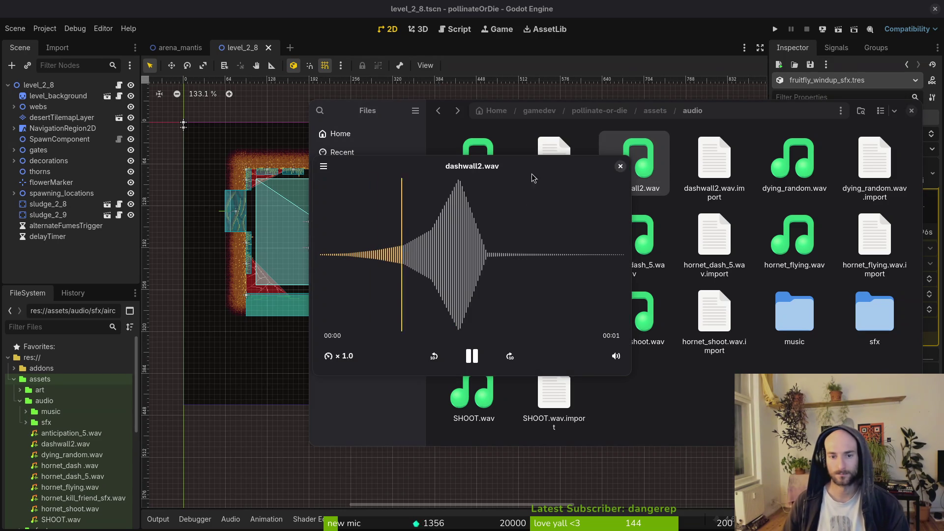
key(space)
key(Right)
key(Right)
key(space)
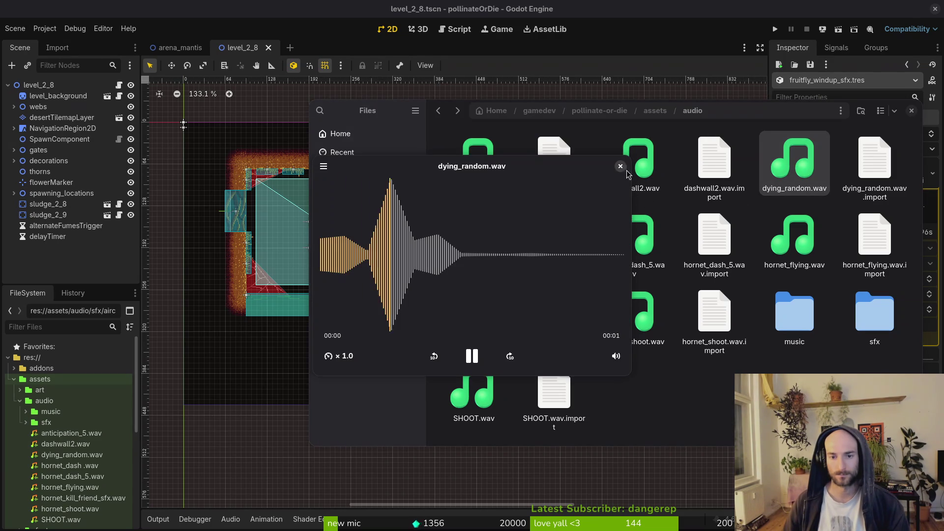
key(space)
key(Down)
key(space)
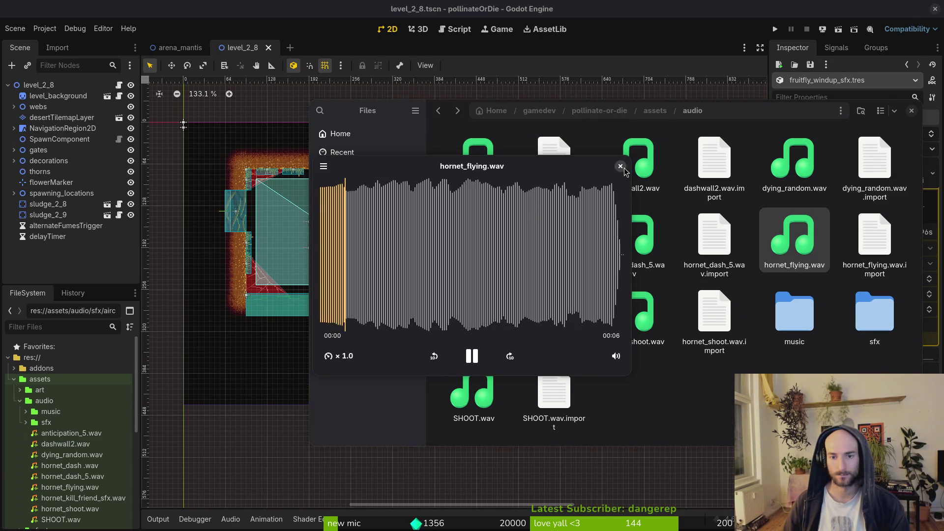
click(621, 166)
click(609, 261)
key(space)
key(space)
key(space)
key(space)
key(space)
key(space)
- Quick-open hornet_dash_sfx.tres by searching 'hordas' and expand its Sound Effect's audio details
click(55, 269)
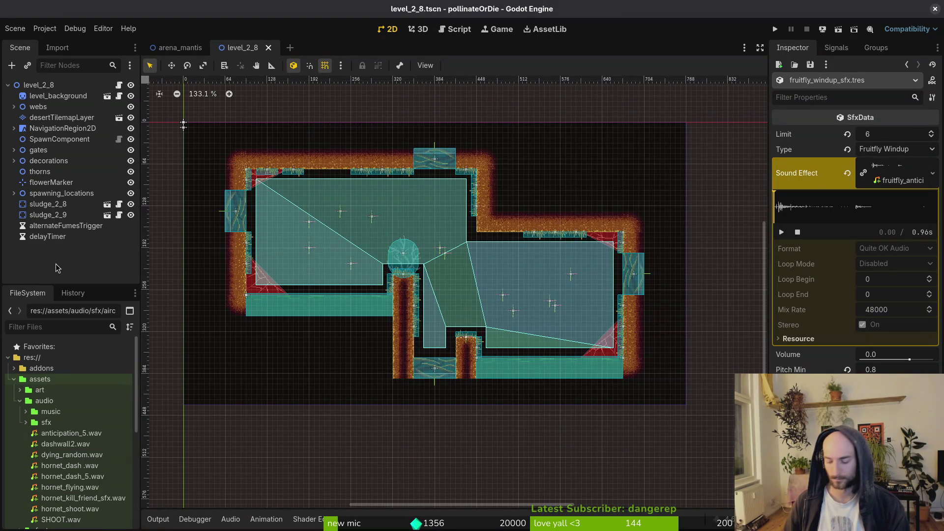
key(alt+shift+o)
text(hordas)
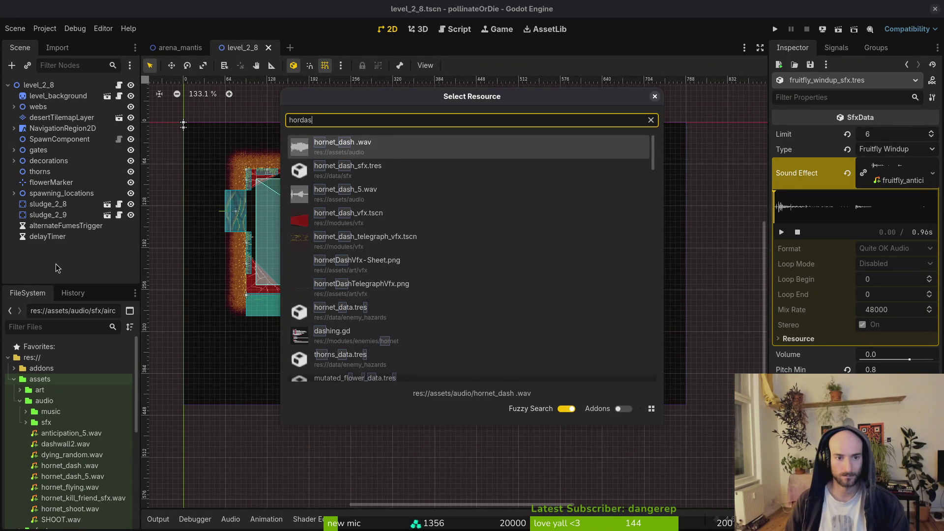
key(Down)
key(Return)
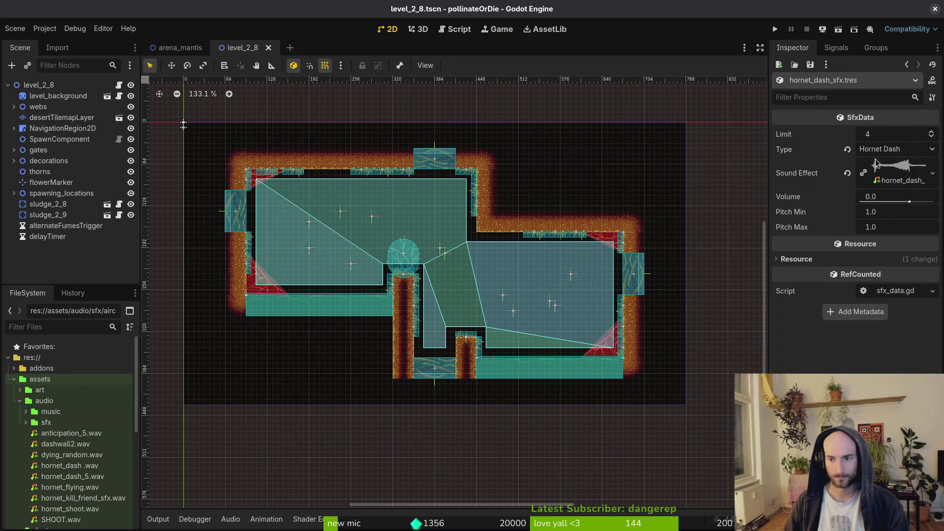
click(884, 180)
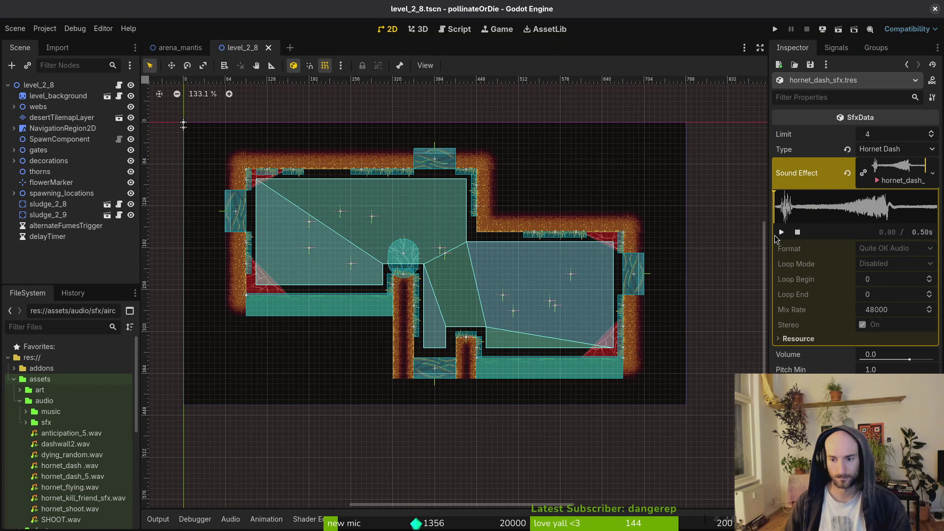
click(895, 360)
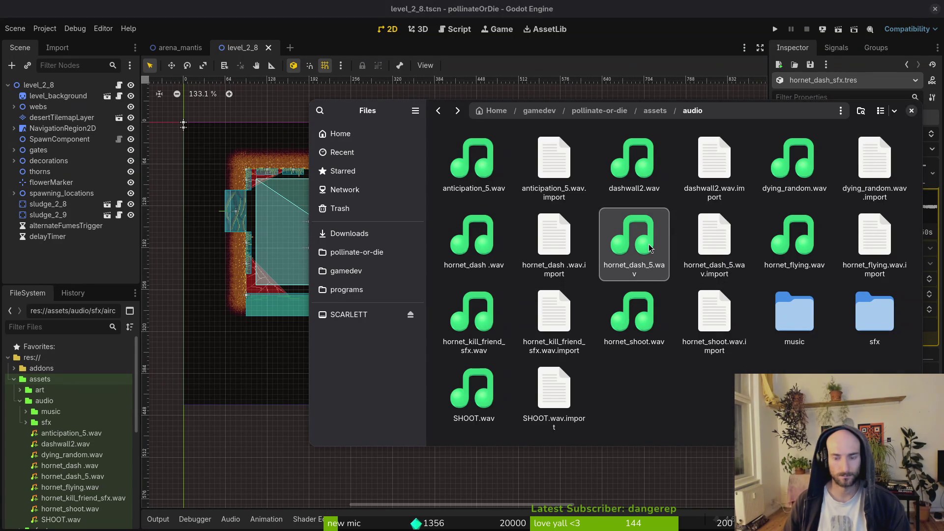
- Rename hornet_dash_5.wav to hornet_dash_sfx.wav, drop it into sfx, open that folder, and return to Godot
key(F2)
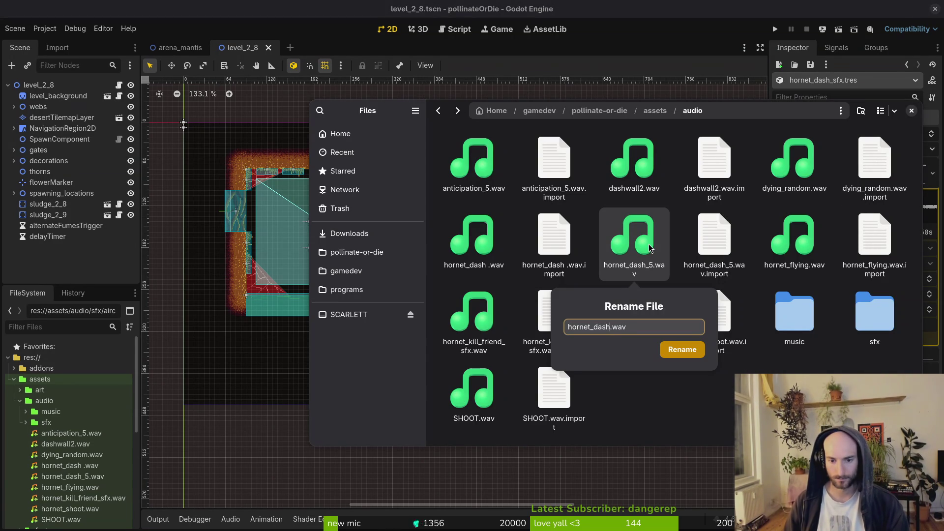
text(fx)
key(Return)
drag(715, 241, 865, 325)
double_click(794, 315)
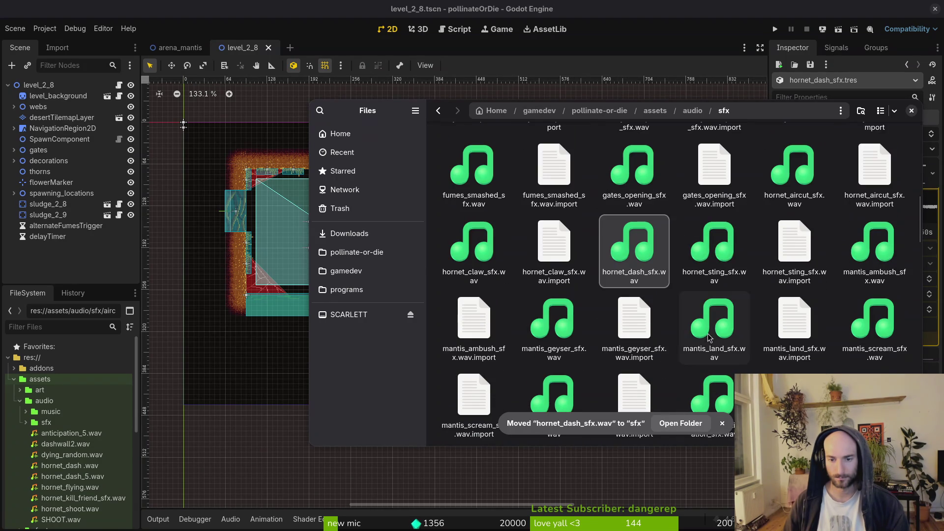
click(737, 261)
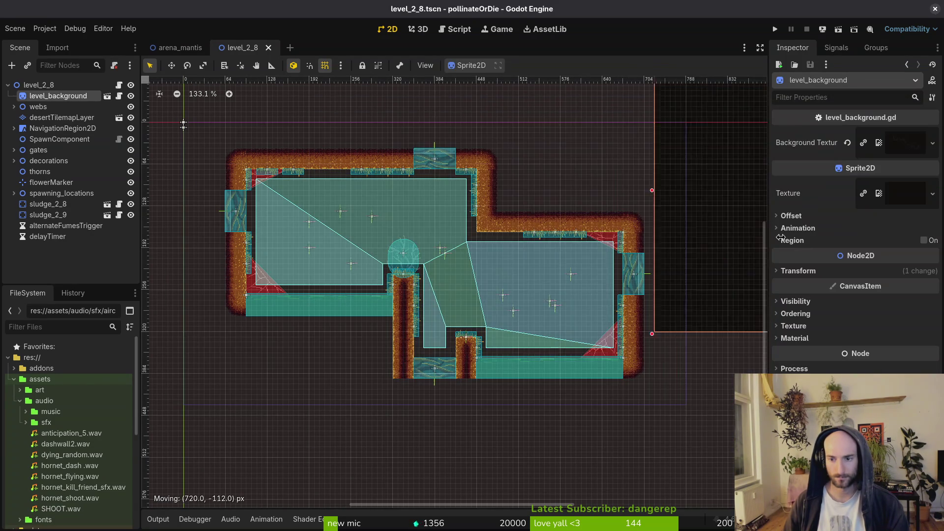
- Undo an accidental background drag and reopen hornet_dash_sfx.tres via the 'hordas' quick search
drag(262, 323, 269, 341)
key(ctrl+z)
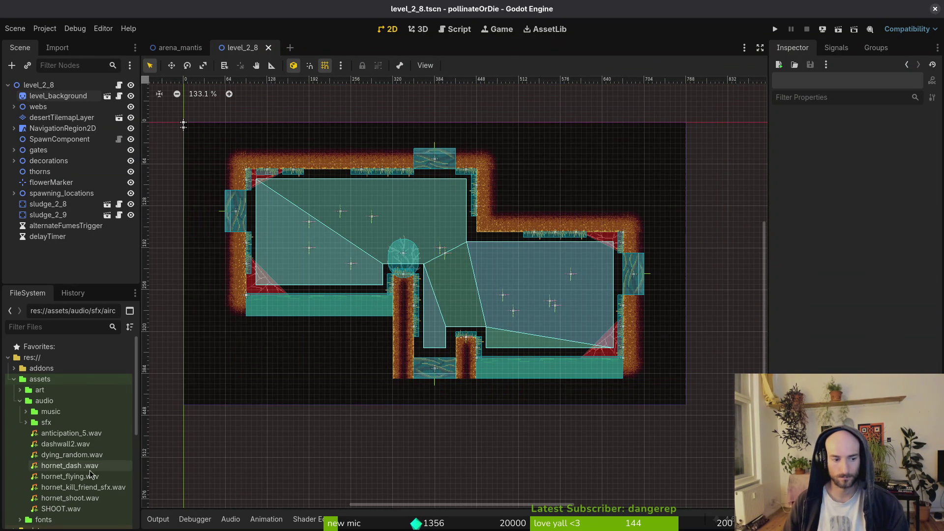
key(alt+shift+o)
text(hordas)
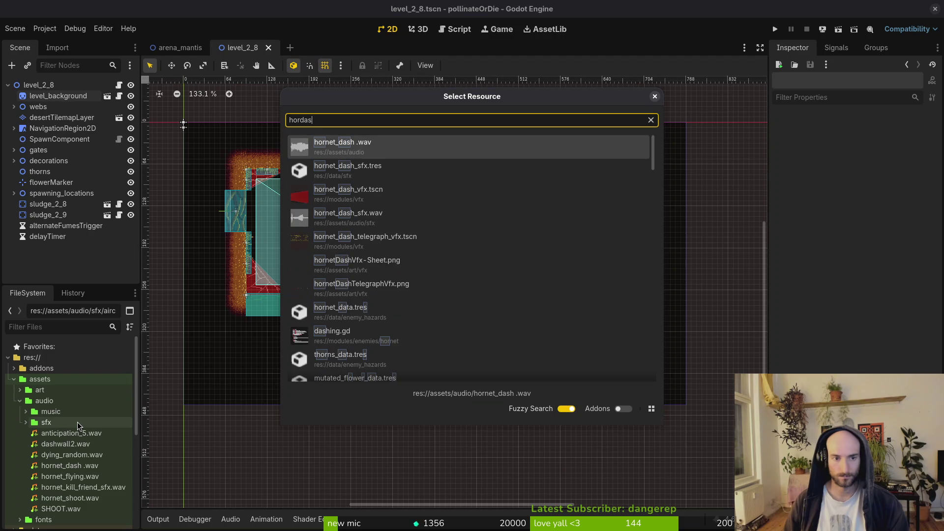
key(Down)
key(Return)
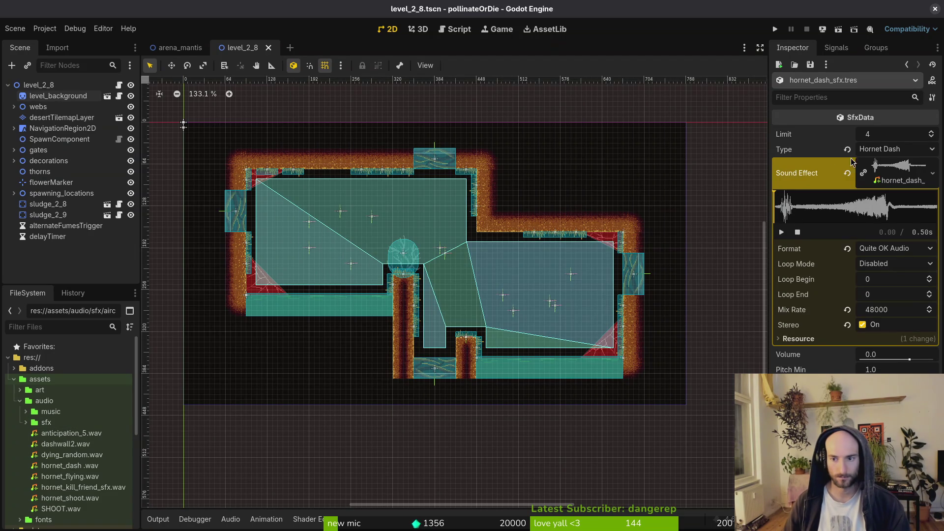
- Quick-load hornet_dash_sfx.wav as the Sound Effect, save, and check its resource options
click(848, 173)
click(884, 165)
click(846, 322)
text(hordas)
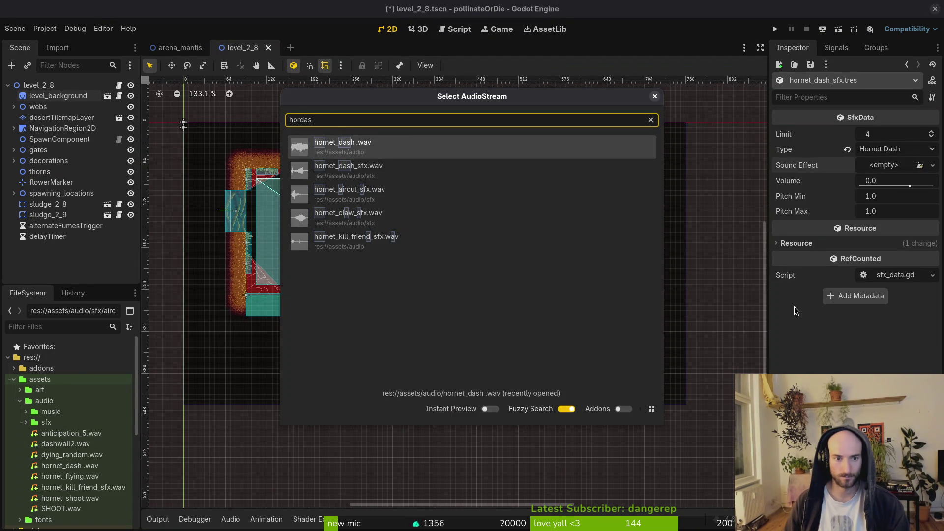
key(Return)
key(ctrl+s)
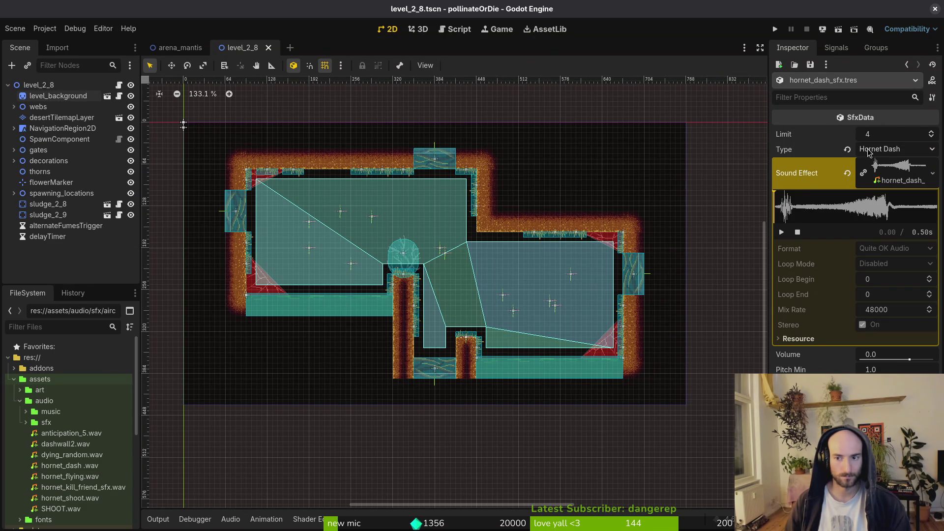
right_click(887, 185)
key(Escape)
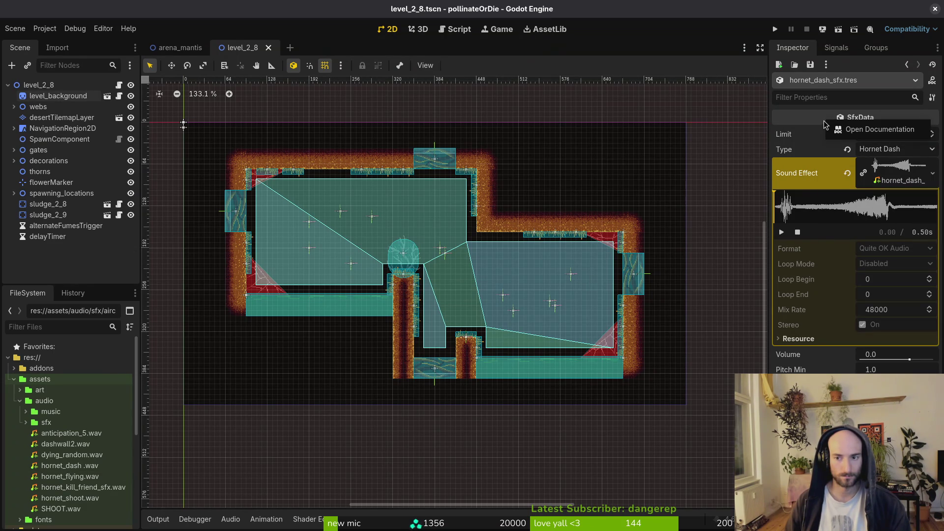
scroll(108, 455, down, 5)
scroll(108, 455, up, 4)
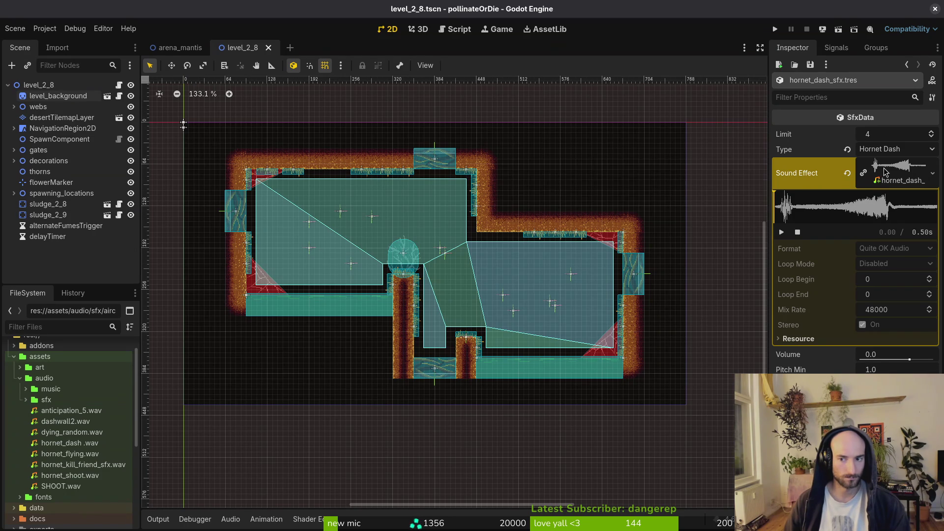
- Open audio.manager.tscn and expand the data/sfx folder in the FileSystem dock
key(ctrl+shift+o)
text(audioman)
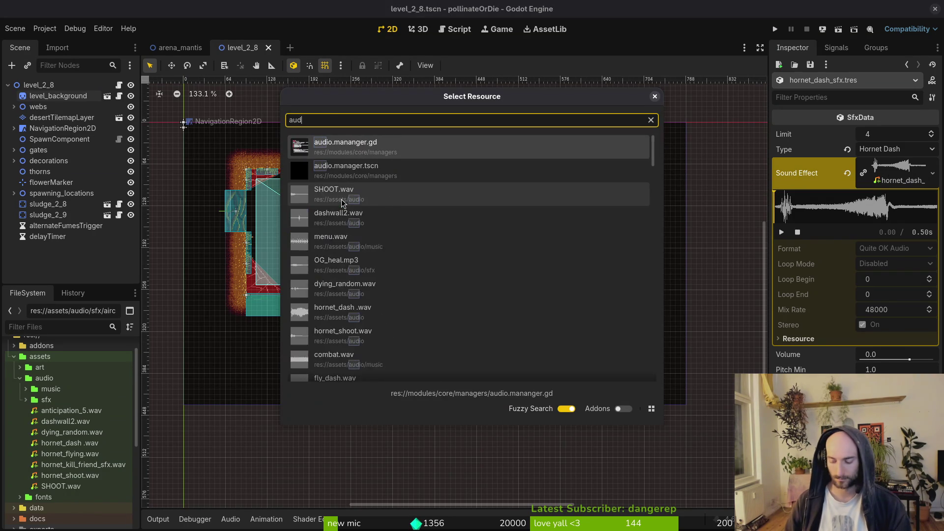
key(Return)
scroll(15, 361, down, 3)
scroll(15, 361, up, 3)
click(14, 357)
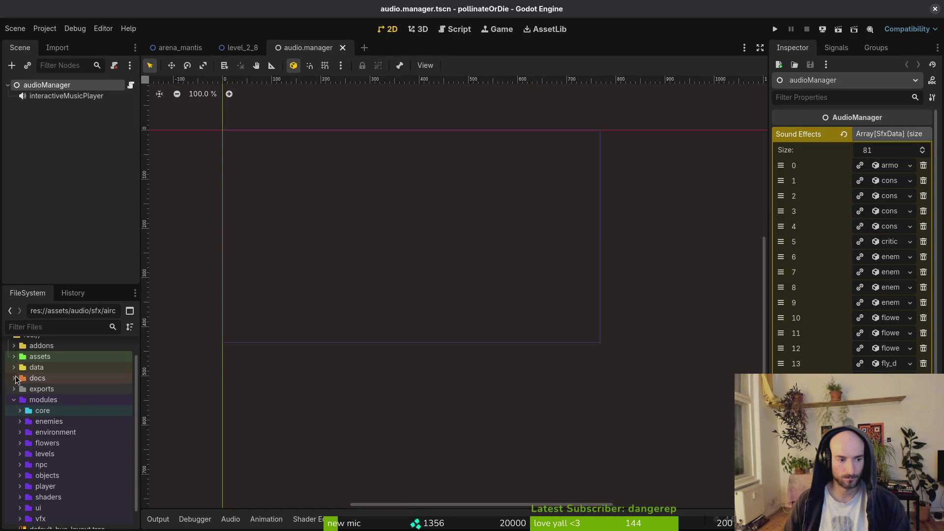
click(14, 368)
click(14, 447)
scroll(15, 447, down, 5)
- Set hornet_sting_sfx.tres Volume to 4.0 and save it
click(69, 429)
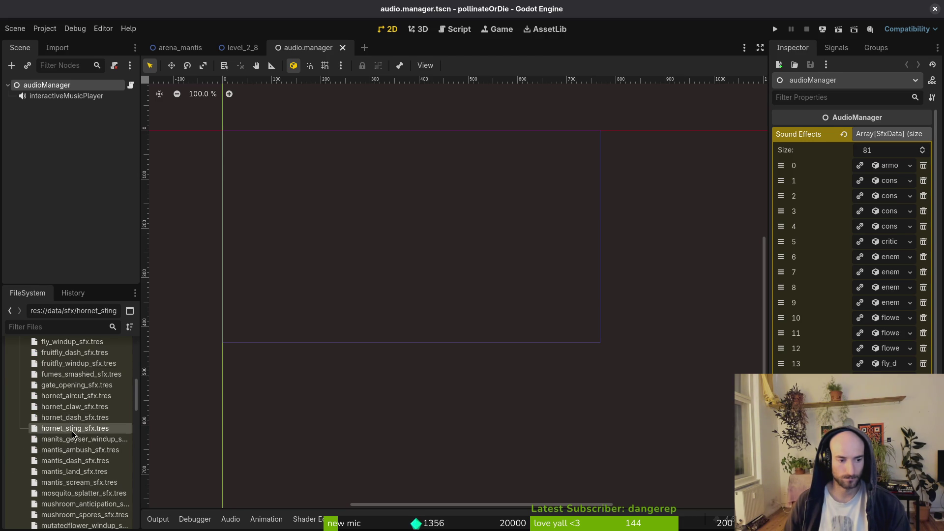
click(893, 361)
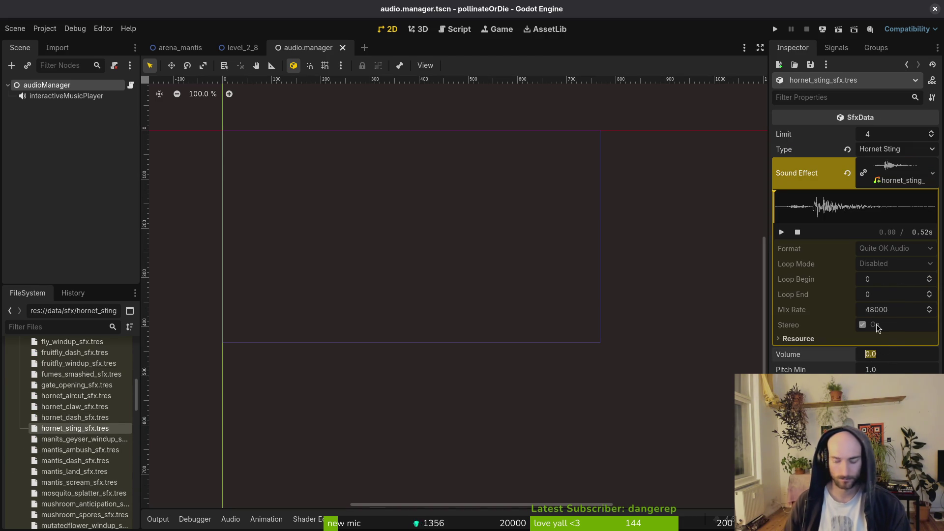
text(4)
key(Return)
key(ctrl+s)
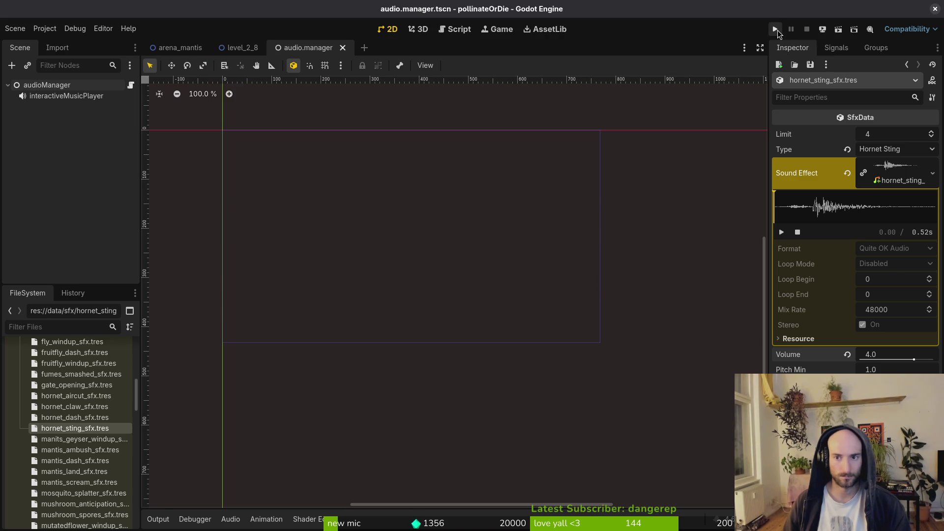
- Run the project, jump to the hornet level from the debug list, and check the sfx volume setting
click(776, 29)
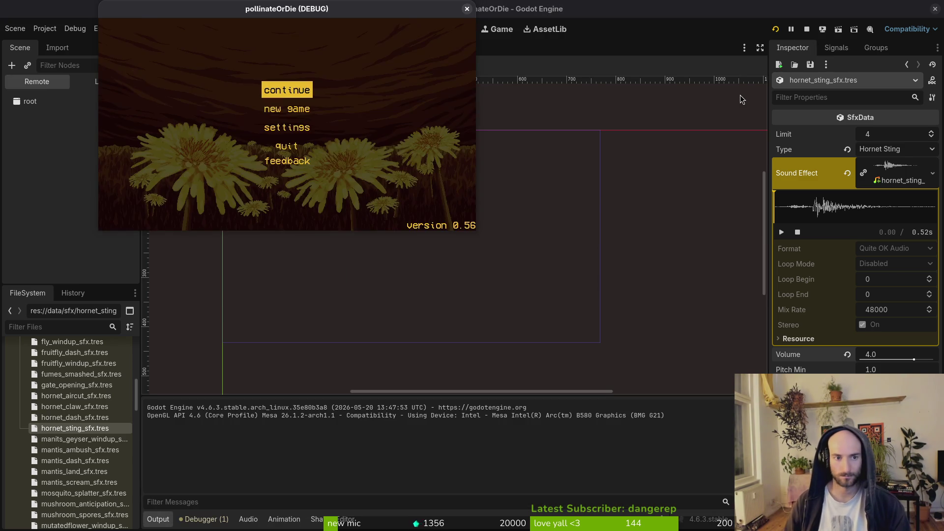
key(Return)
key(Escape)
key(Up)
key(Escape)
key(Down)
key(Return)
key(Escape)
key(Escape)
key(Down)
key(Return)
key(Down)
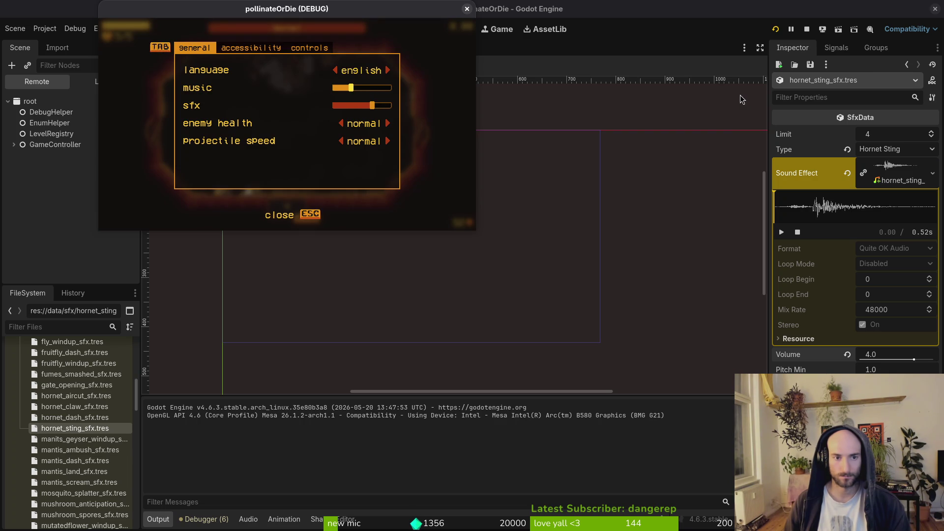
key(Escape)
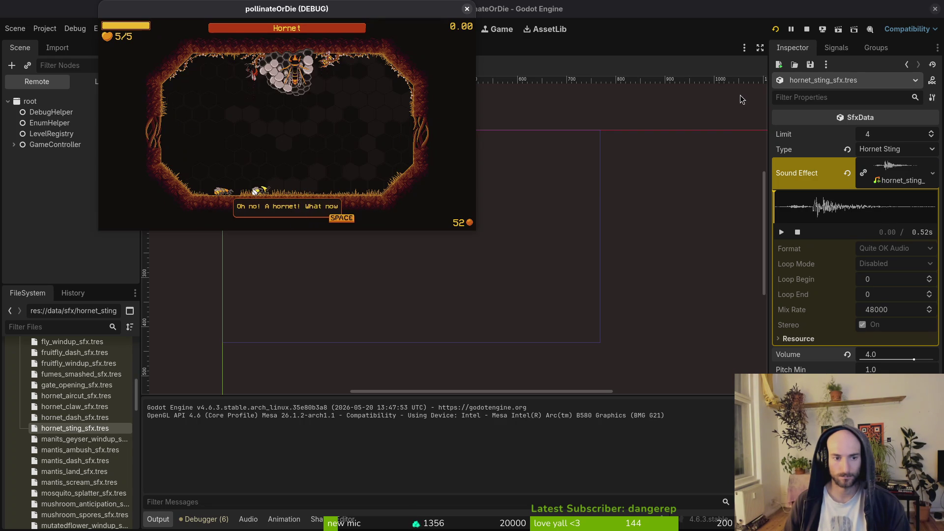
- Play the hornet fight, dodging and dashing past the hornet, then stop the game
key(space)
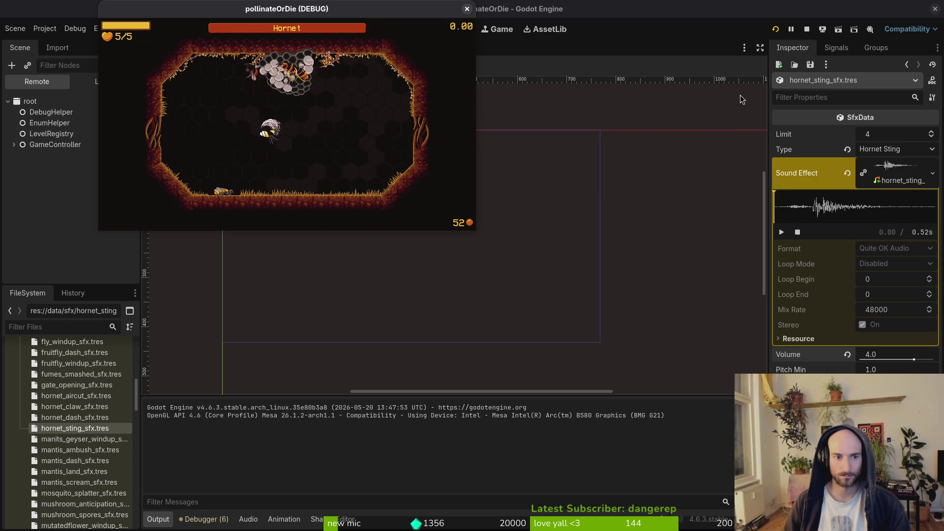
key(Left)
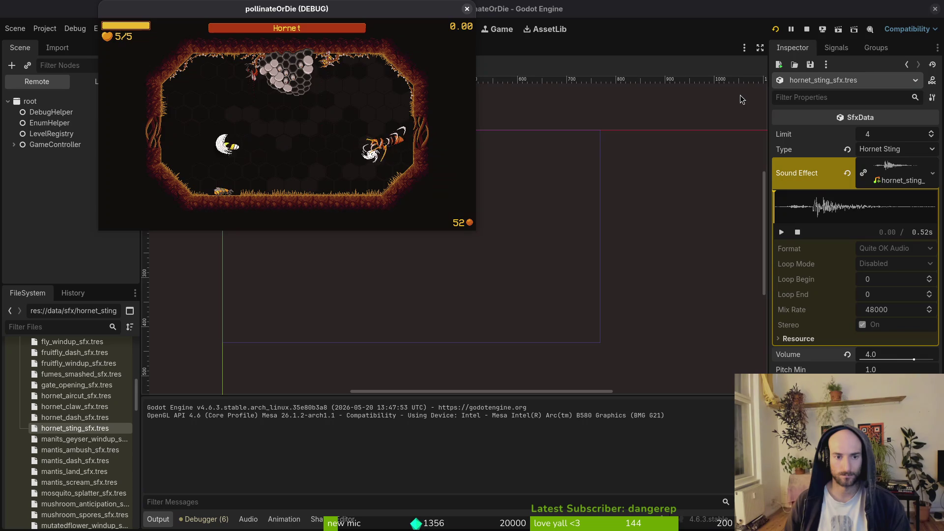
key(Down)
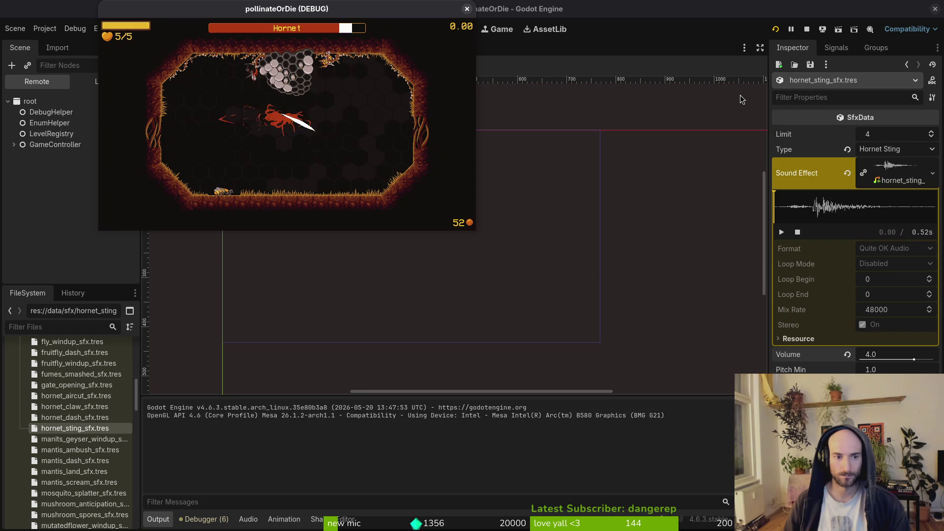
key(Right)
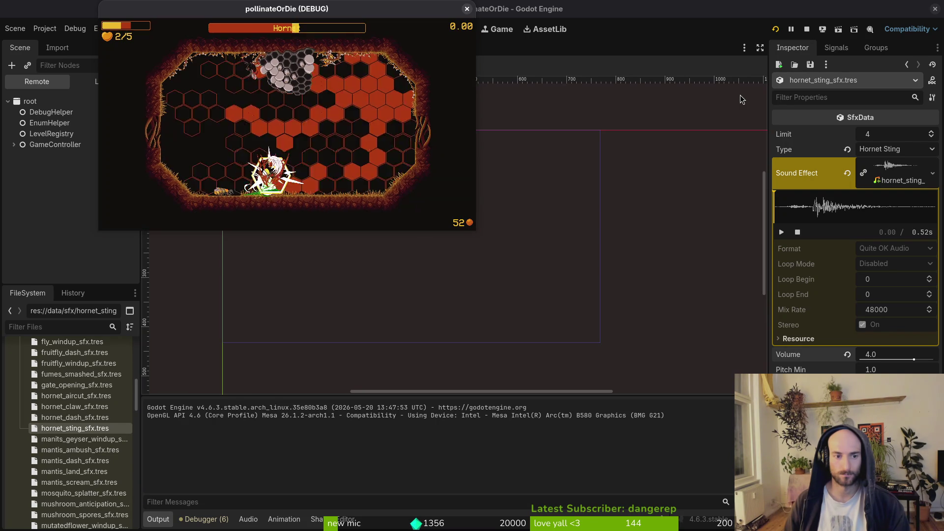
key(Escape)
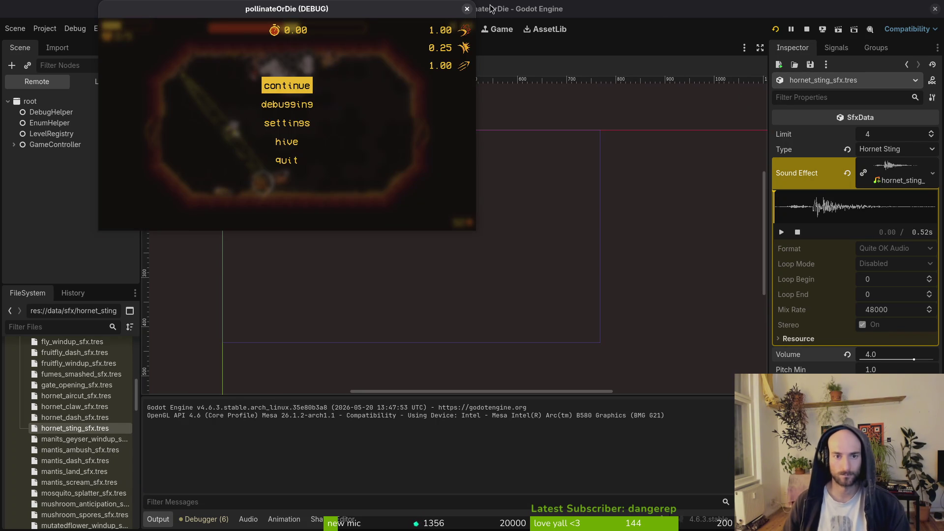
click(466, 9)
- Preview hornet_flying, dashwall2, anticipation_5, dying_random and hornet_dash .wav in assets/audio
key(alt+Tab)
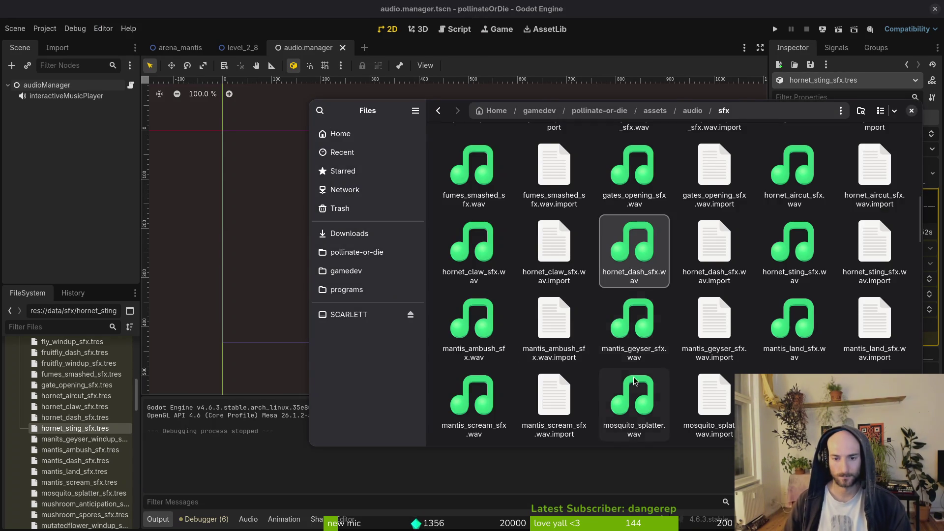
key(alt+Up)
double_click(620, 243)
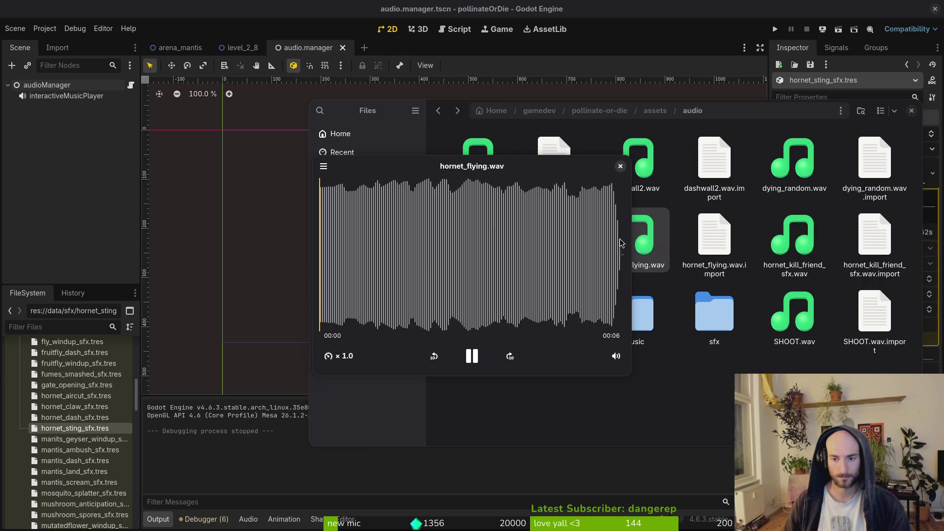
click(620, 166)
double_click(630, 180)
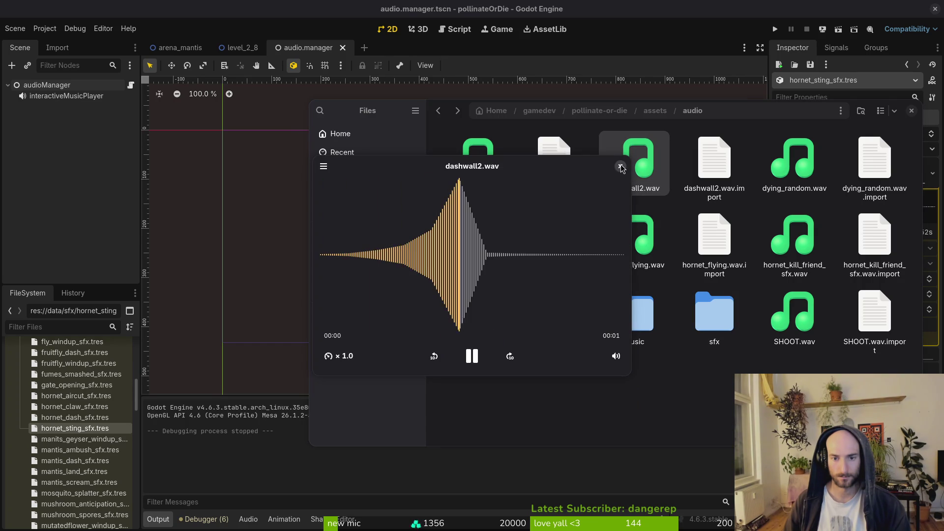
click(620, 167)
double_click(474, 158)
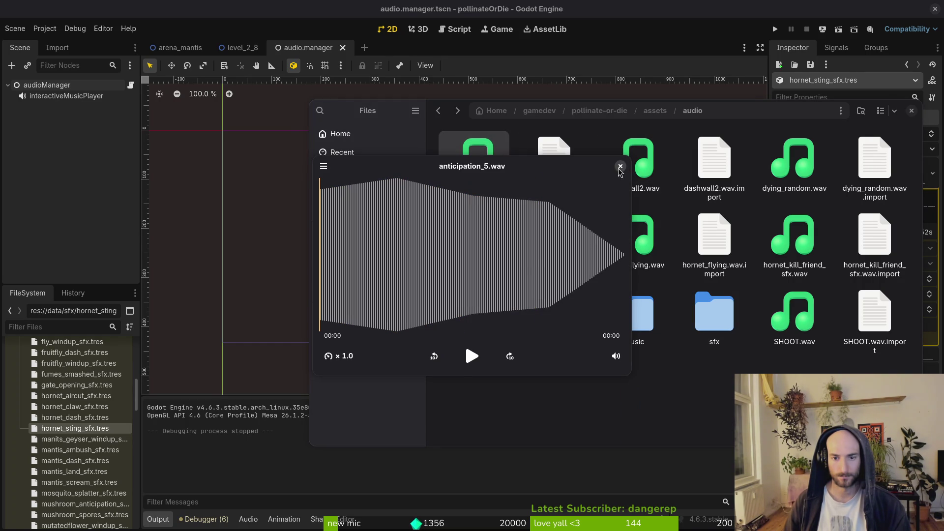
click(620, 167)
double_click(794, 158)
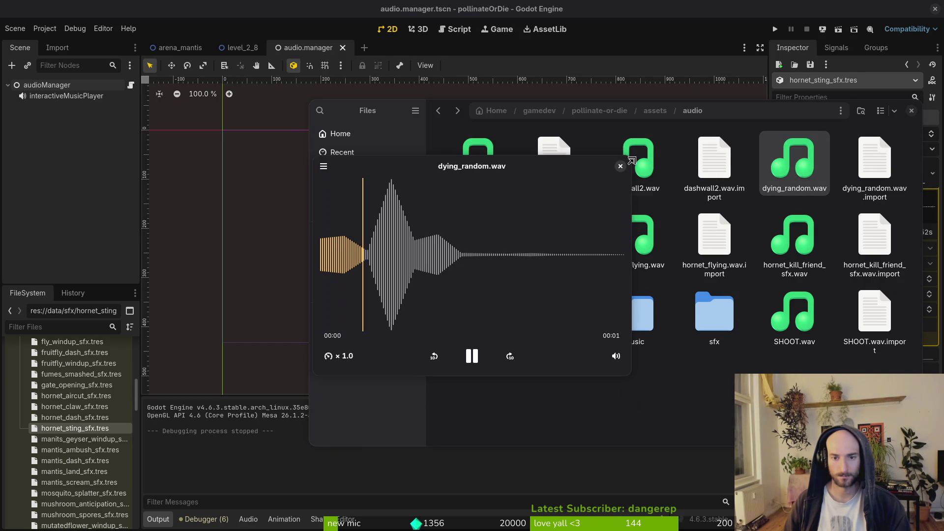
click(621, 167)
double_click(477, 233)
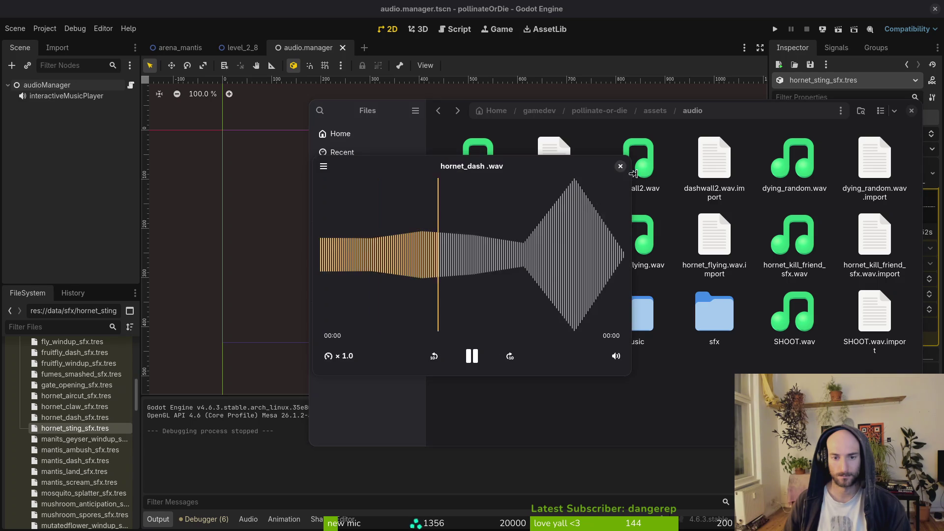
click(620, 166)
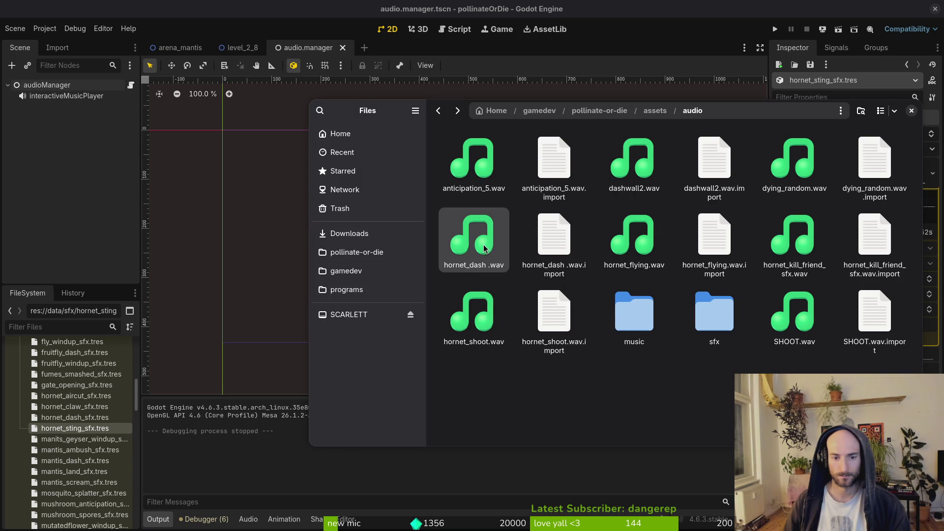
- Move hornet_dash .wav and its .import file to the trash
key(Delete)
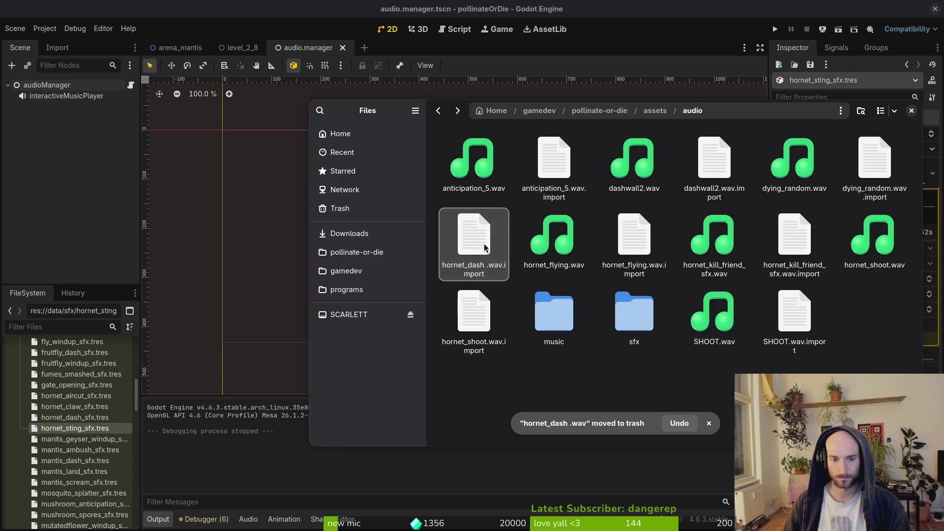
key(Delete)
key(space)
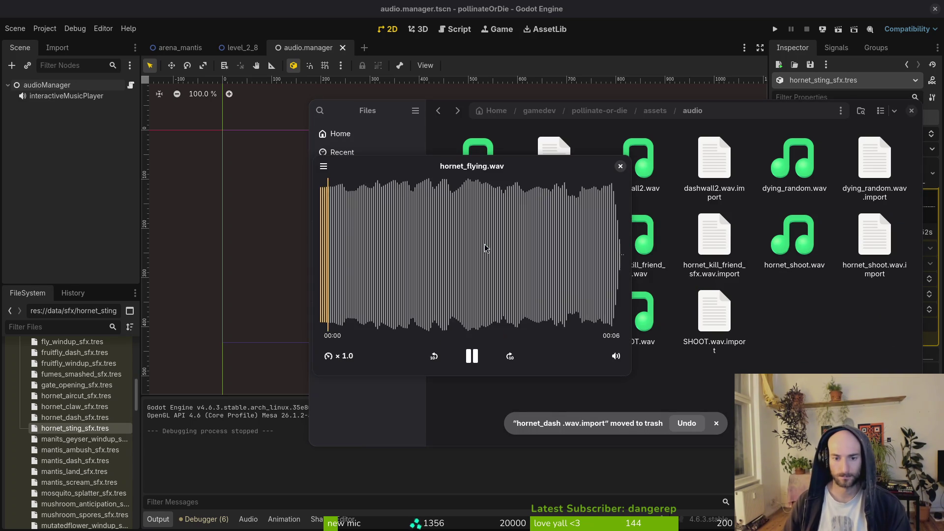
key(alt+Left)
key(alt+Right)
- Audition SHOOT.wav several times and leave it selected
double_click(627, 305)
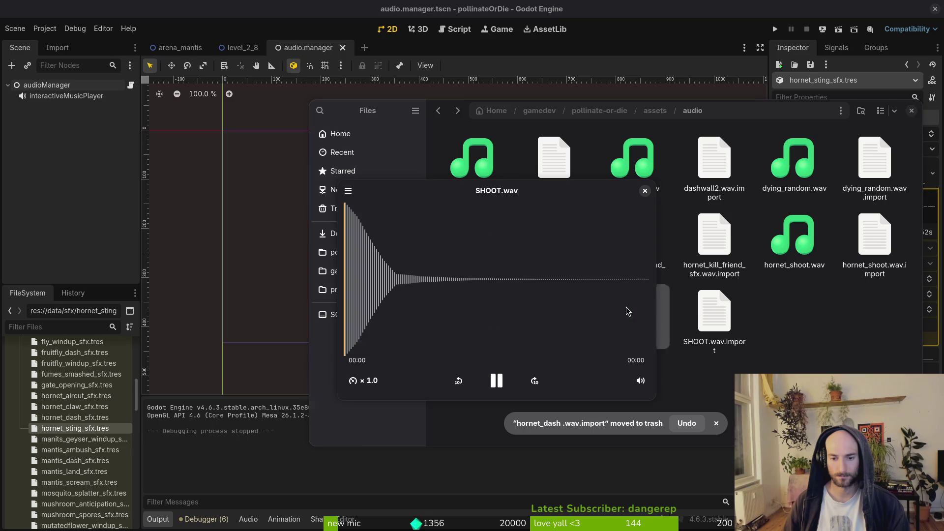
click(645, 191)
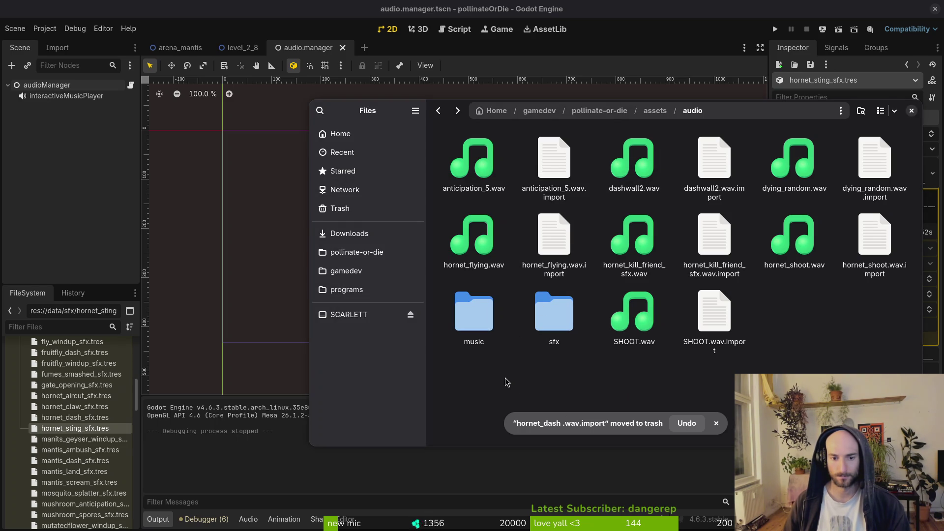
click(495, 252)
key(space)
key(space)
click(660, 314)
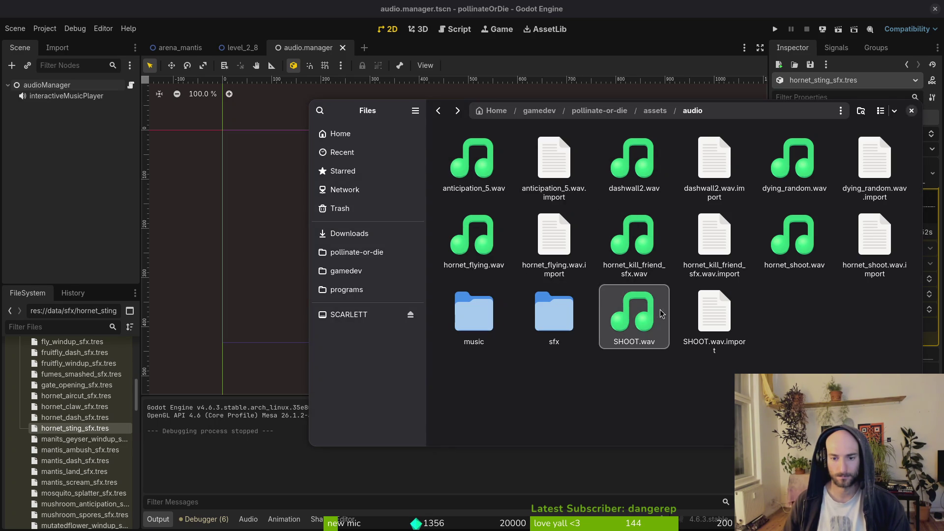
key(space)
key(space)
key(space)
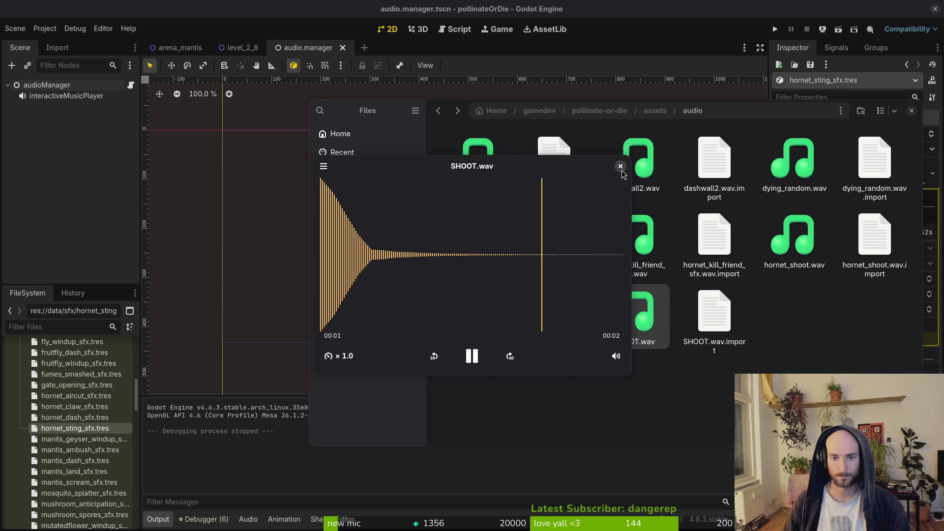
click(620, 168)
key(space)
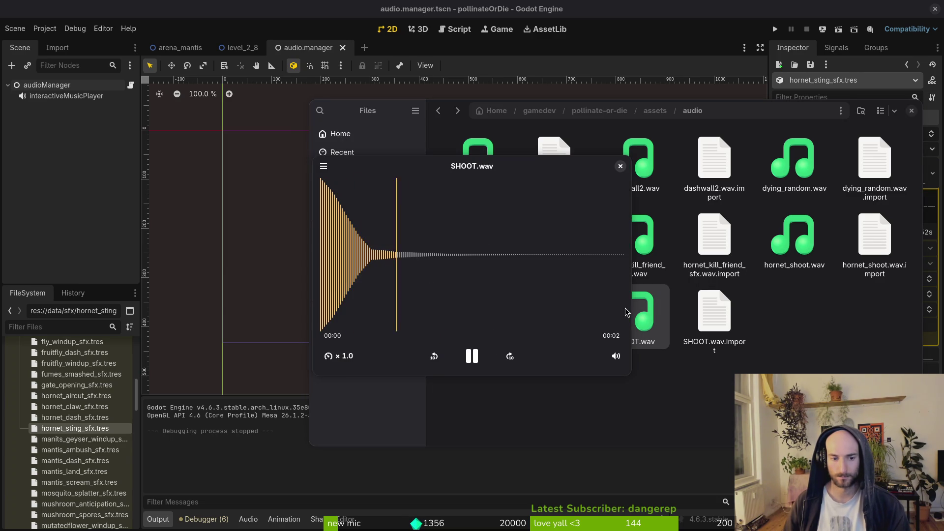
click(621, 166)
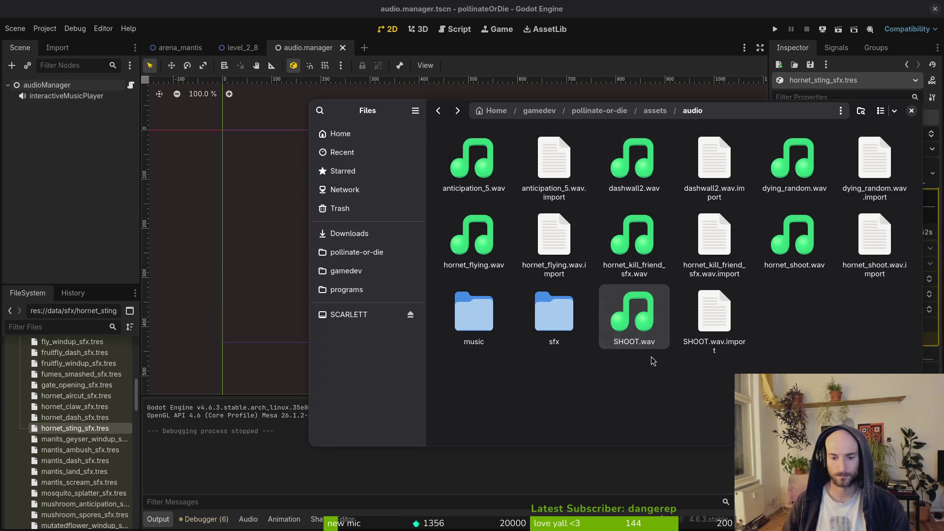
key(space)
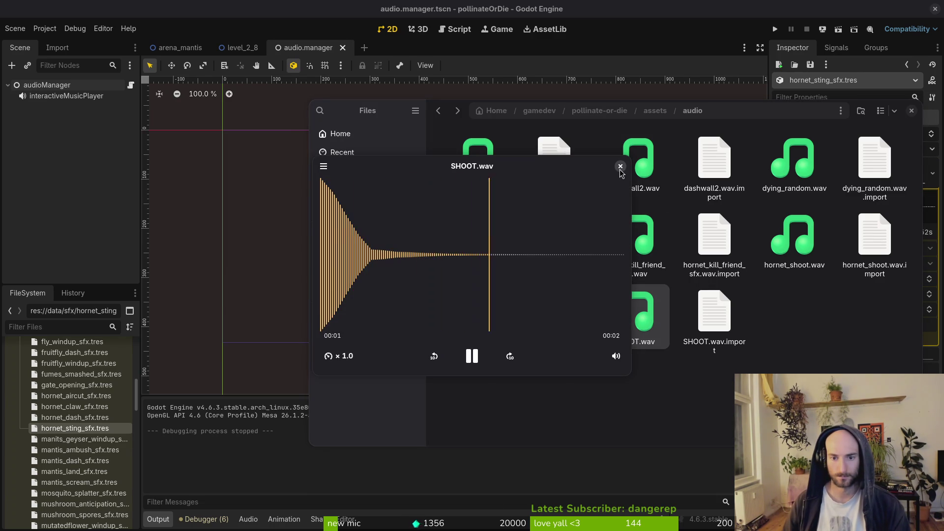
click(621, 167)
key(space)
click(621, 167)
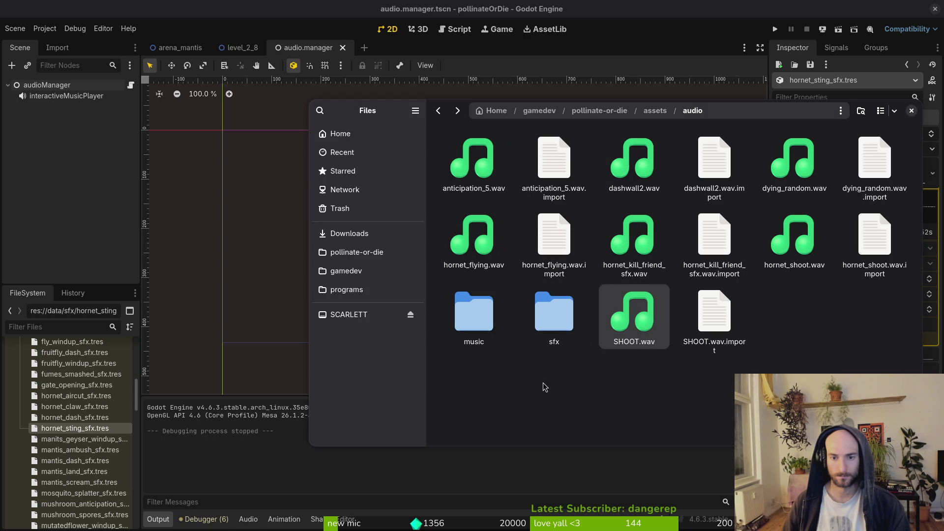
key(ctrl+s)
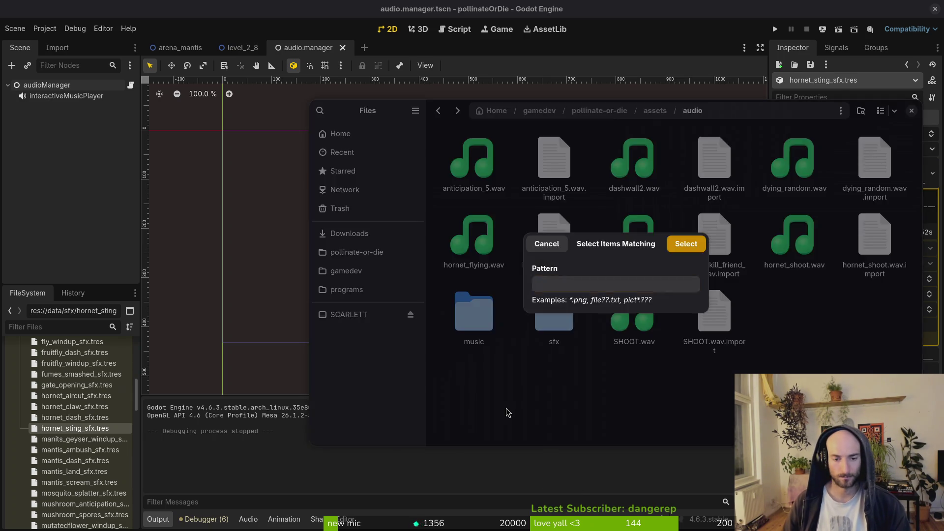
key(Escape)
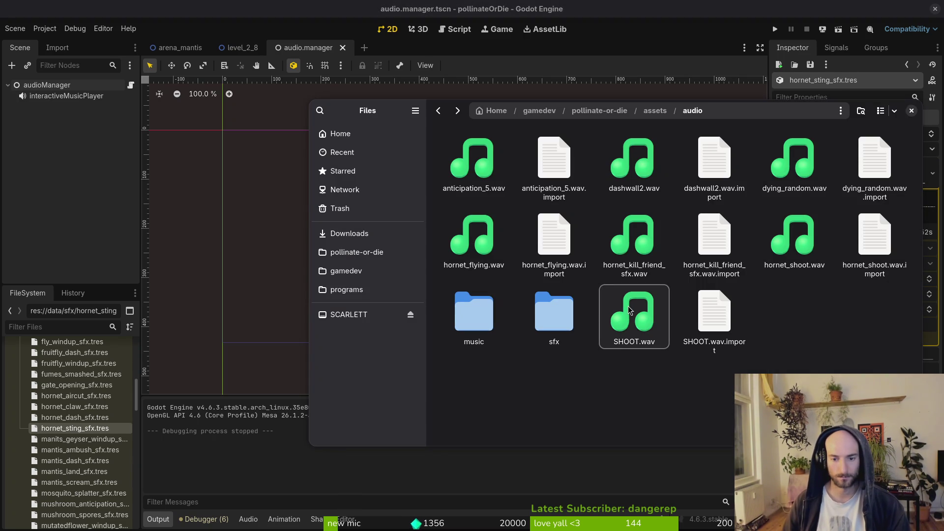
click(629, 312)
- Rename SHOOT.wav to special_on_cd_sfx.wav
key(F2)
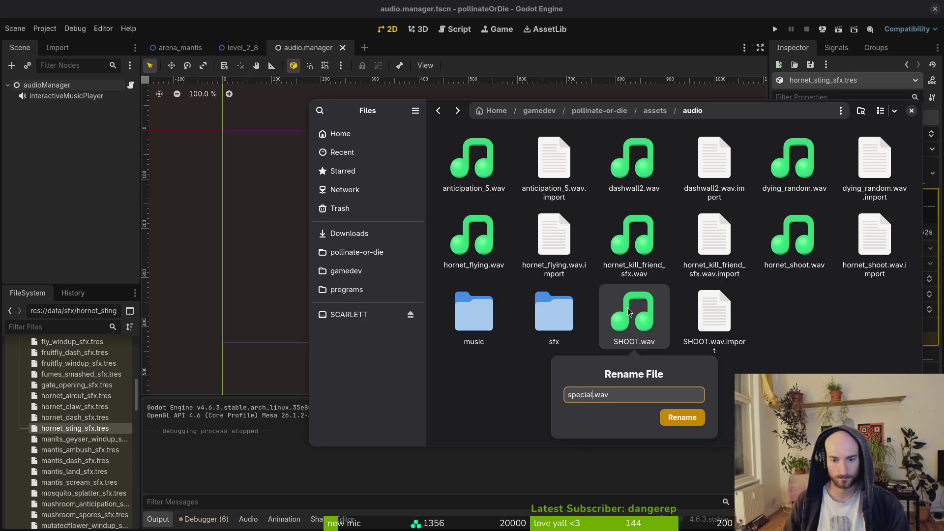
text(1)
key(Return)
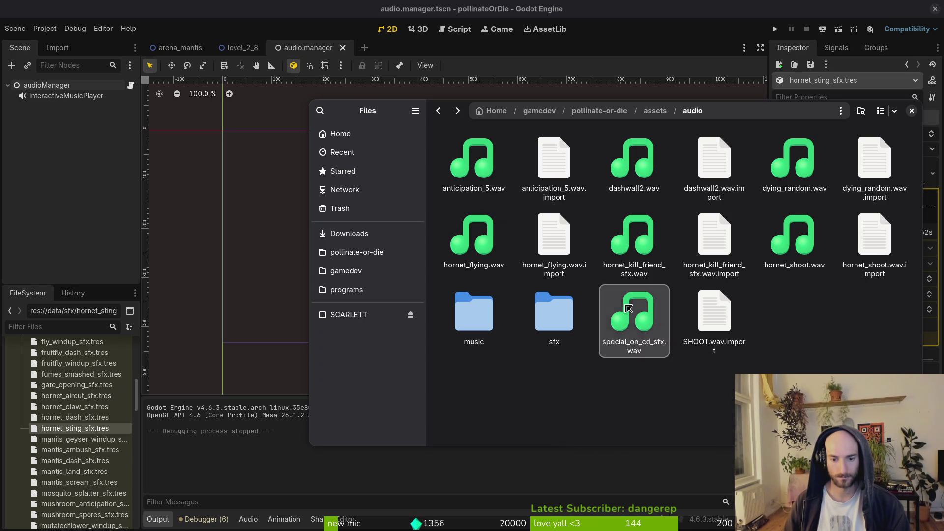
- Look through the sfx folder's contents, go back to assets/audio, and return to Godot
double_click(538, 325)
scroll(551, 284, down, 10)
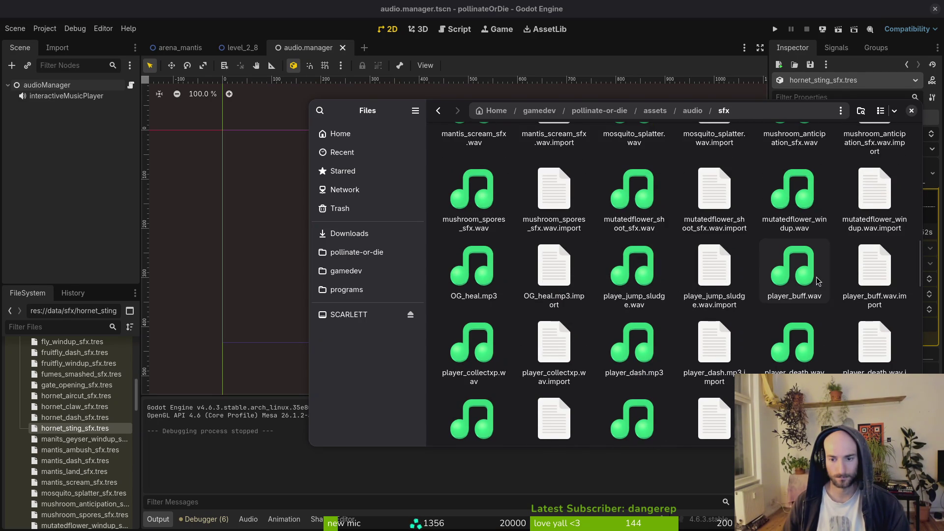
scroll(821, 369, down, 2)
scroll(820, 368, down, 4)
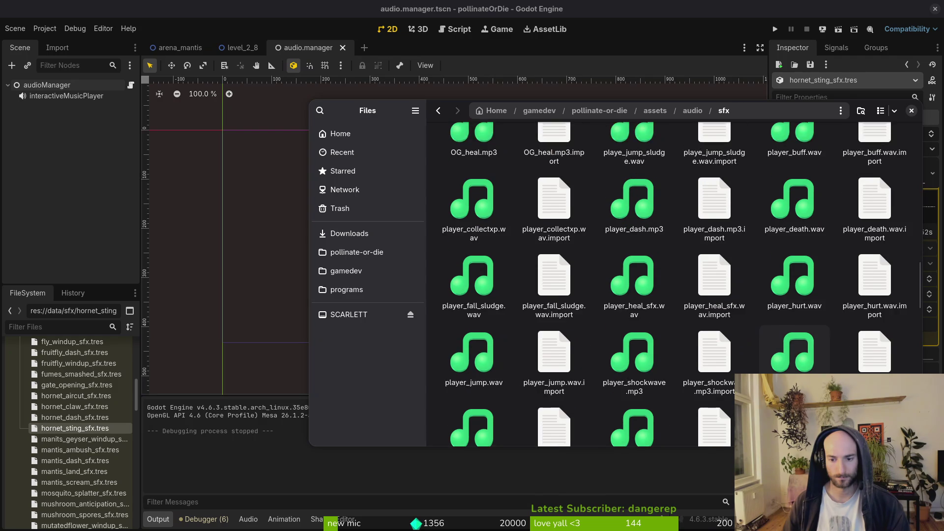
scroll(798, 361, down, 2)
scroll(799, 360, down, 2)
scroll(798, 361, up, 2)
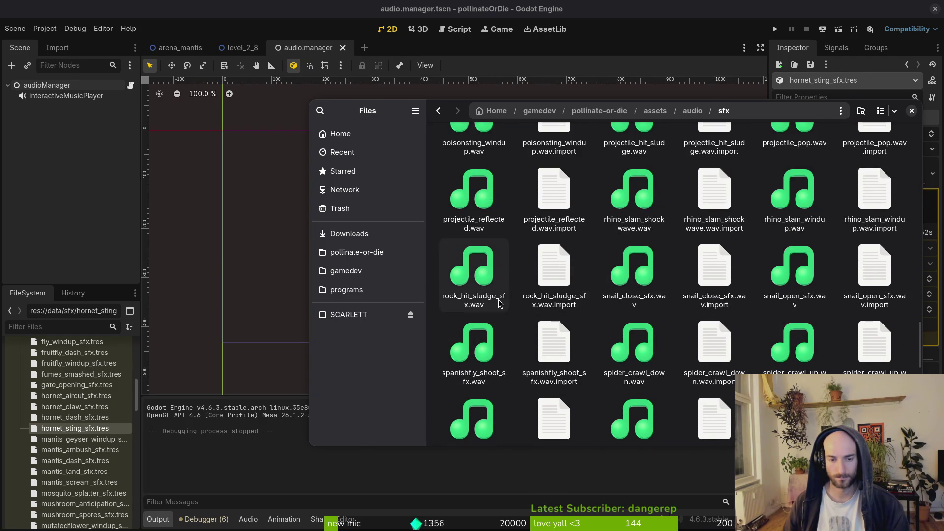
key(alt+Left)
click(290, 307)
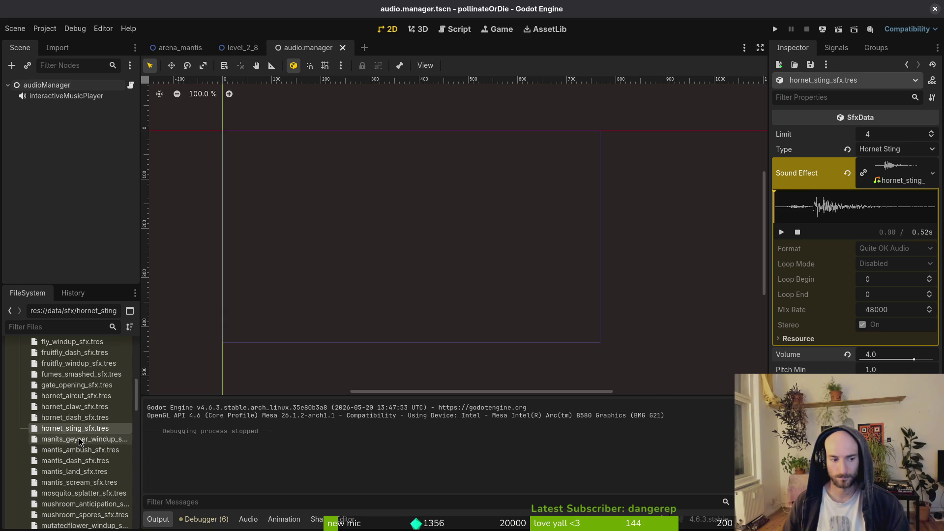
- Clear the Sound Effect of special_on_cd_sfx.tres and move special_on_cd_sfx.wav into the sfx folder
scroll(83, 446, down, 5)
scroll(83, 446, down, 10)
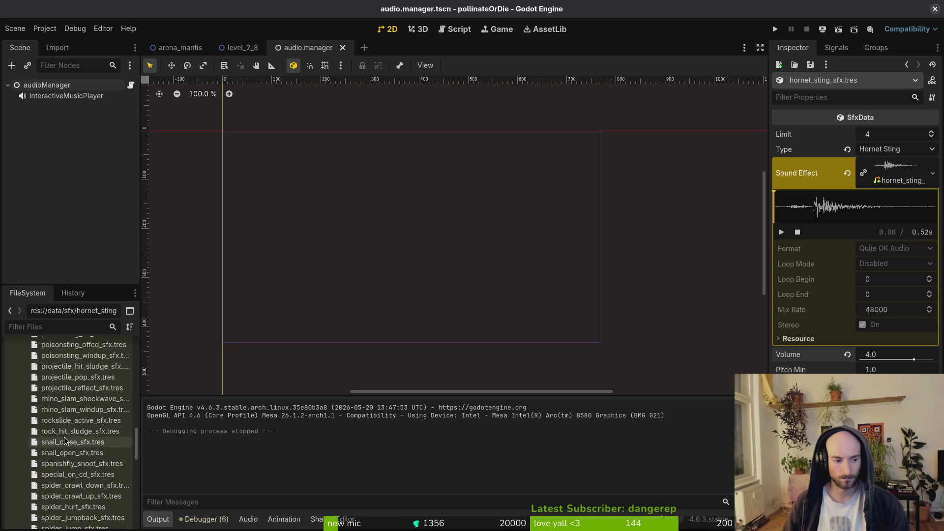
click(78, 475)
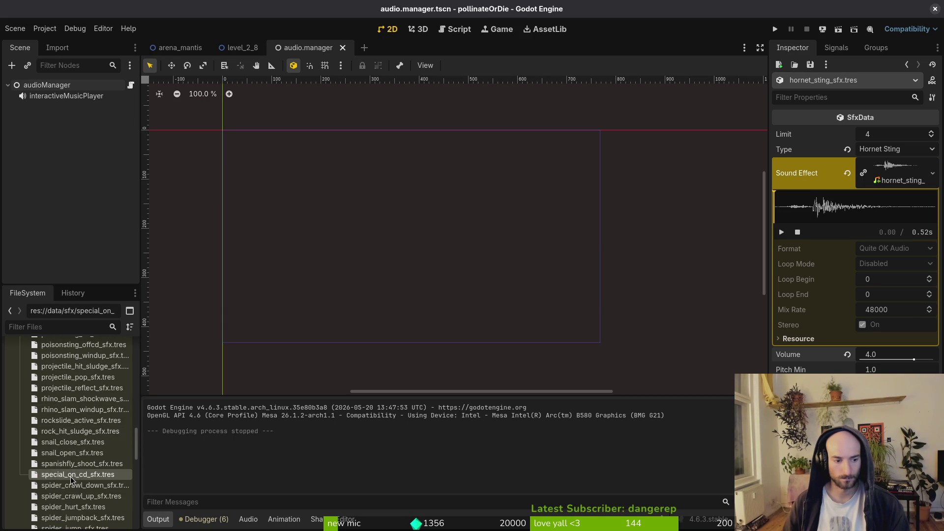
click(848, 173)
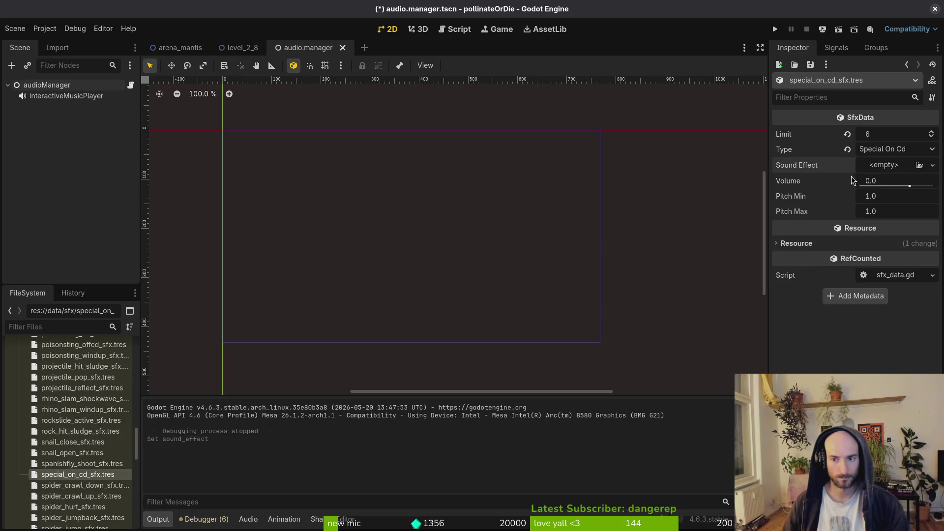
click(888, 169)
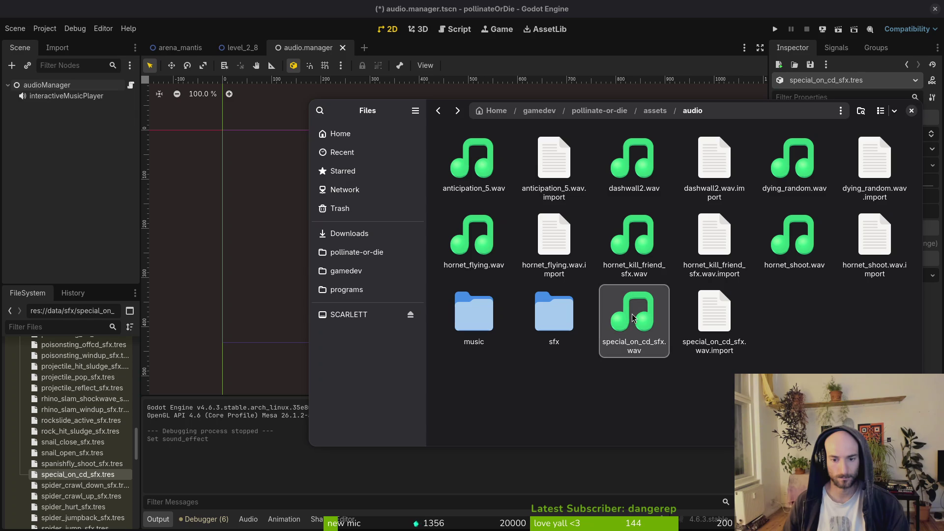
drag(623, 330, 554, 315)
key(Escape)
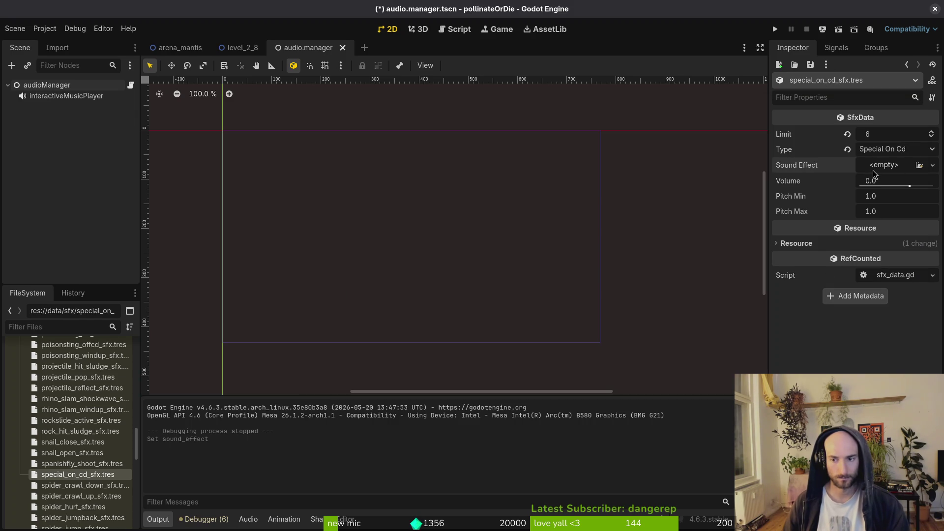
- Load special_on_cd_sfx.wav as the Sound Effect of special_on_cd_sfx.tres and save
click(873, 170)
click(862, 320)
text(spec)
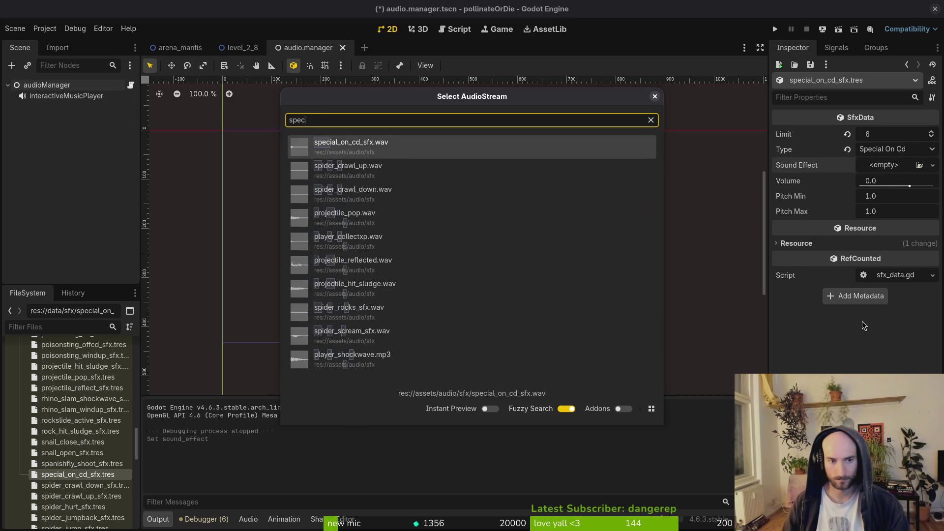
key(Return)
key(ctrl+s)
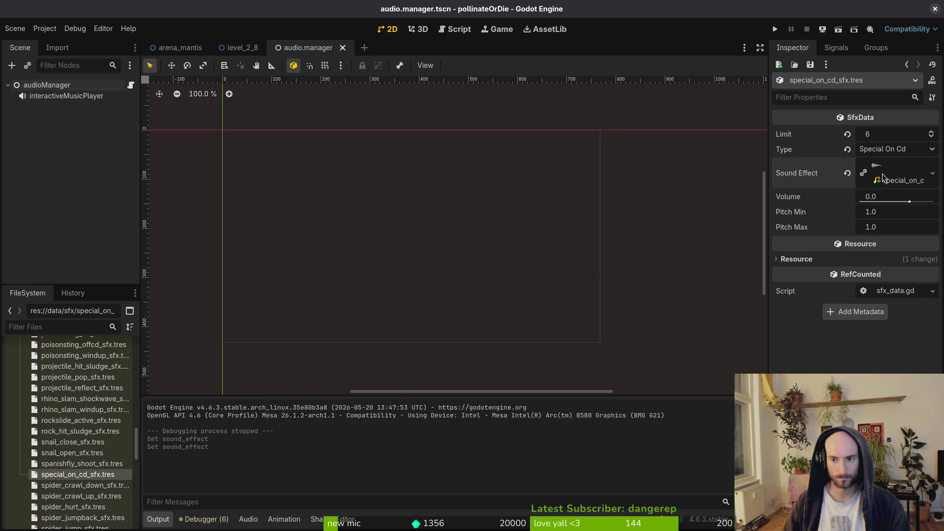
click(883, 177)
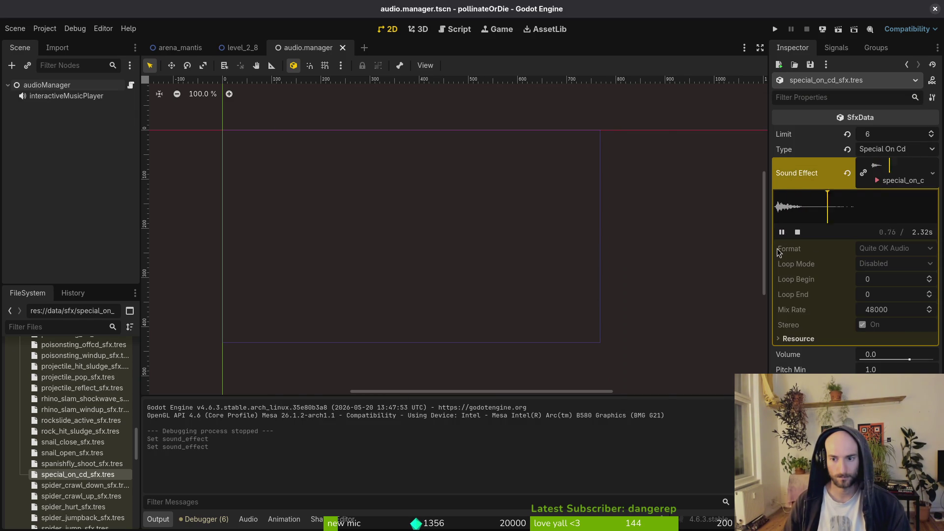
- Enable Trim in the import settings of assets/audio/sfx/special_on_cd_sfx.wav, then bring Files forward
scroll(83, 423, up, 10)
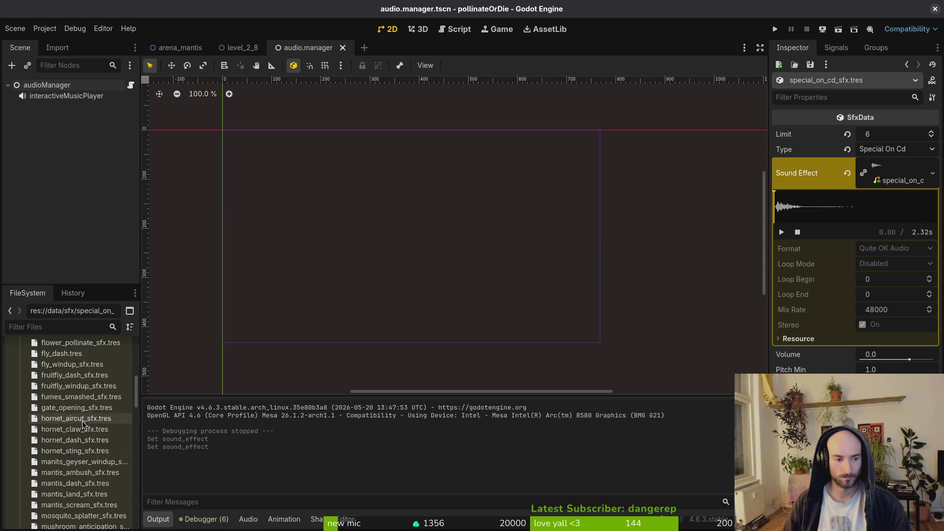
scroll(73, 426, up, 5)
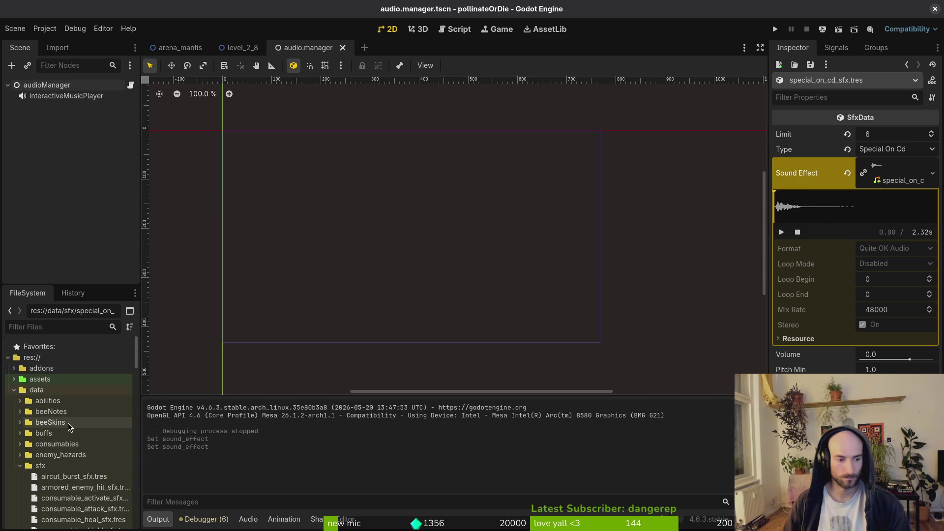
click(13, 390)
click(13, 379)
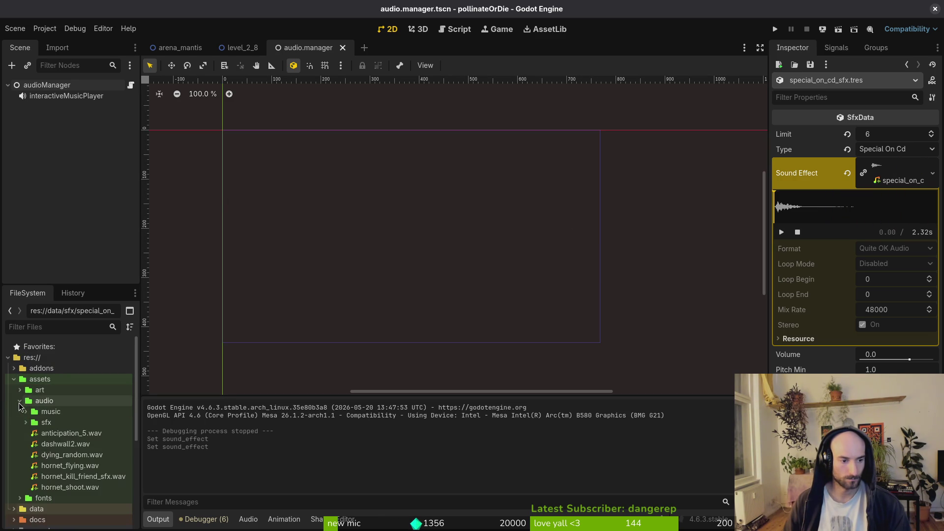
click(26, 422)
scroll(71, 438, down, 15)
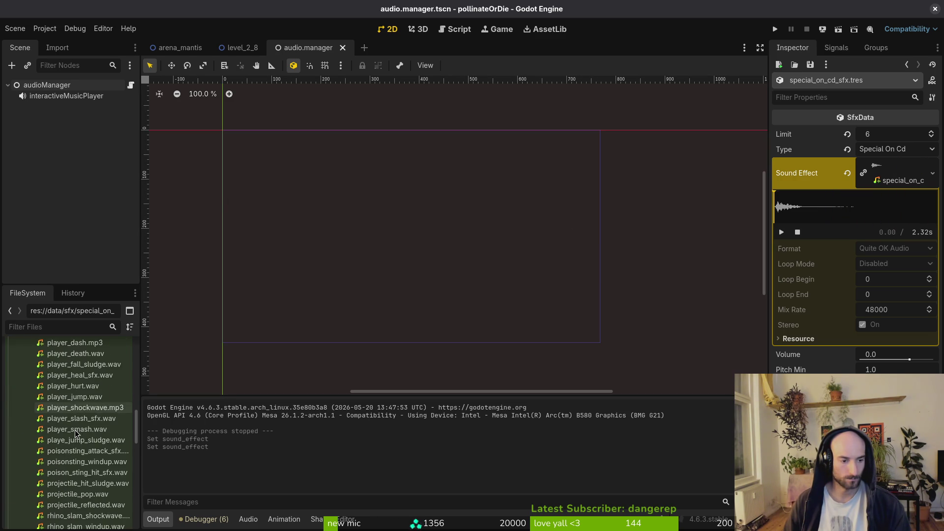
click(73, 444)
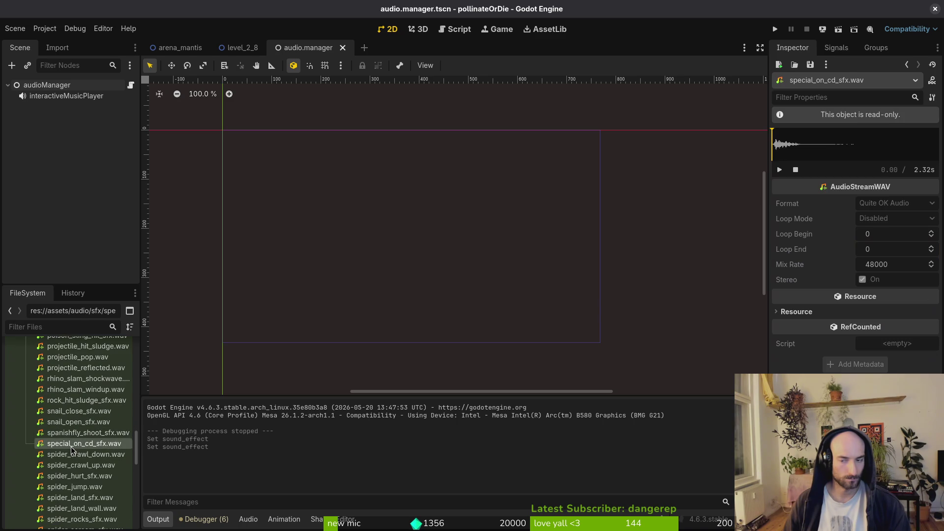
click(59, 48)
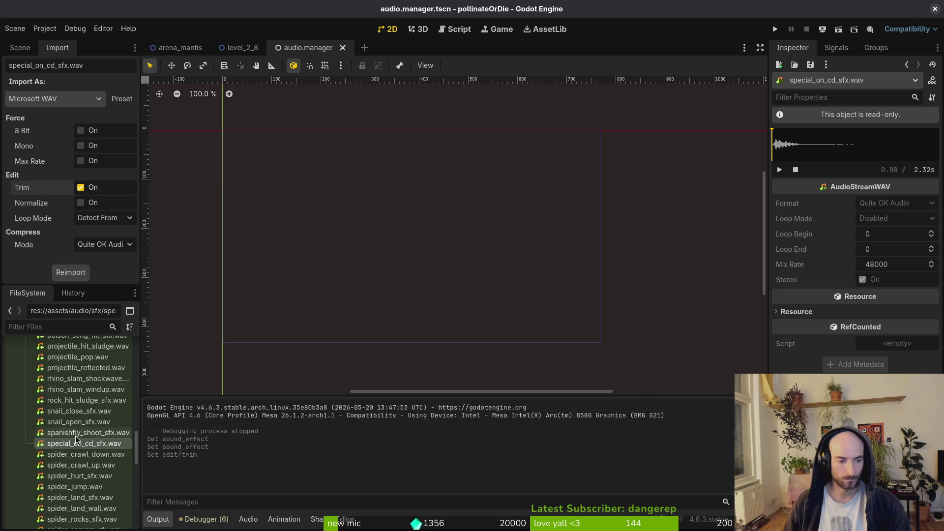
key(super)
click(604, 219)
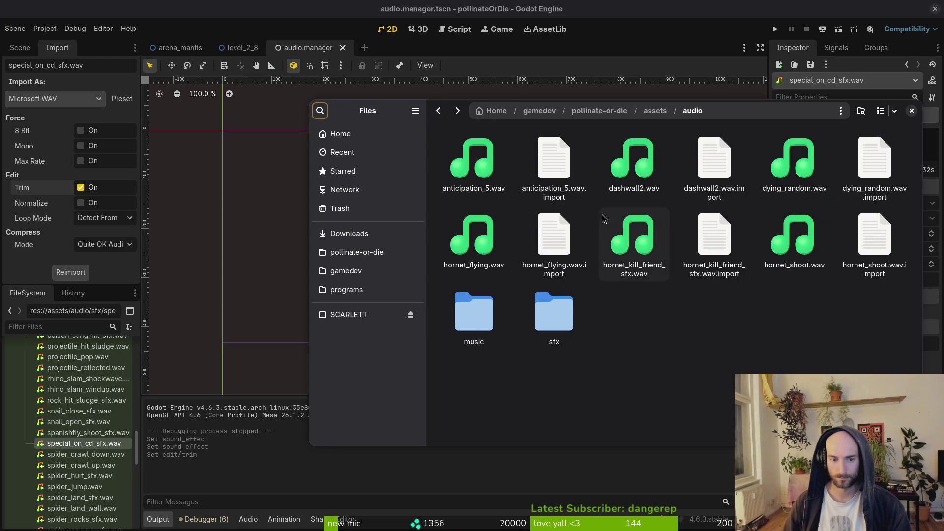
- Browse the Downloads sound folders Transfer (2), sfx/Transfer (3), sfxMayForest and Transfer
double_click(563, 327)
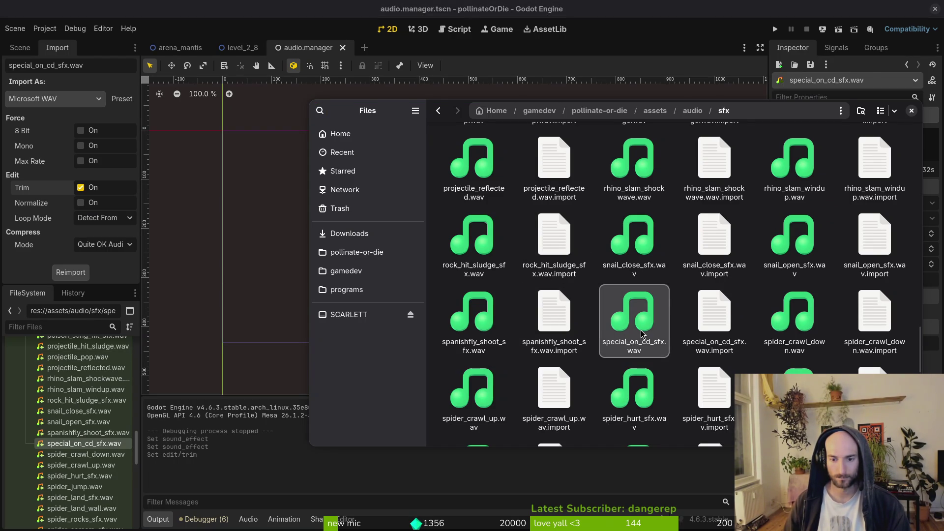
key(alt+Left)
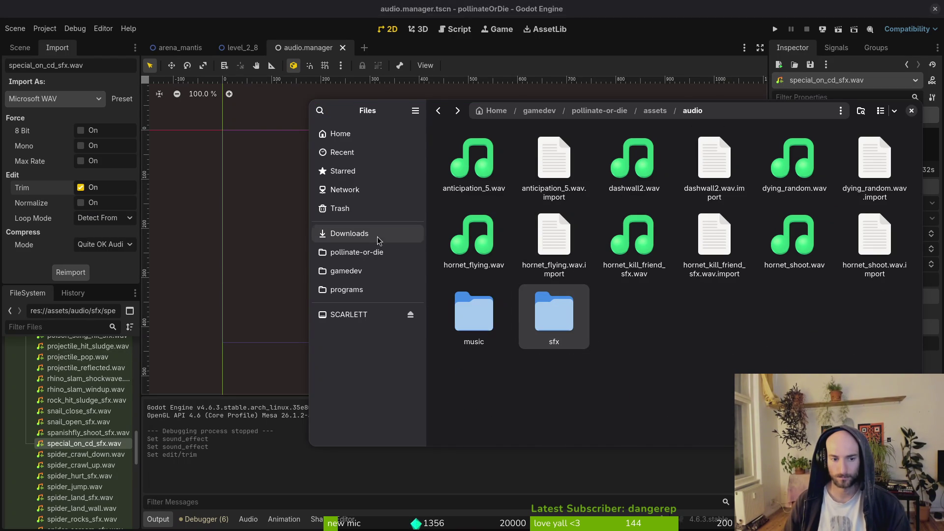
click(379, 235)
double_click(474, 162)
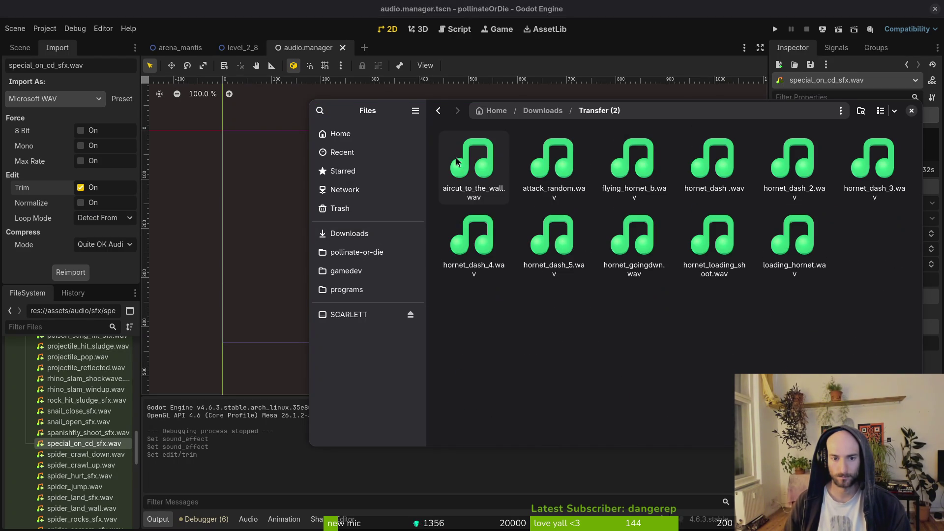
key(alt+Left)
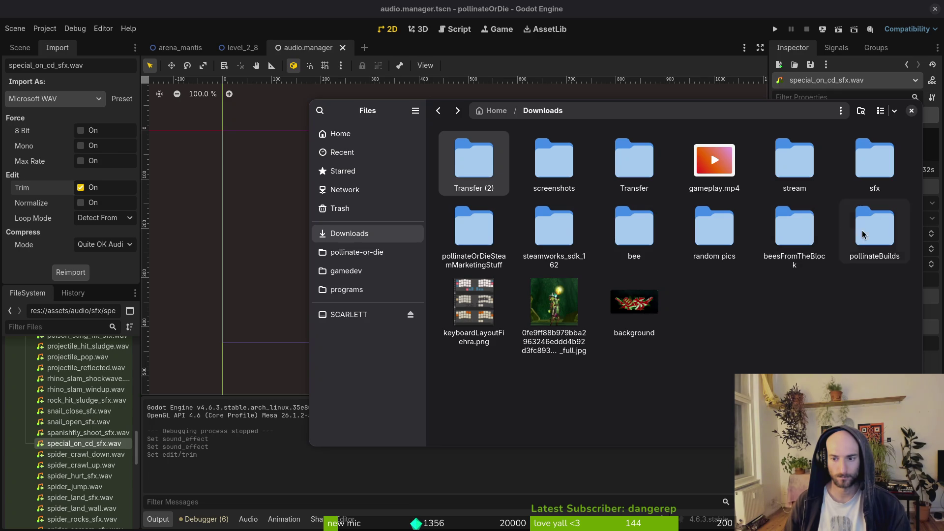
double_click(894, 188)
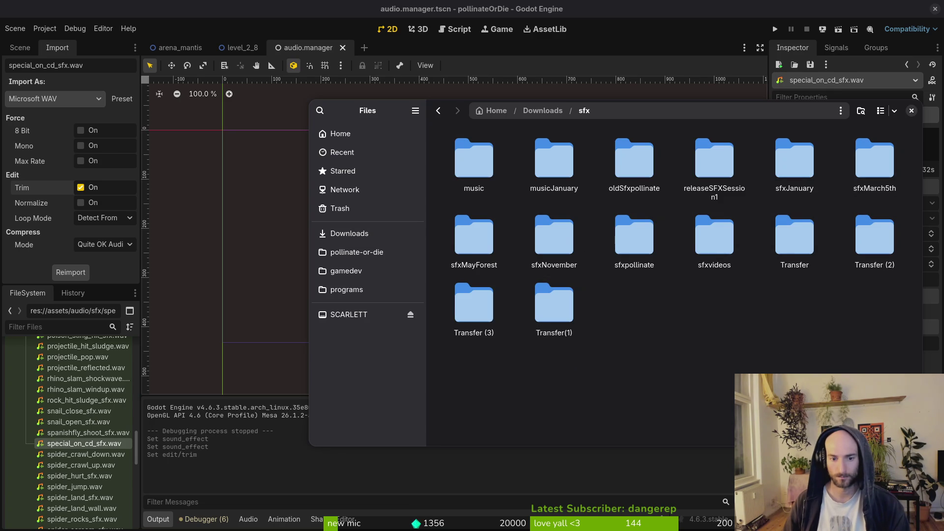
double_click(499, 312)
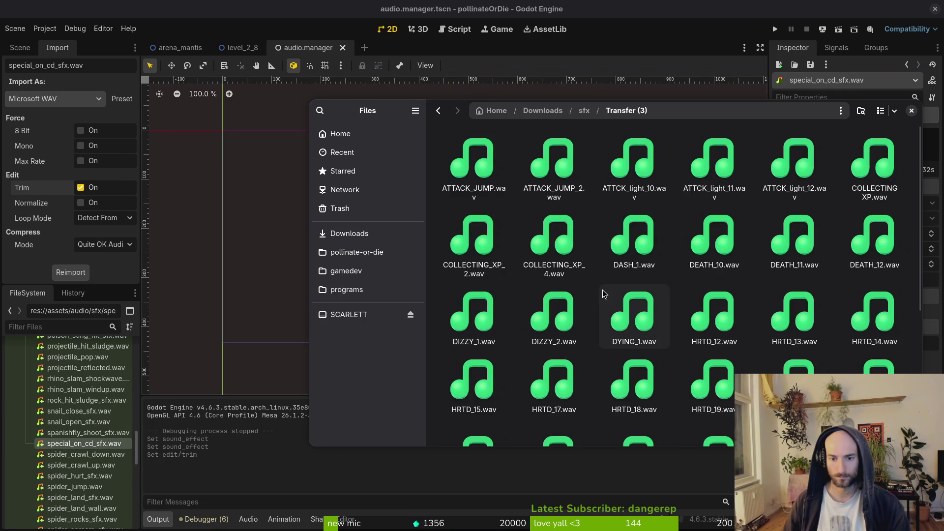
key(alt+Left)
double_click(508, 247)
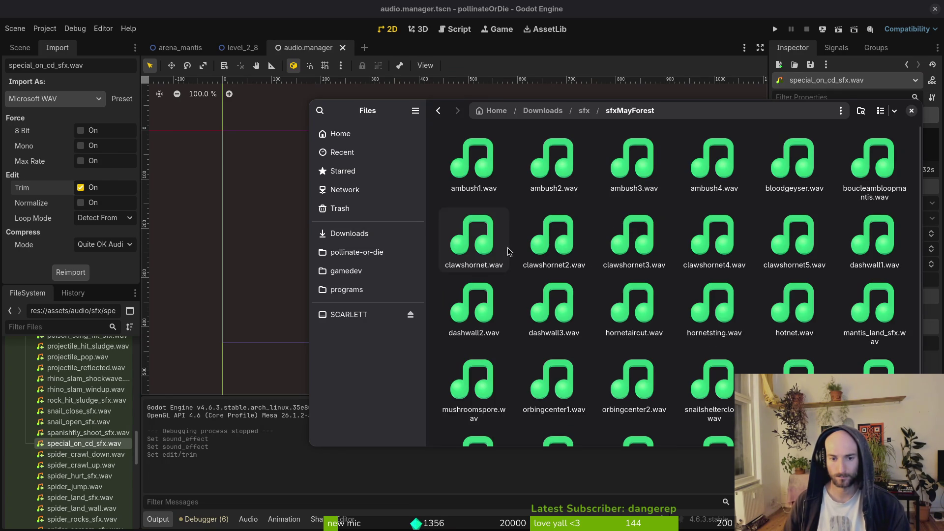
scroll(728, 261, down, 2)
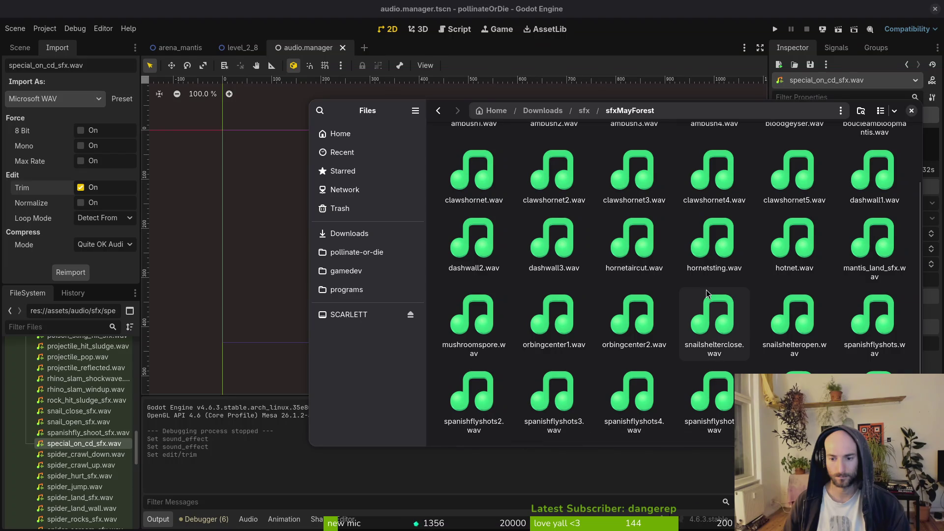
key(alt+Left)
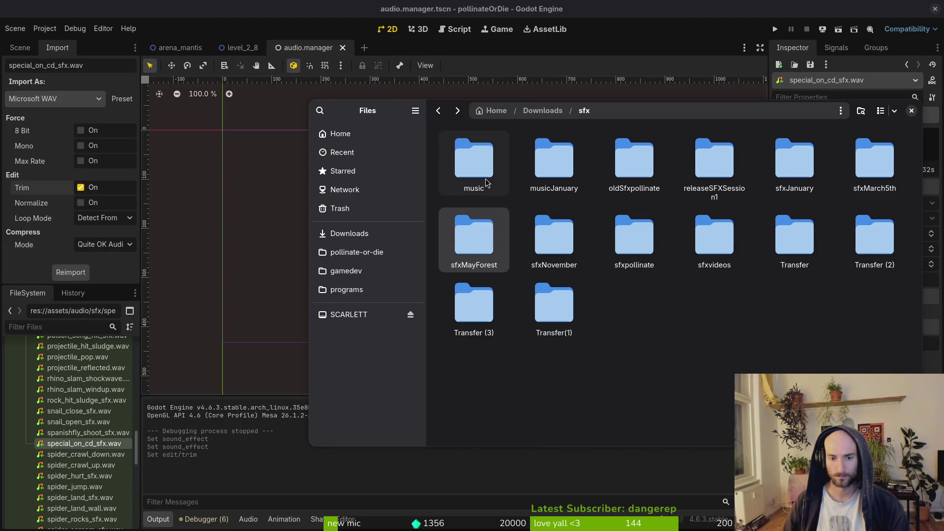
key(alt+Left)
double_click(632, 161)
scroll(674, 273, down, 2)
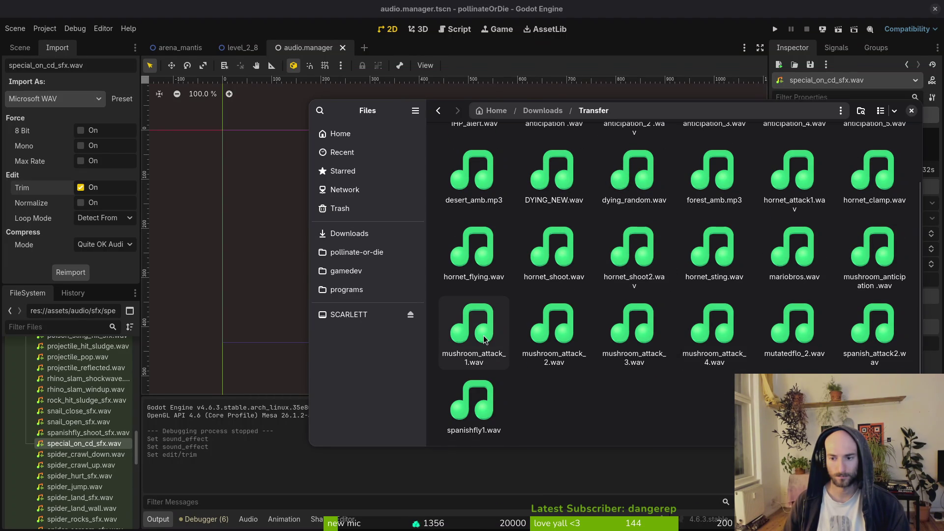
scroll(484, 339, up, 2)
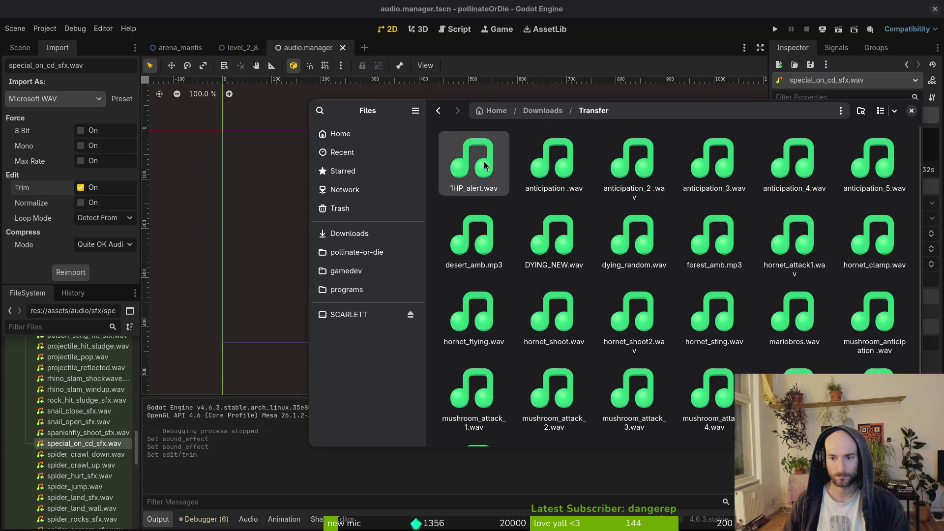
- Preview 1HP_alert.wav in the Transfer folder several times
click(484, 165)
key(space)
key(space)
key(space)
click(620, 167)
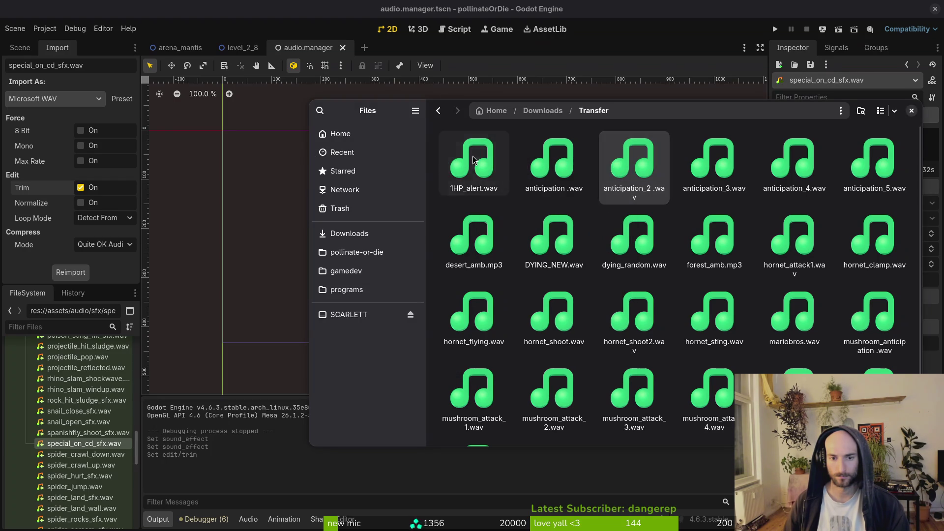
key(space)
click(621, 167)
key(space)
click(621, 167)
key(space)
click(619, 168)
key(space)
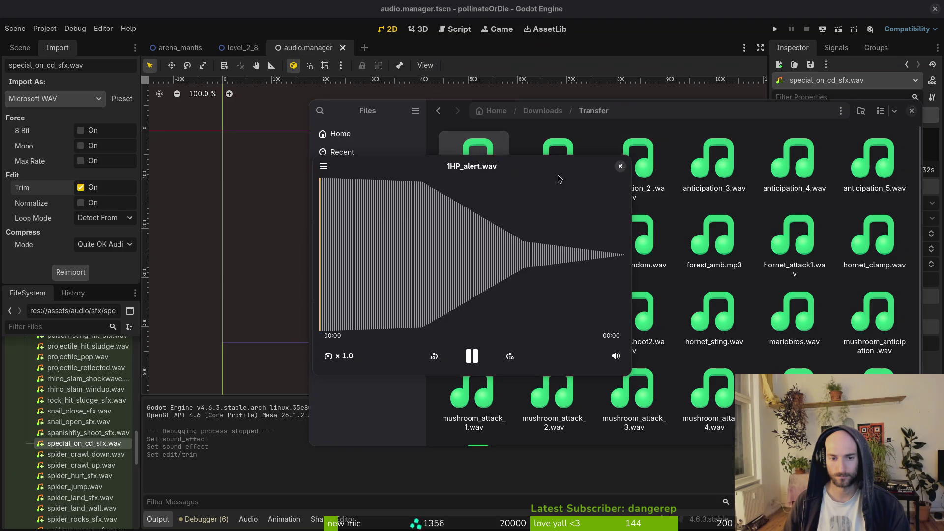
click(621, 166)
- Audition anticipation_4, anticipation_3, anticipation_2 and anticipation_5, then return to Downloads
click(794, 163)
key(space)
click(621, 167)
click(714, 163)
key(space)
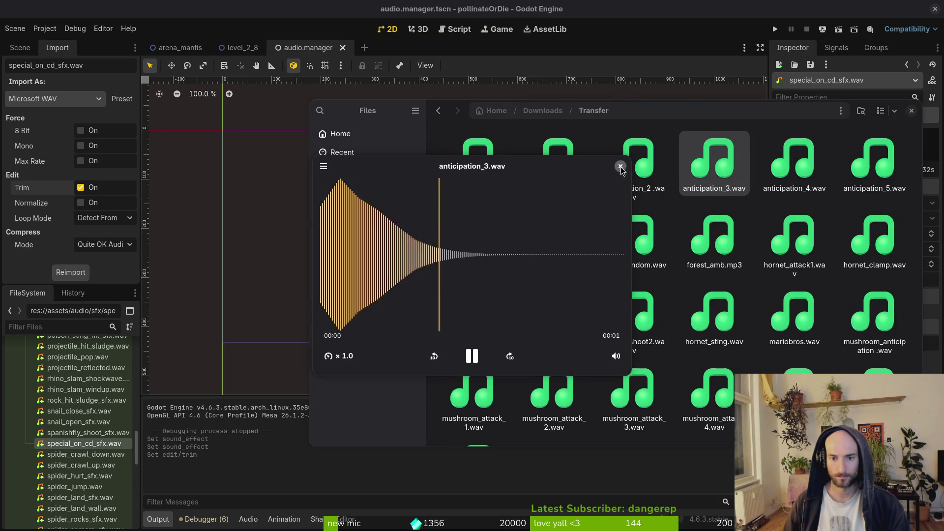
click(625, 170)
click(634, 170)
key(space)
click(647, 167)
key(space)
click(647, 167)
key(space)
click(646, 168)
click(874, 163)
key(space)
key(space)
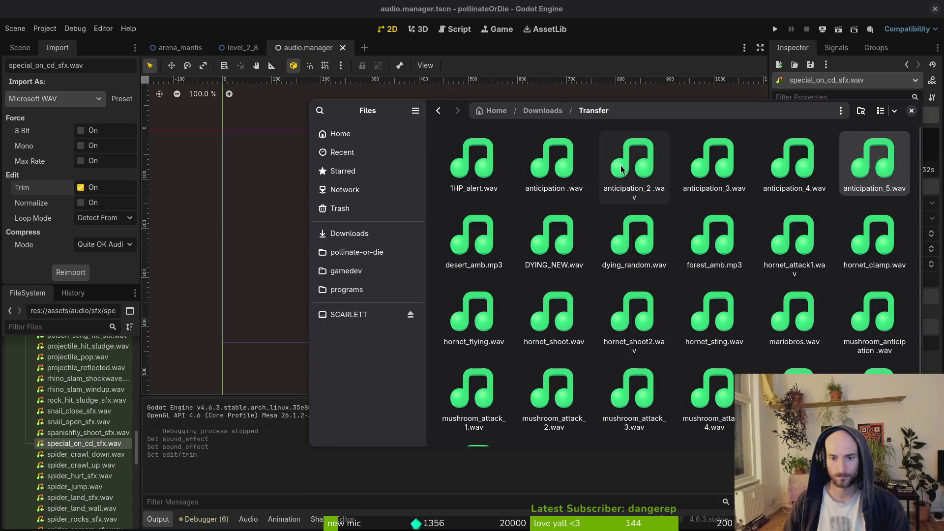
key(alt+Left)
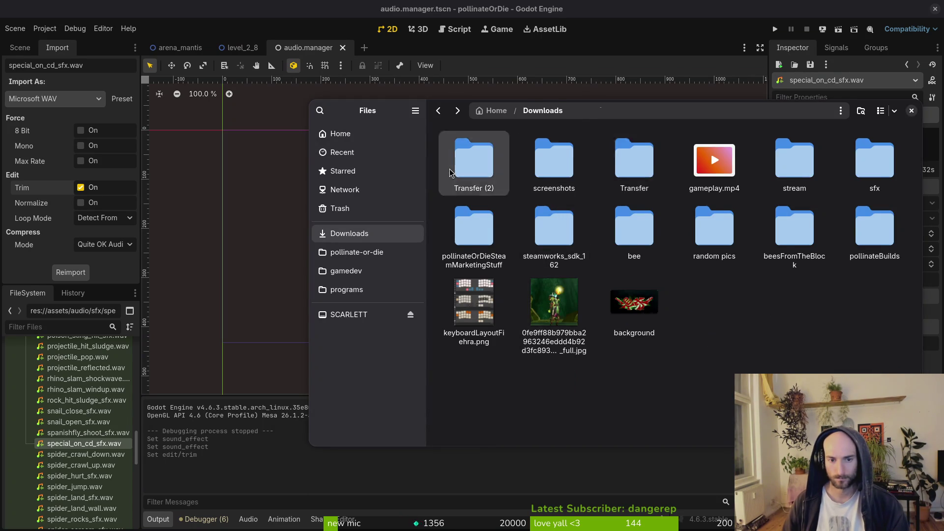
- Preview aircut_to_the_wall.wav in Downloads/Transfer (2), then look through the Transfer folder
double_click(495, 183)
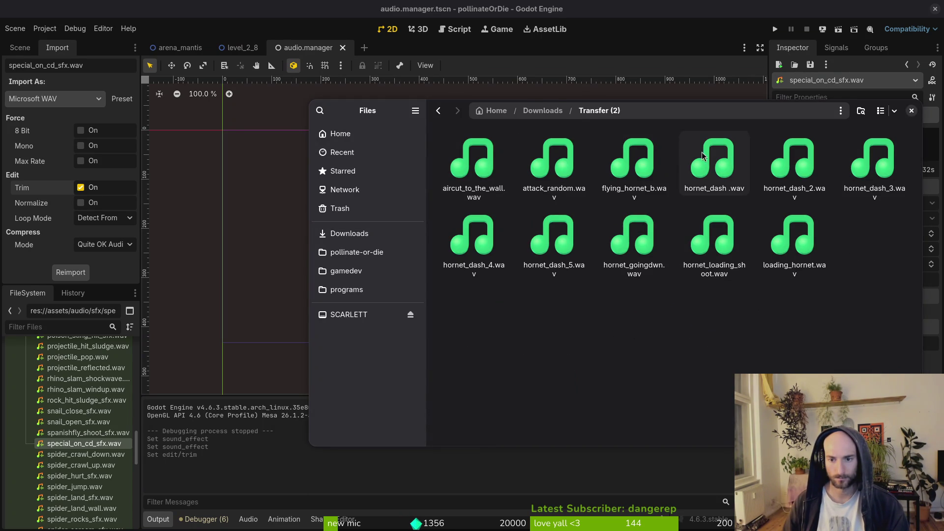
click(498, 164)
key(space)
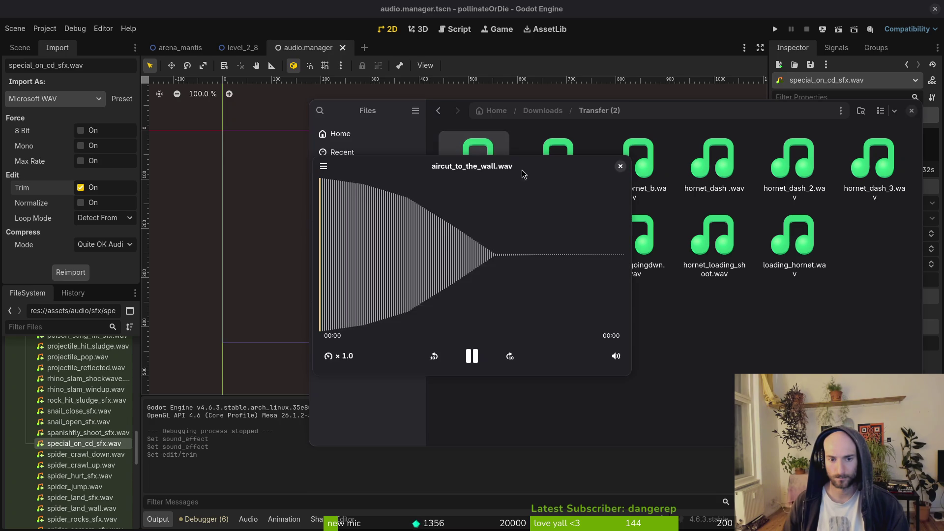
click(619, 168)
key(alt+Left)
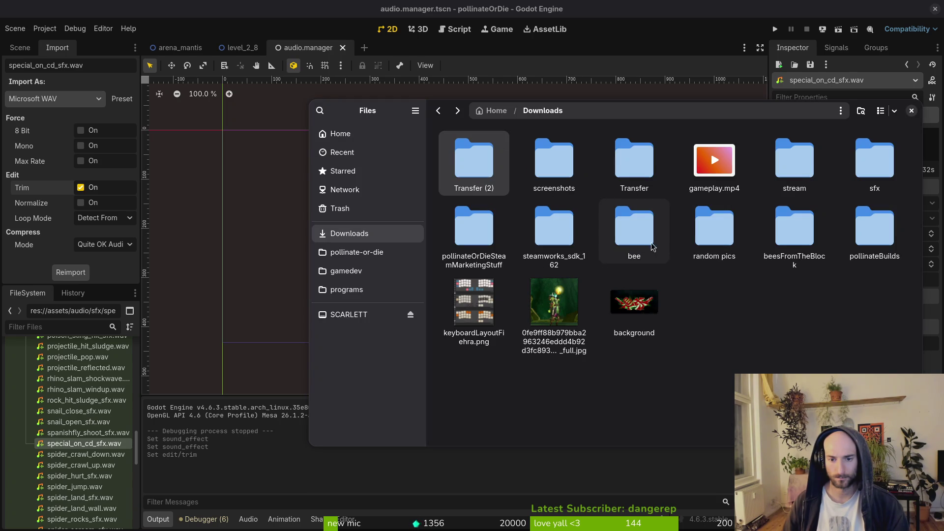
double_click(651, 169)
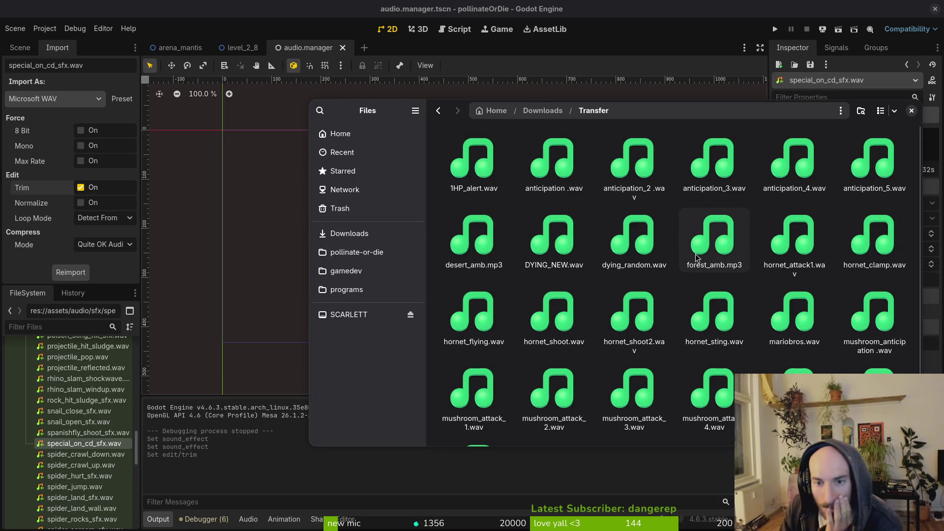
scroll(815, 287, down, 2)
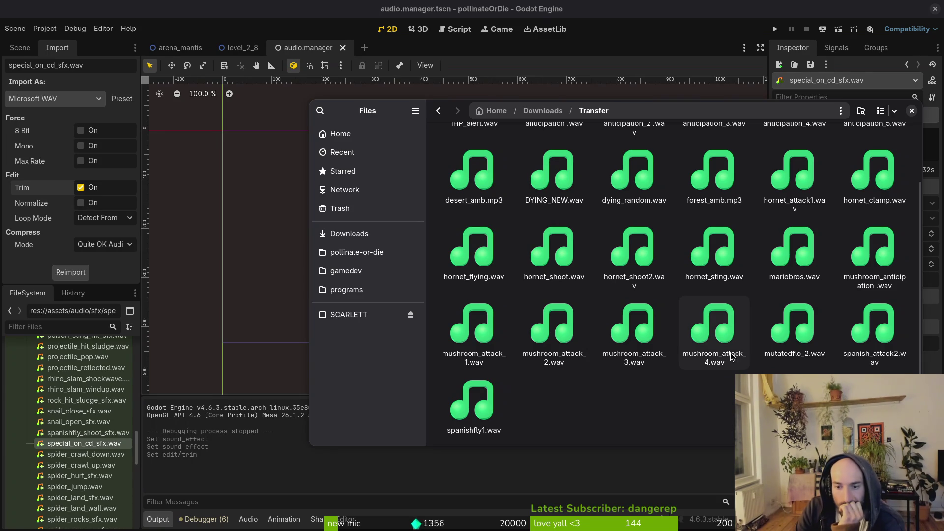
key(alt+Left)
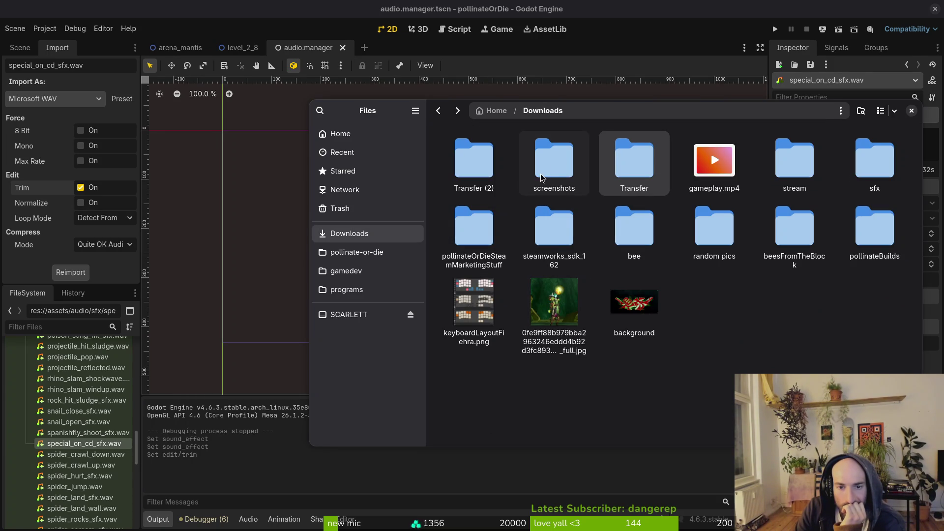
- Play SHOOT.wav twice from sfx/Transfer (2), then show the Activities overview
double_click(897, 183)
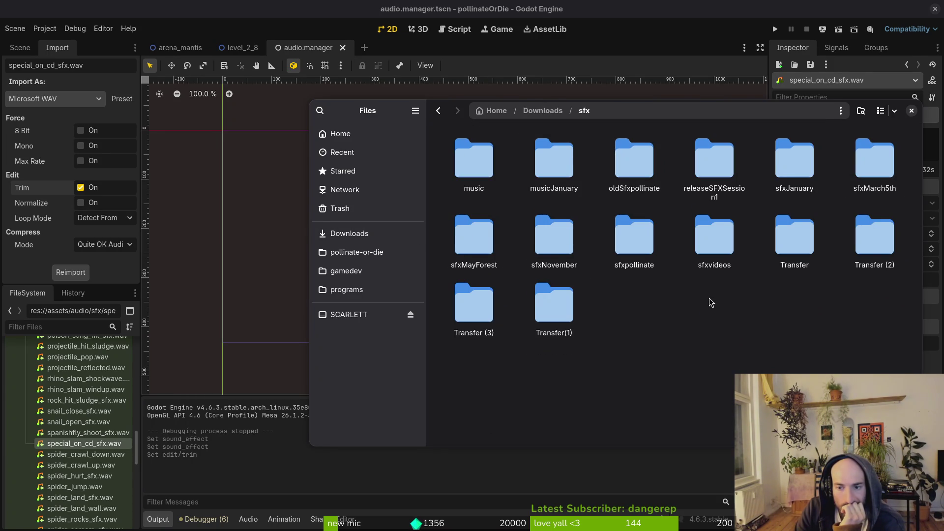
double_click(806, 237)
key(alt+Left)
double_click(870, 234)
scroll(857, 256, down, 3)
scroll(857, 255, down, 1)
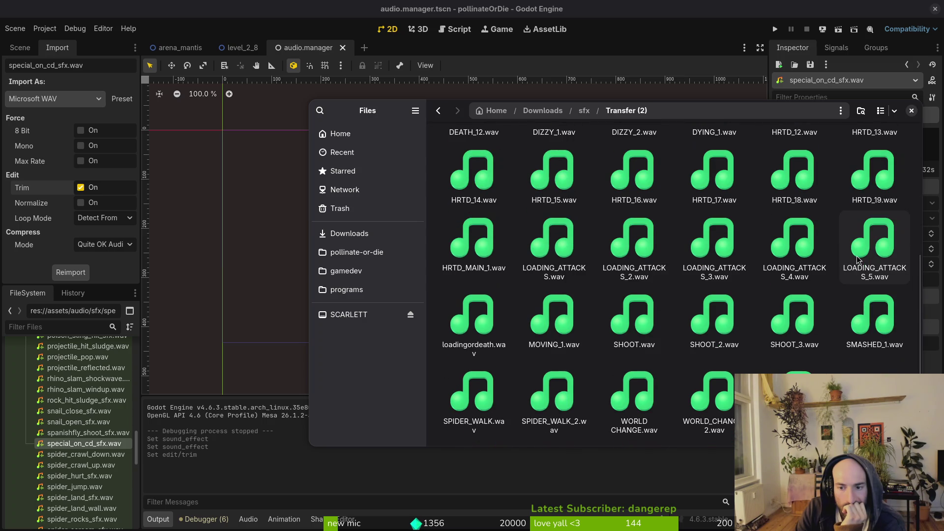
double_click(631, 320)
click(620, 167)
key(Return)
click(621, 168)
key(super)
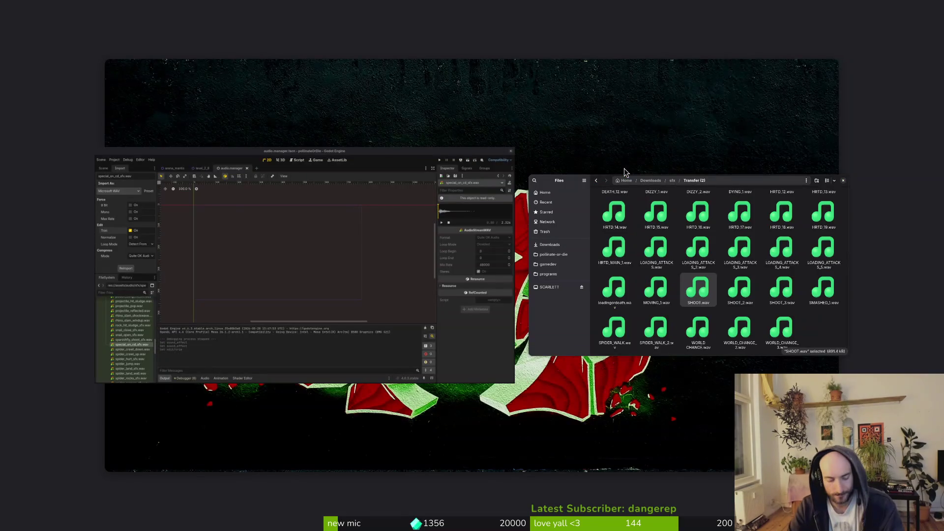
- Exit the Activities overview back to the desktop with Files showing sfx/Transfer (2)
click(625, 169)
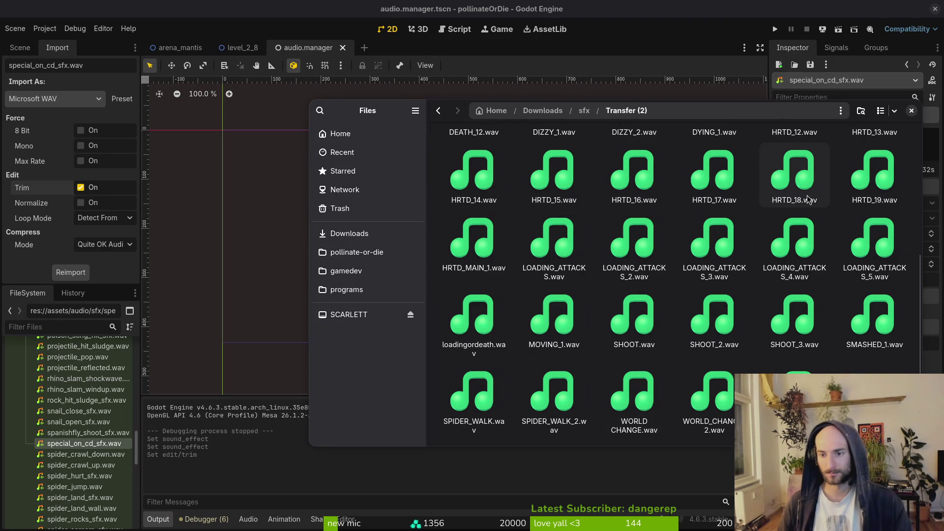
click(795, 172)
key(space)
key(space)
key(Left)
key(Left)
key(Left)
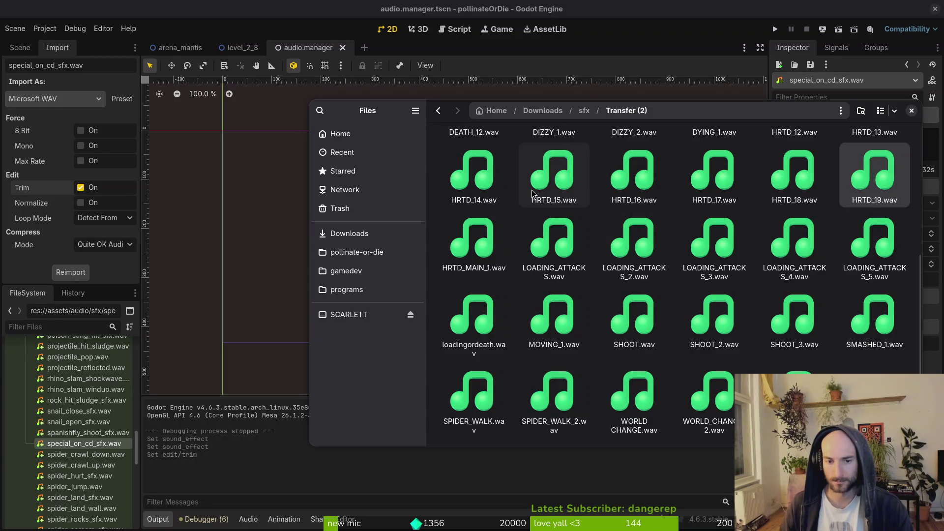
key(space)
click(619, 168)
key(space)
click(620, 168)
click(481, 181)
key(space)
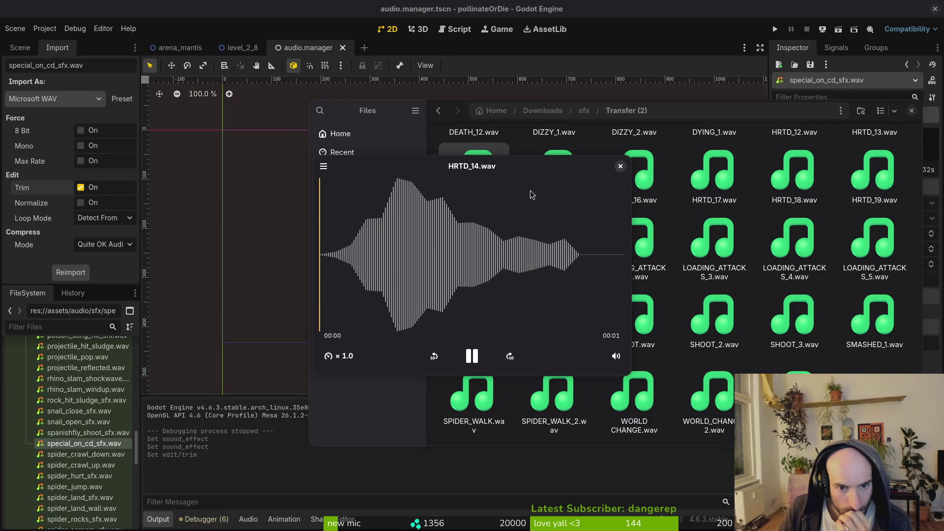
key(space)
click(489, 249)
key(space)
click(621, 167)
key(Right)
key(space)
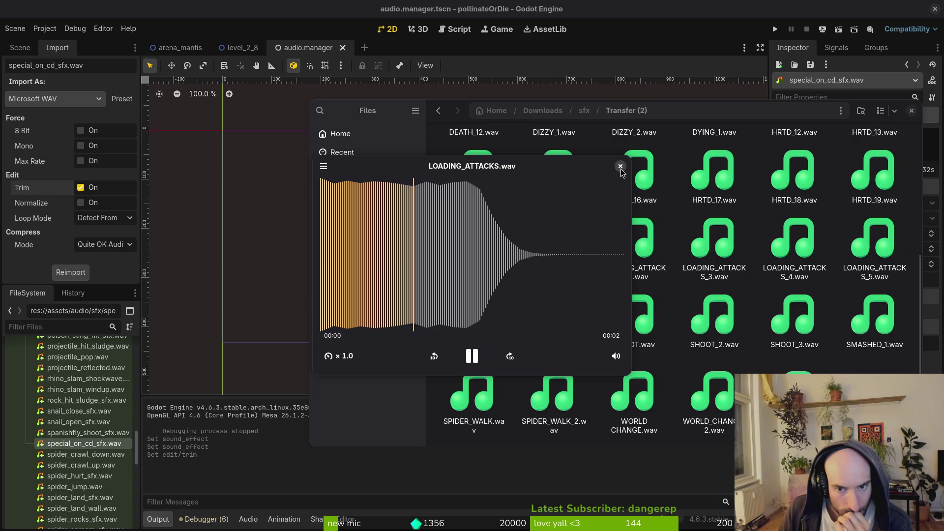
click(621, 166)
click(629, 225)
key(space)
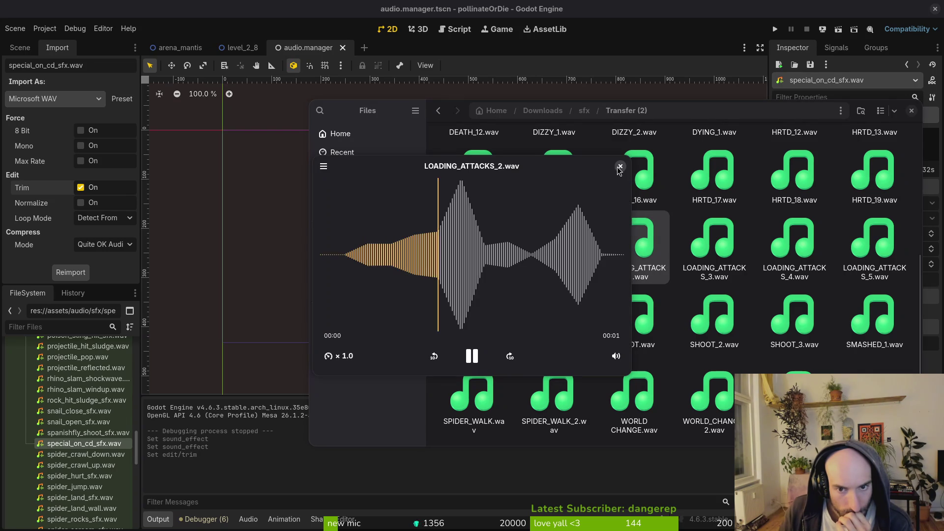
key(space)
click(729, 252)
key(space)
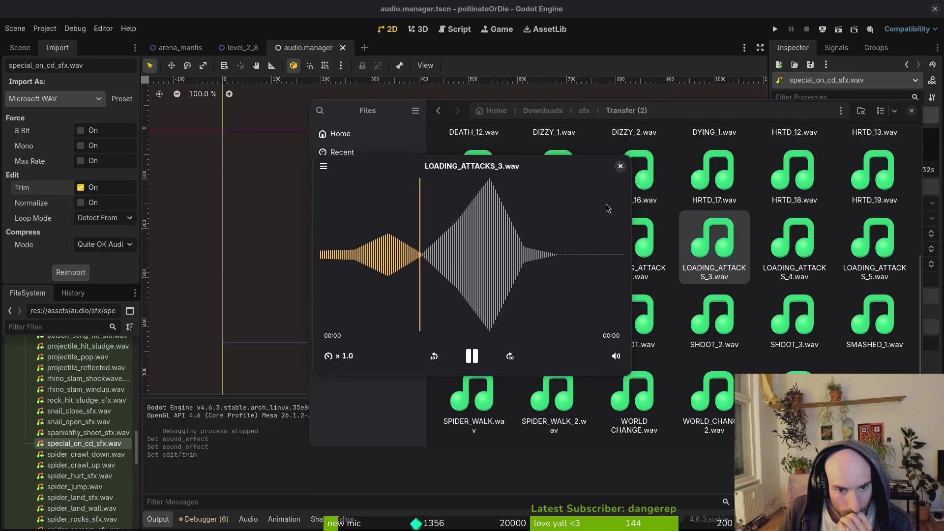
click(621, 166)
click(790, 259)
key(space)
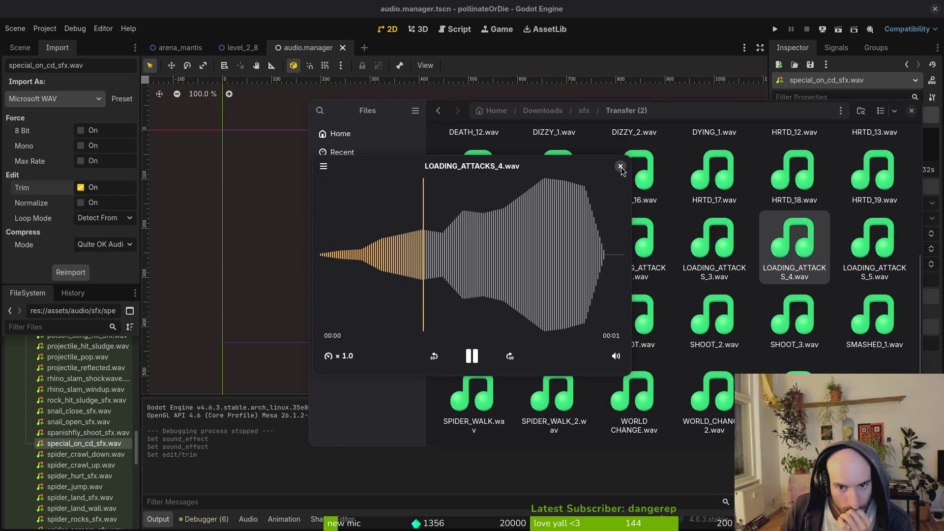
click(620, 167)
click(876, 259)
key(space)
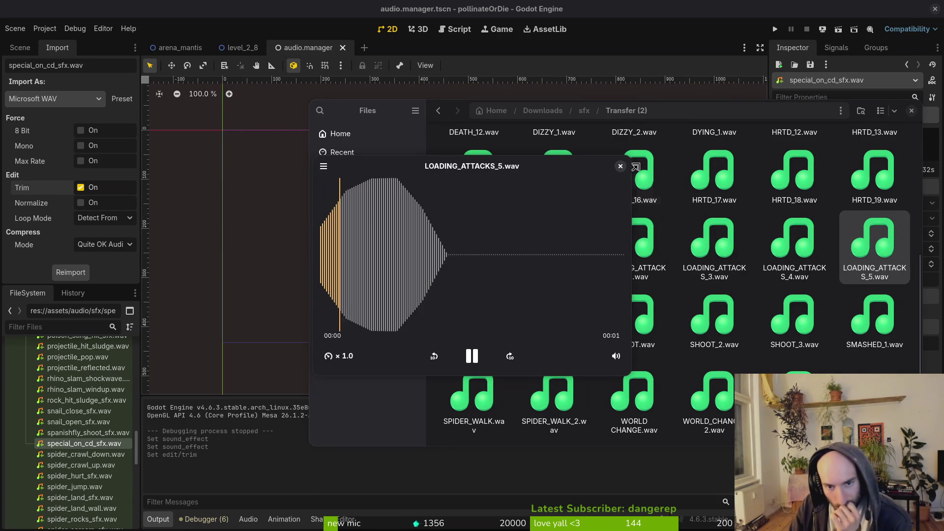
click(621, 167)
scroll(787, 335, up, 3)
click(715, 216)
key(space)
click(621, 172)
click(789, 208)
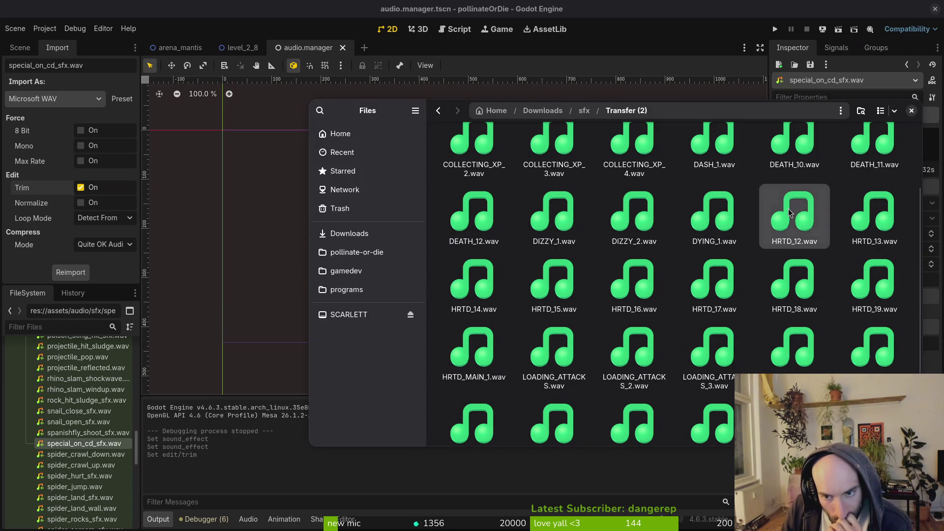
key(space)
click(620, 167)
key(space)
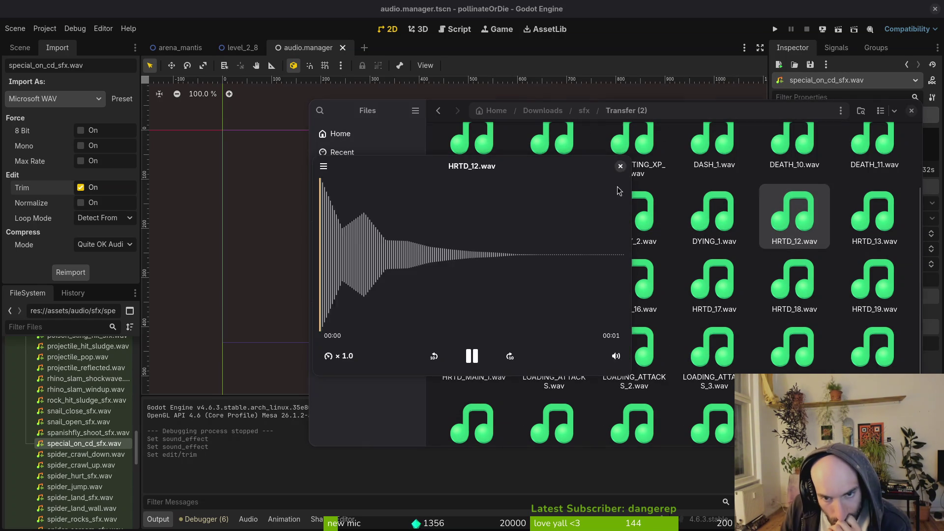
click(621, 166)
key(Right)
key(space)
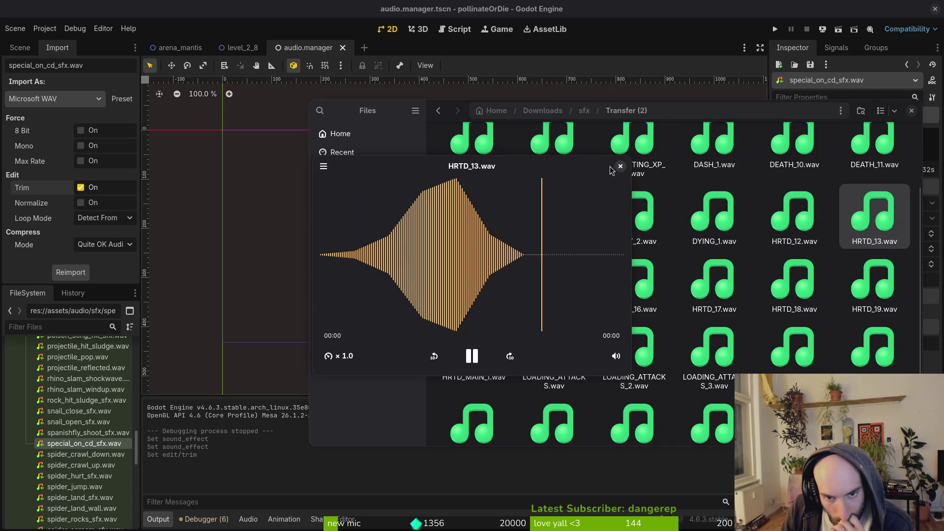
click(621, 166)
click(547, 203)
key(space)
click(621, 166)
key(Right)
key(space)
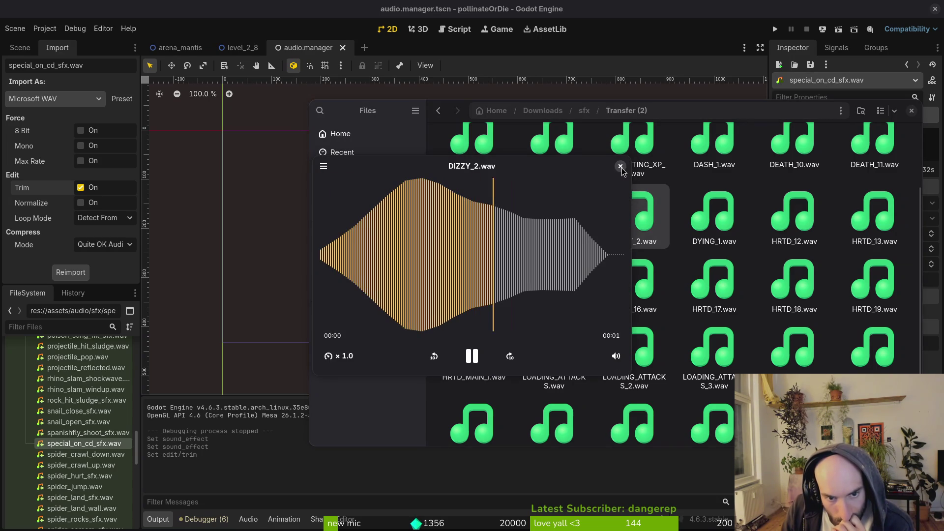
click(621, 166)
key(space)
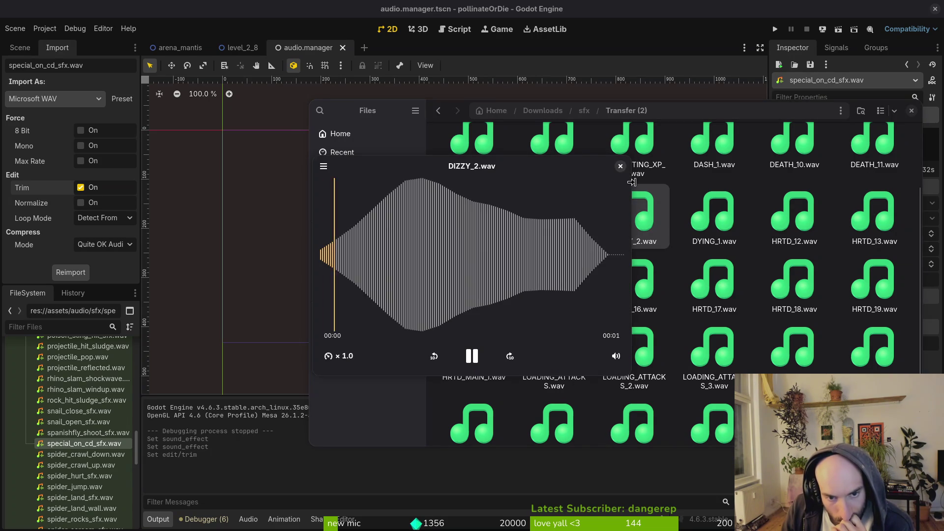
click(620, 166)
click(473, 226)
key(space)
click(621, 166)
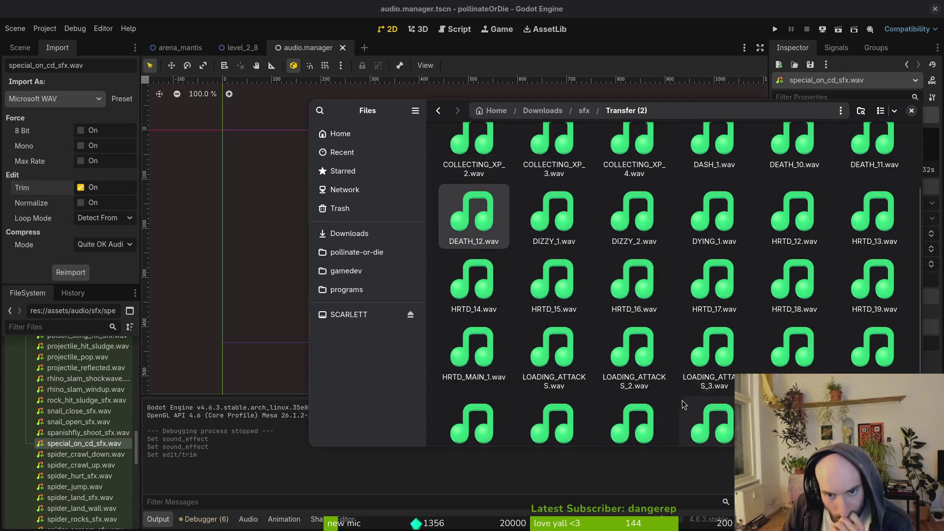
- Preview COLLECTING_XP_4, DASH_1, DEATH_10 and DEATH_11 sounds
scroll(622, 197, up, 1)
click(622, 186)
key(space)
click(621, 166)
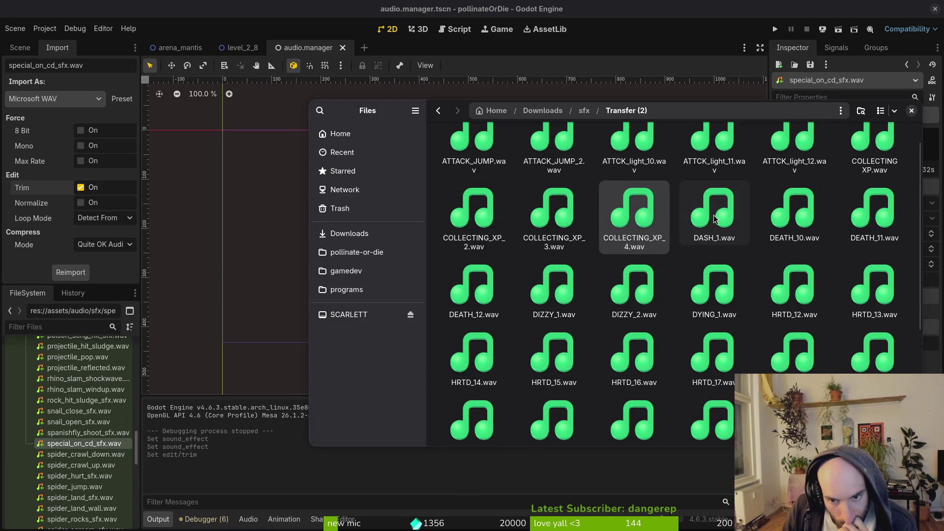
click(715, 210)
key(space)
click(620, 165)
click(766, 216)
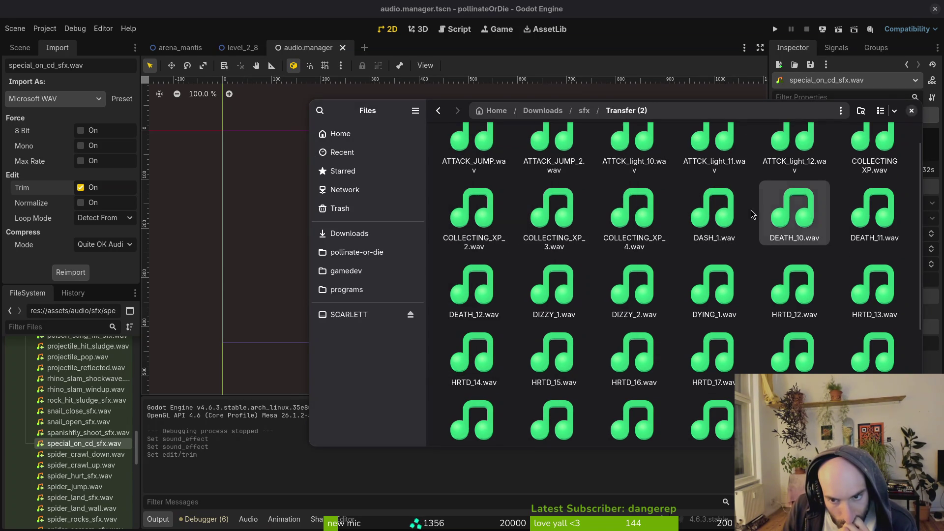
key(space)
click(620, 165)
click(864, 223)
key(space)
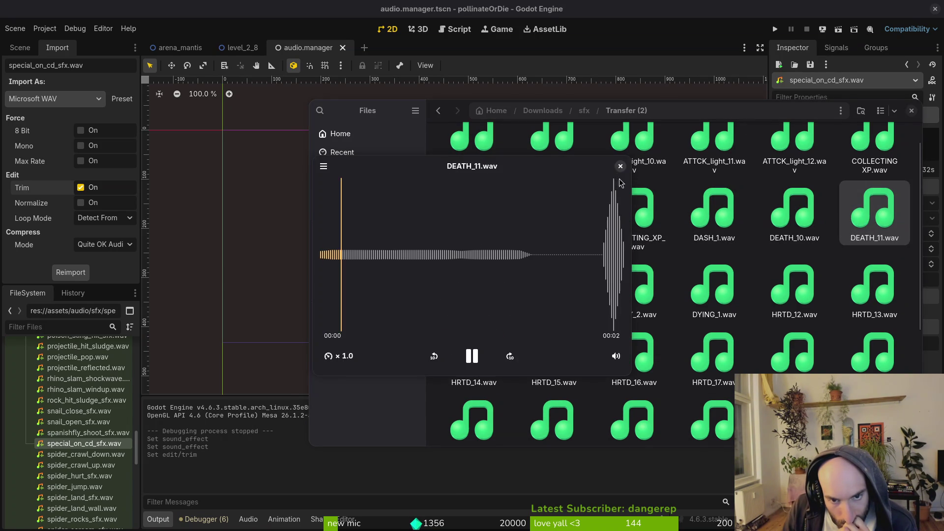
click(621, 166)
- Preview COLLECTING_XP_3, COLLECTING_XP_2, COLLECTING XP, ATTCK_light_12 and ATTCK_light_11 sounds
click(554, 212)
key(space)
key(space)
click(468, 206)
key(space)
click(621, 166)
scroll(738, 197, up, 1)
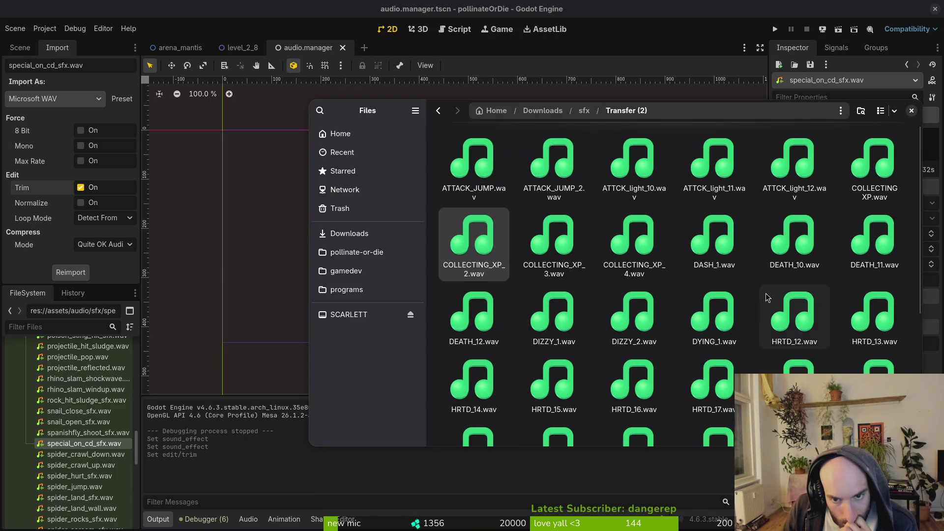
click(883, 173)
key(space)
key(space)
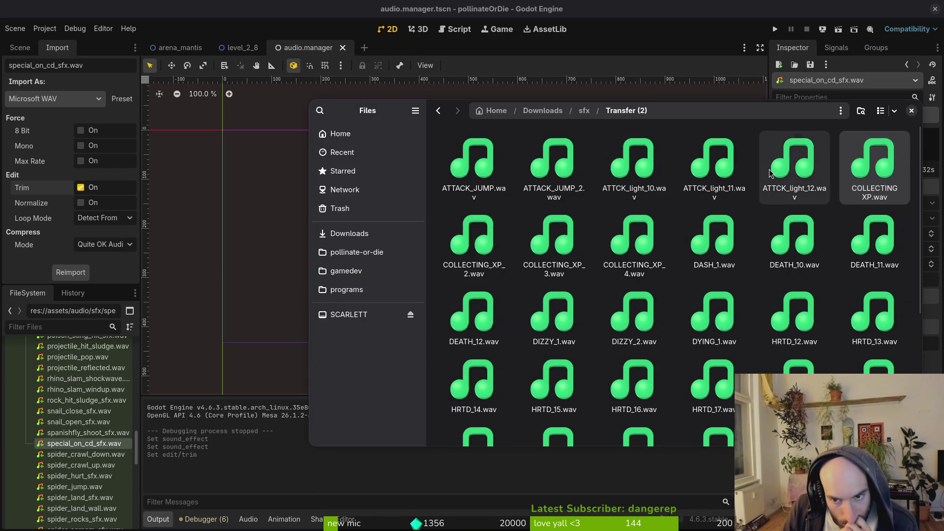
click(799, 172)
key(space)
key(space)
key(space)
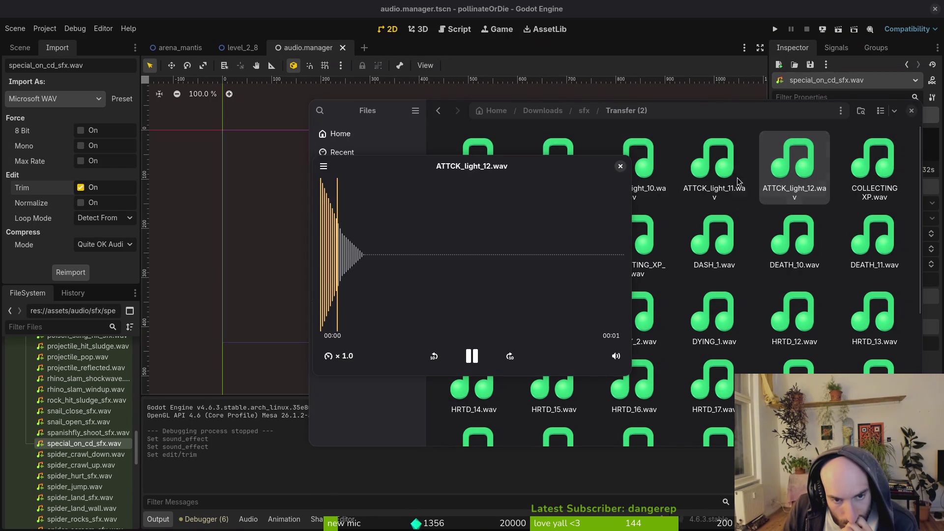
key(space)
click(717, 160)
key(space)
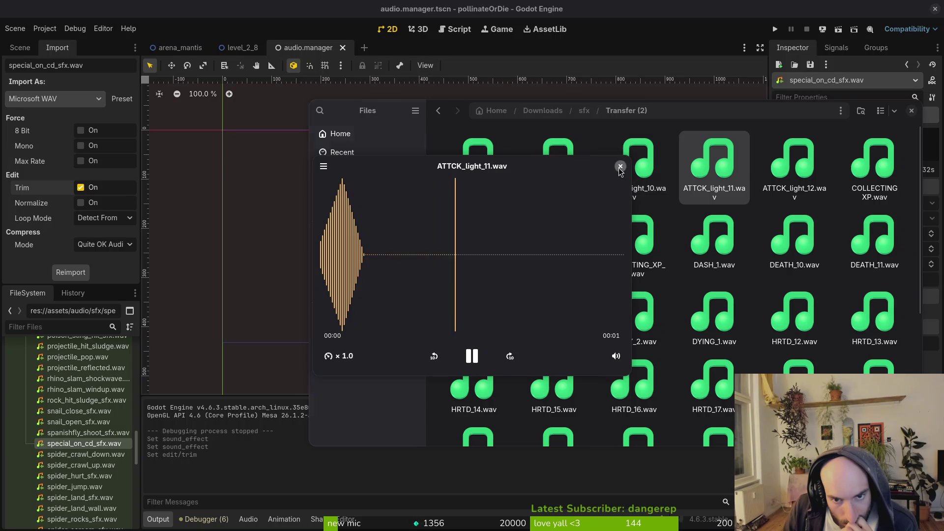
key(space)
click(635, 169)
key(space)
- Preview ATTACK_JUMP_2.wav and ATTACK_JUMP.wav, then go back up to the sfx folder
click(621, 167)
key(Left)
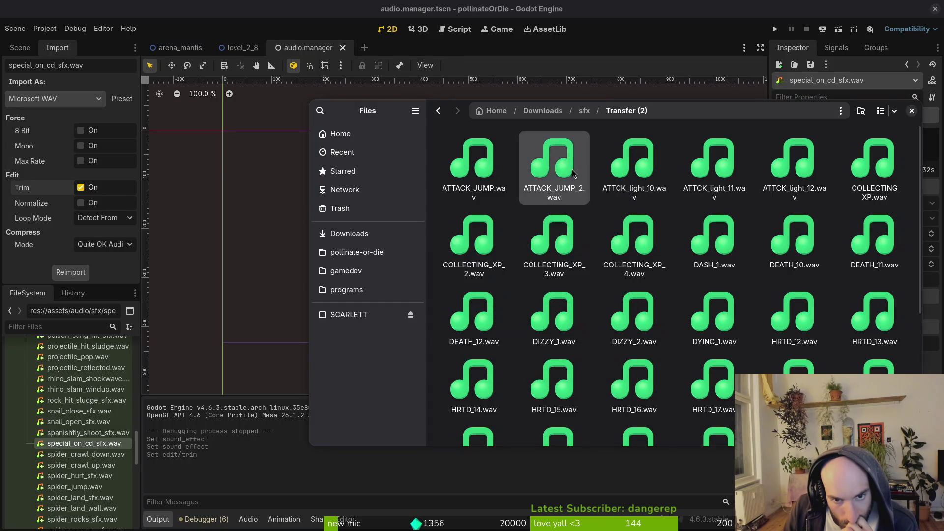
key(space)
click(621, 167)
click(483, 163)
key(space)
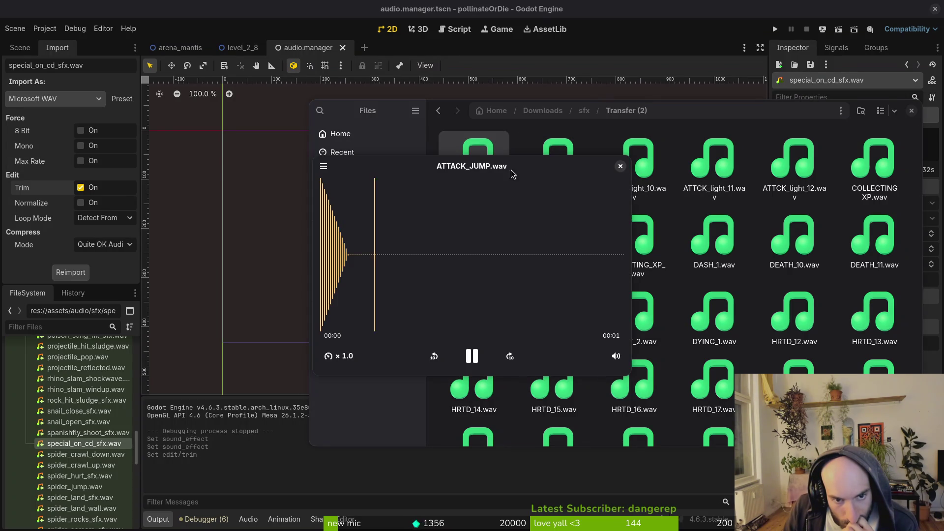
key(space)
key(space)
key(space)
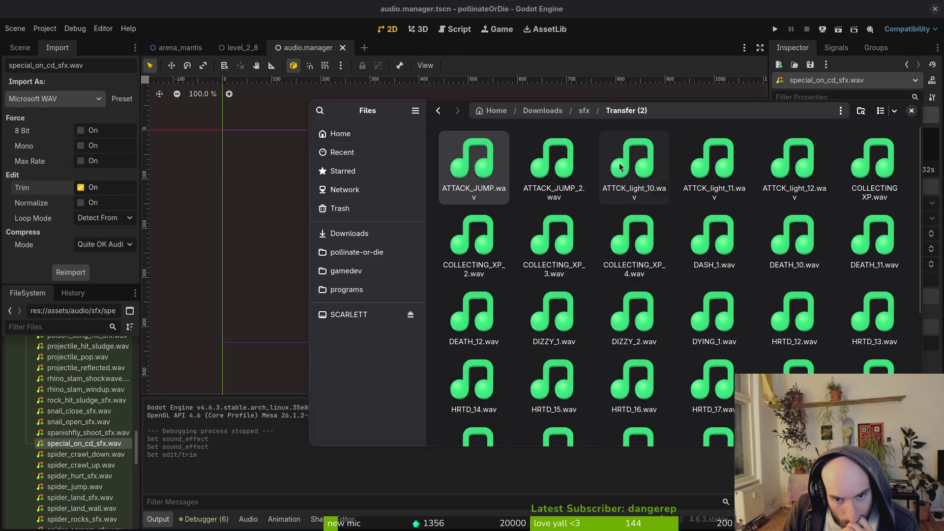
key(space)
key(space)
key(space)
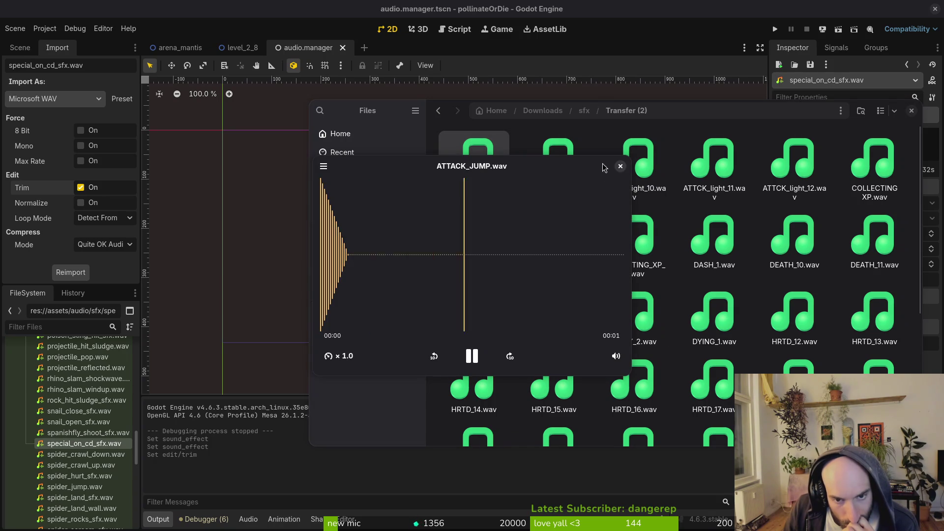
key(space)
key(alt+Up)
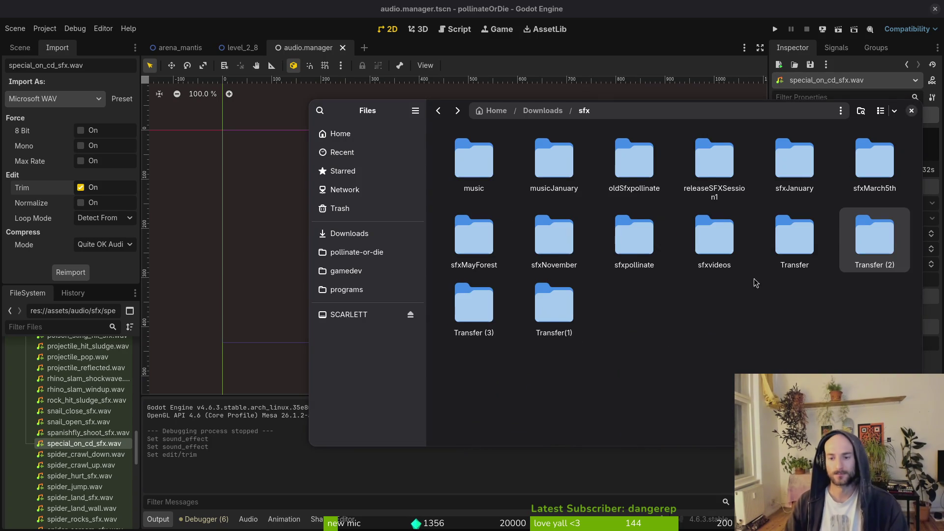
- Open the Transfer folder and preview DEATH 7.wav and the ENEMY FLIGHT sounds
key(Left)
key(Return)
click(485, 240)
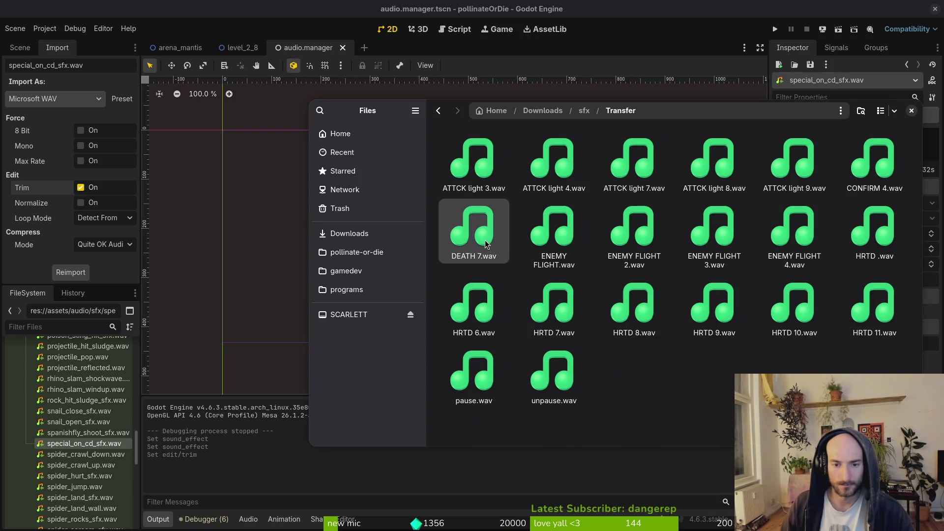
key(space)
key(space)
click(561, 239)
key(space)
key(space)
click(646, 250)
- Audition ATTCK light 4, 7, 8 and 9.wav, replaying ATTCK light 7
key(space)
key(space)
click(462, 152)
key(space)
key(space)
click(538, 164)
key(space)
key(space)
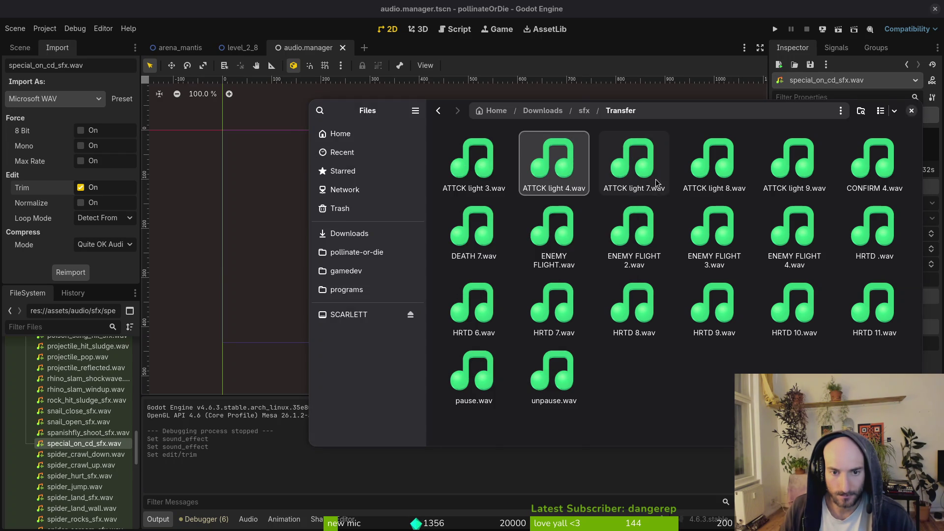
click(654, 178)
key(space)
key(space)
key(Right)
key(space)
key(space)
click(633, 163)
key(space)
key(space)
click(712, 160)
key(space)
key(space)
click(639, 160)
key(space)
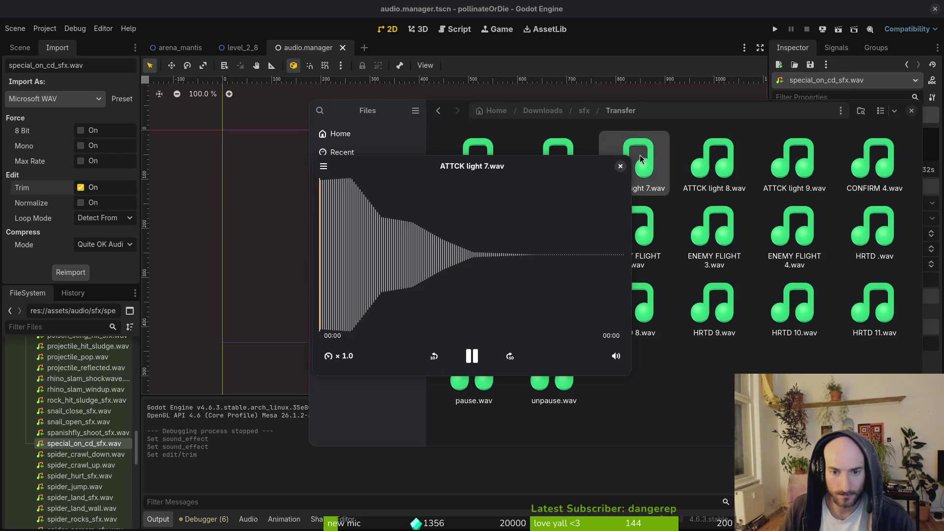
key(space)
key(space)
key(space)
click(797, 174)
key(space)
key(space)
key(space)
key(space)
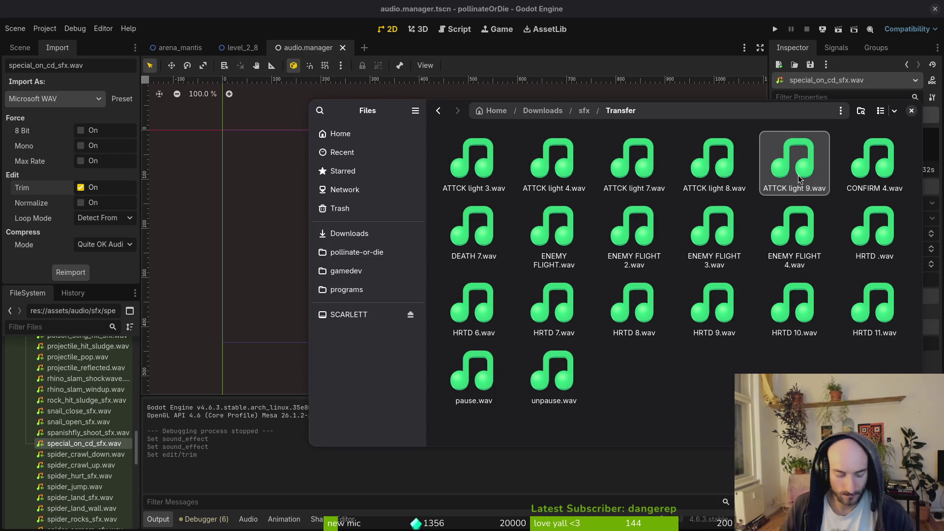
- Rename ATTCK light 9.wav to fly_death_sfx.wav, then undo to restore the original name
key(F2)
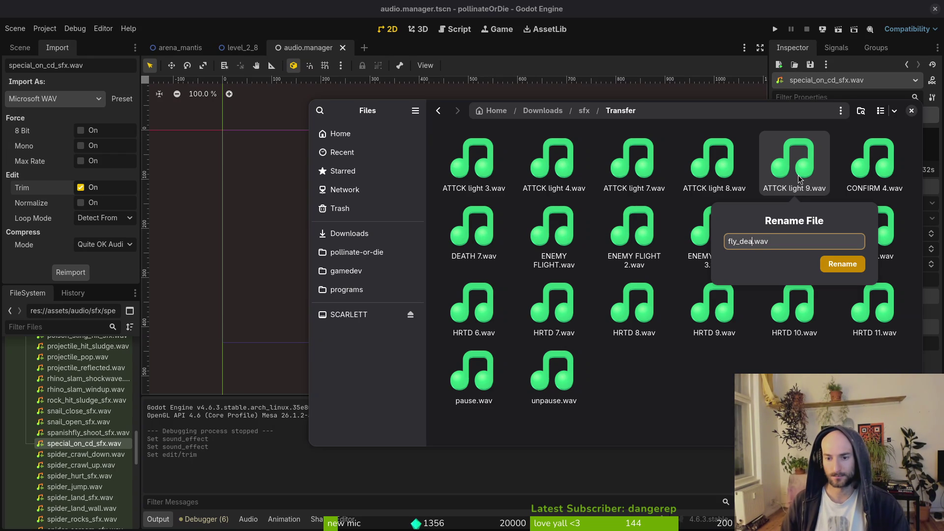
text(x)
key(Return)
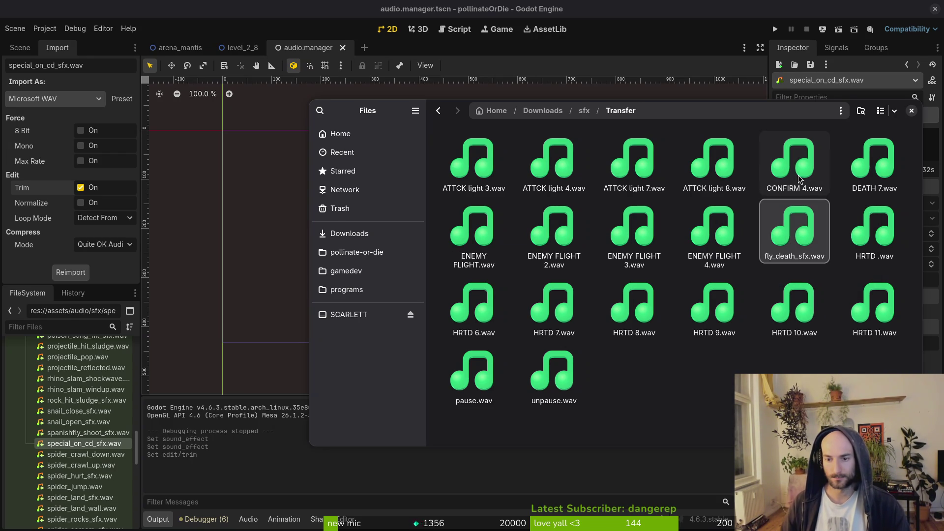
key(alt+Left)
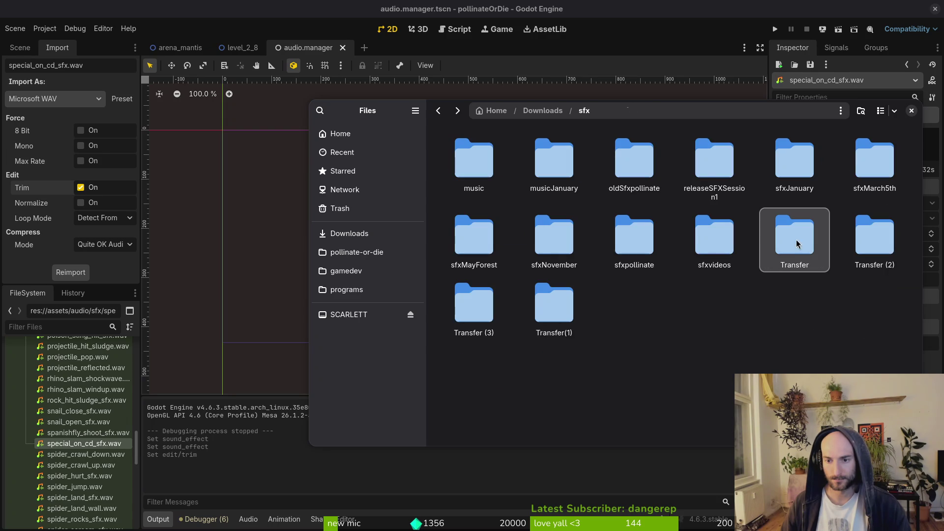
double_click(798, 242)
key(ctrl+z)
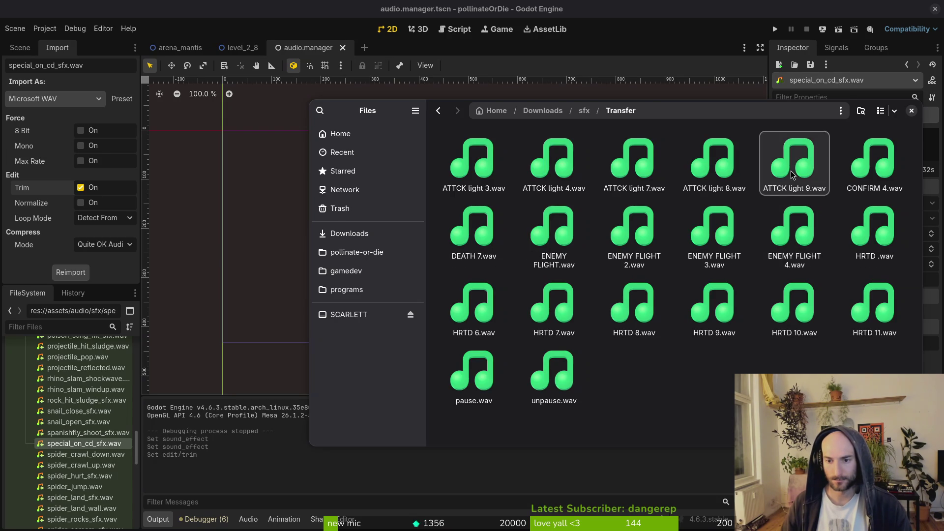
- Preview ATTCK light 9.wav once more and go to the pollinate-or-die project folder
key(space)
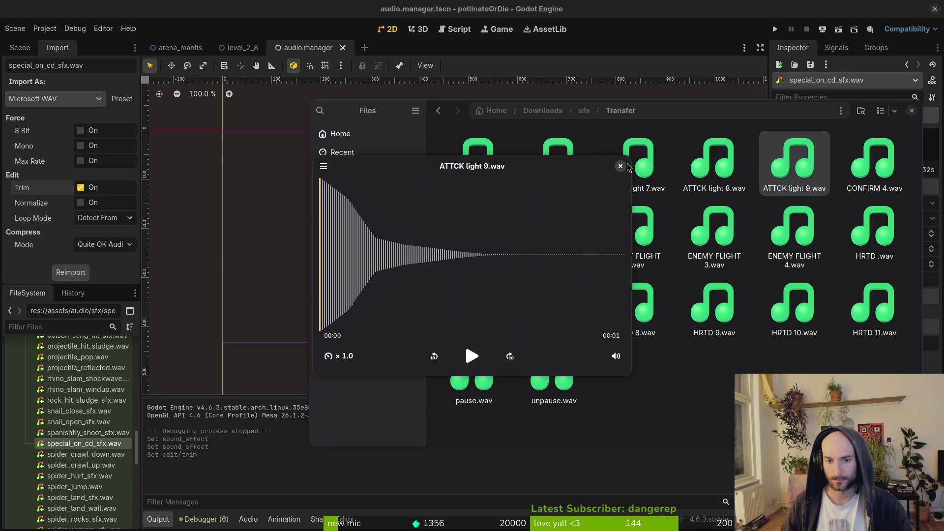
key(Escape)
click(357, 252)
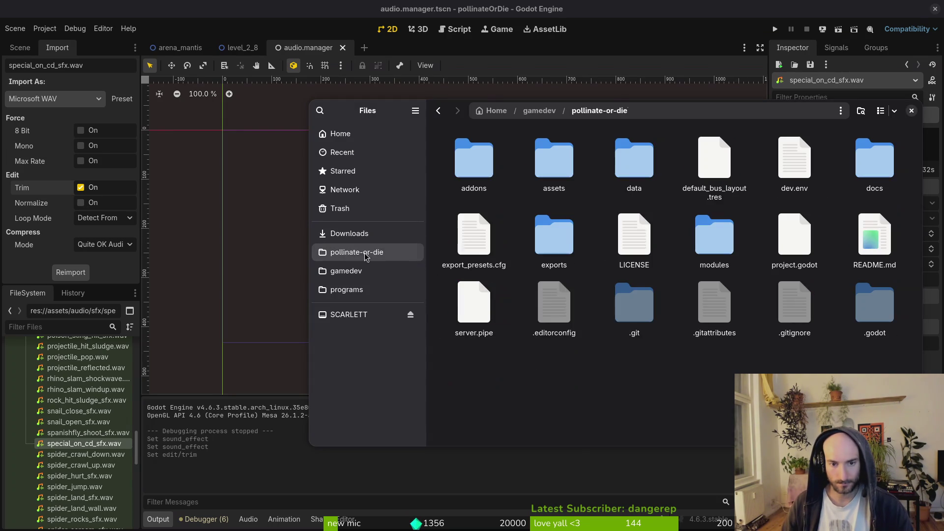
- In assets/audio, rename the added ATTCK light 9.wav to fly_death_sfx.wav
double_click(557, 156)
double_click(634, 157)
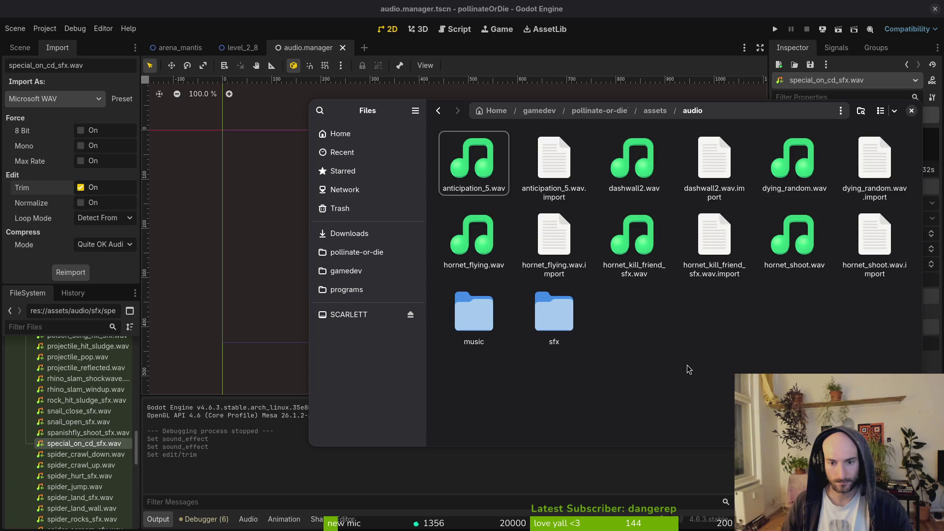
key(F2)
text(fly_dd)
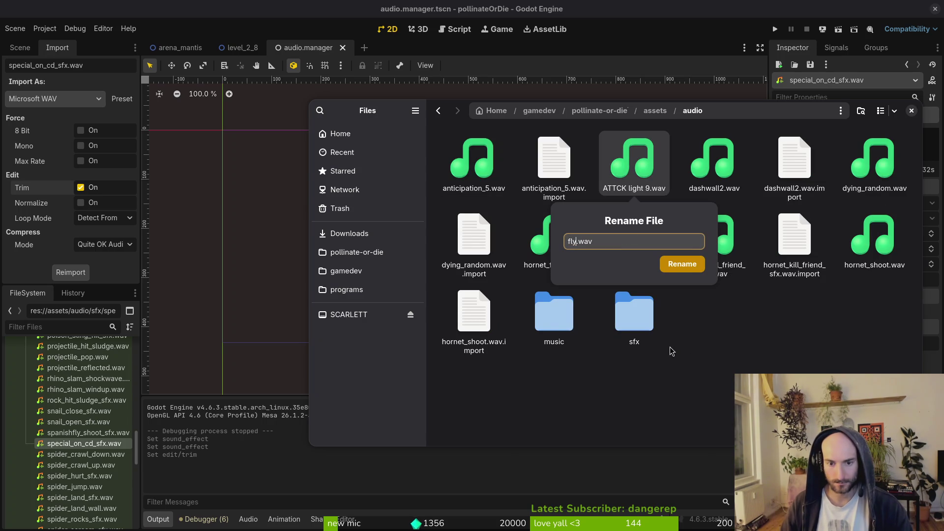
text(eath)
key(BackSpace)
key(BackSpace)
key(BackSpace)
text(eath_sfx)
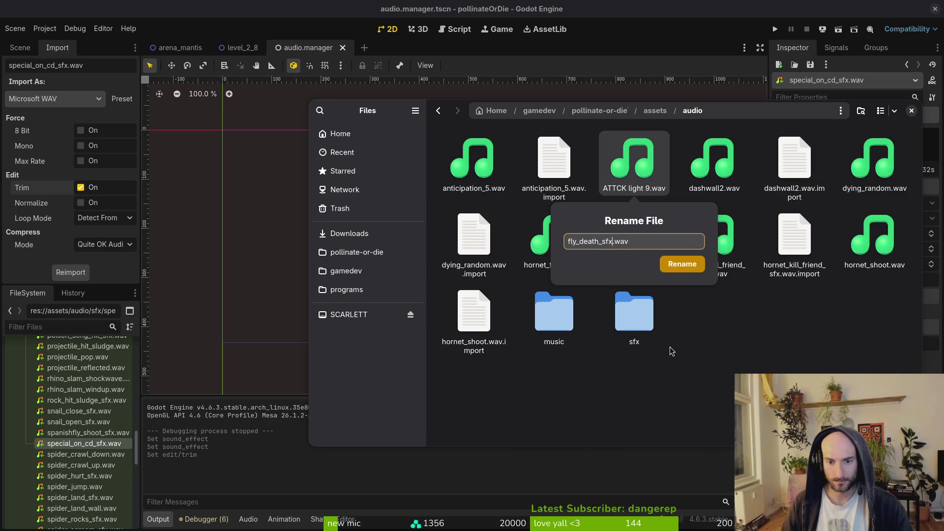
key(Return)
- Return to the Godot editor and select spanishfly_shoot_sfx.wav in the project files
key(ctrl+s)
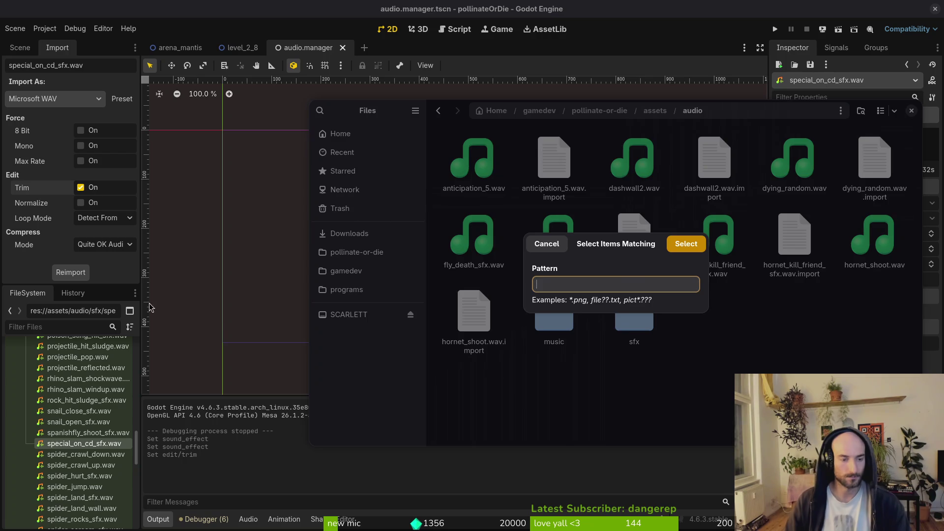
key(Escape)
click(88, 424)
click(88, 433)
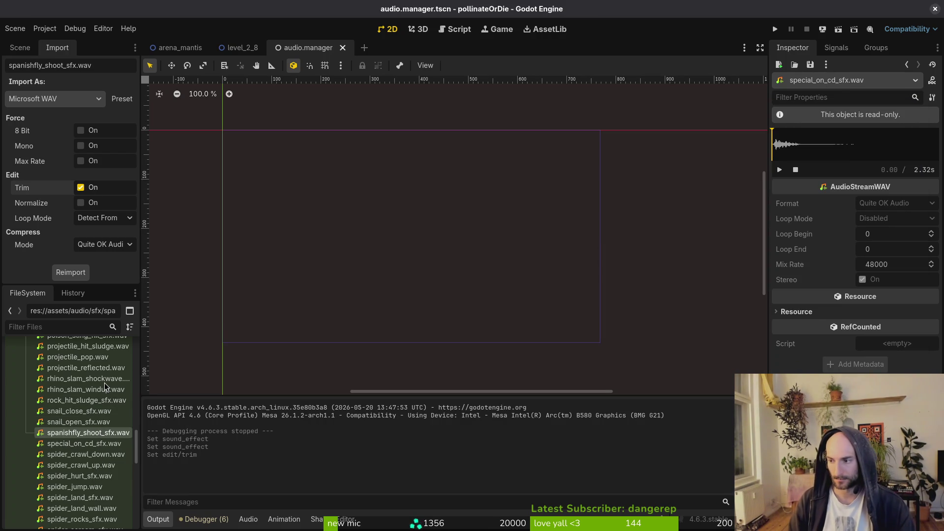
- Launch Neovim on the project with nvim . in the terminal workspace
key(super)
key(super+2)
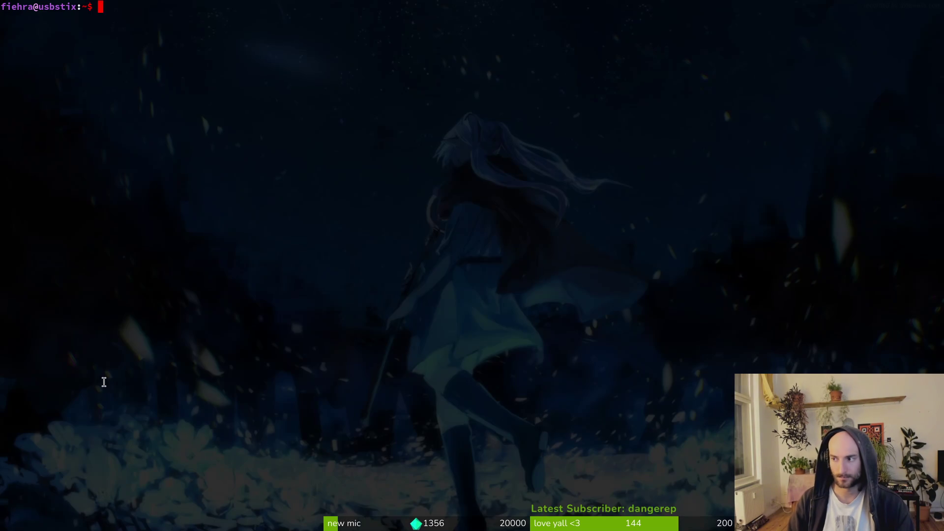
text(cd gamedev/pollinate-or-die/nvim .)
key(Return)
text(flydy)
text(fo)
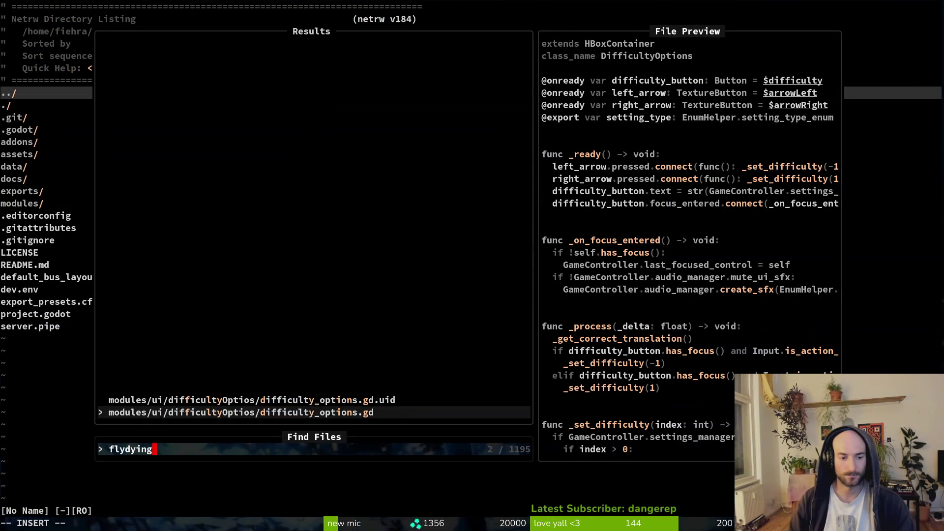
key(BackSpace)
key(BackSpace)
key(BackSpace)
key(Return)
- Find and open modules/core/state/dying.state.gd through the file finder
key(space)
key(f)
key(f)
text(dying)
key(Return)
key(space)
key(f)
key(f)
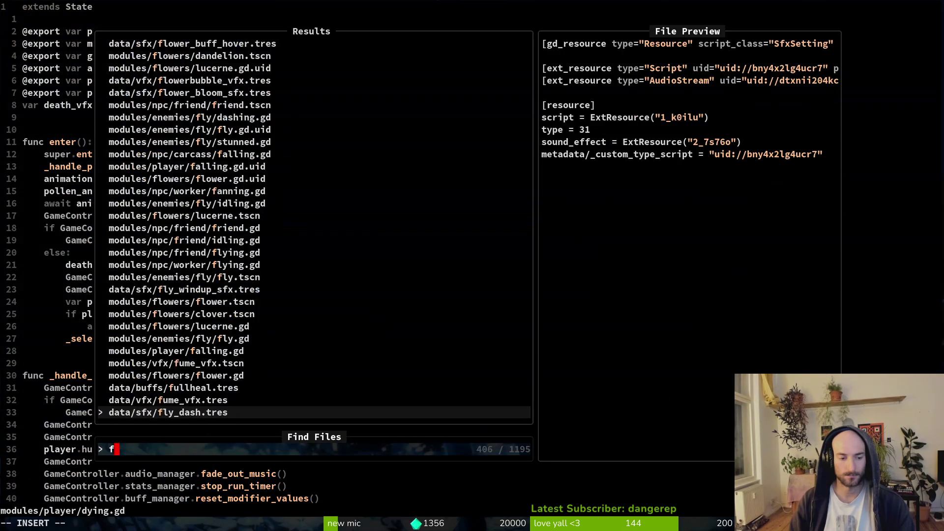
text(dying)
key(Up)
key(Up)
key(Up)
key(Up)
key(Up)
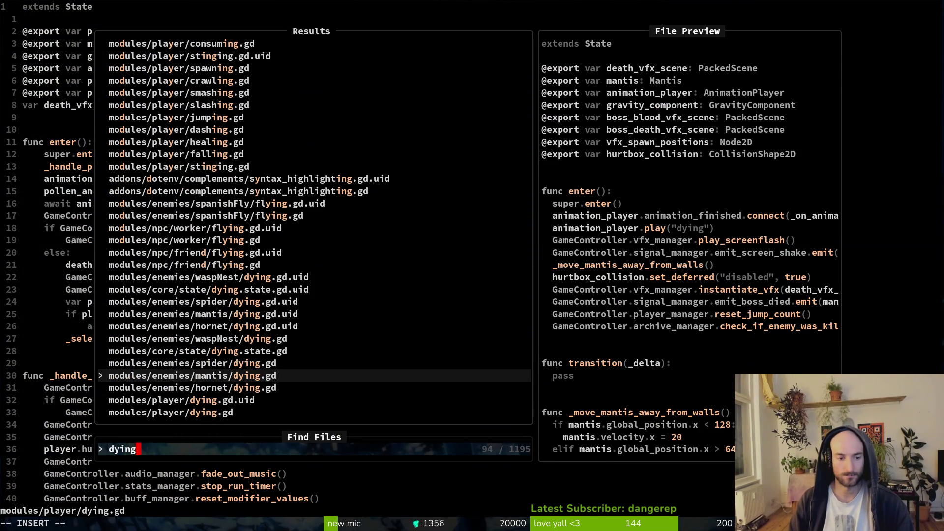
key(Return)
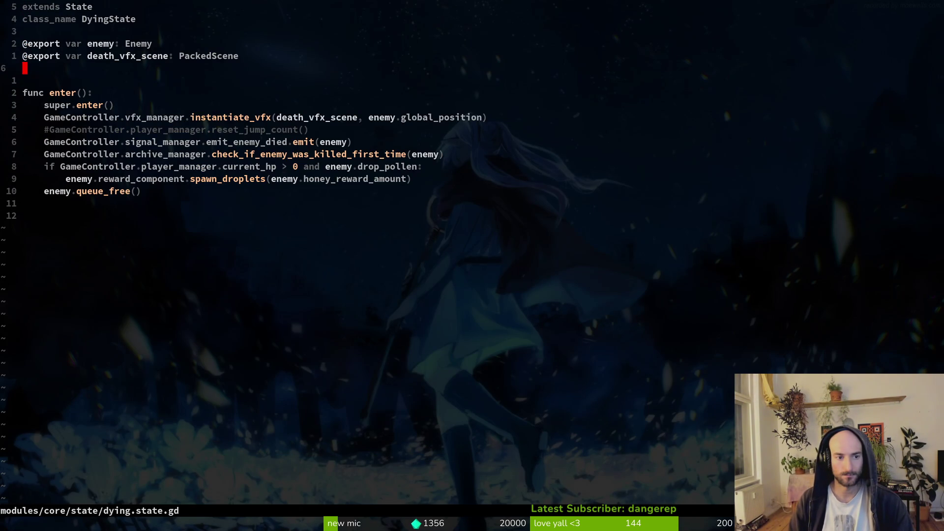
- Delete the commented-out reset_jump_count line and save dying.state.gd with :w
key(alt+Tab)
key(alt+Tab)
key(alt+Tab)
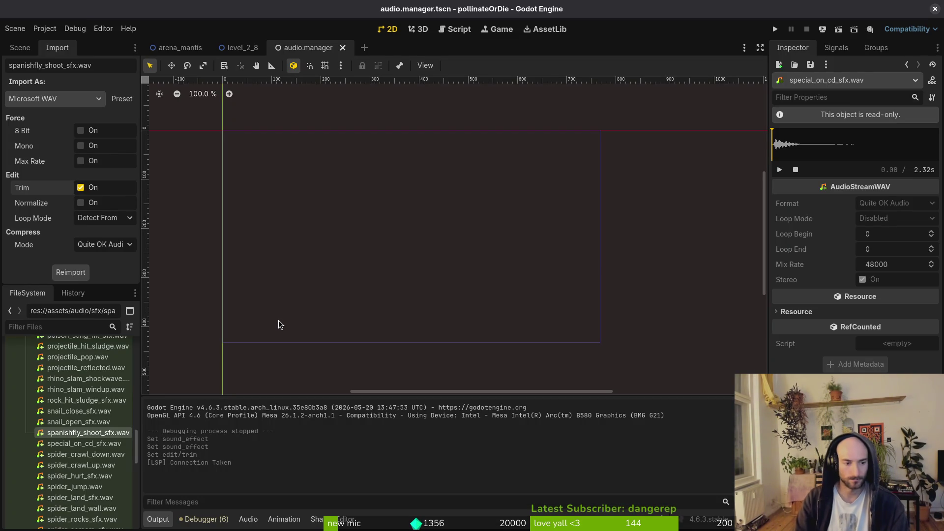
key(alt+Tab)
key(k)
key(d)
key(d)
text(:w)
key(Return)
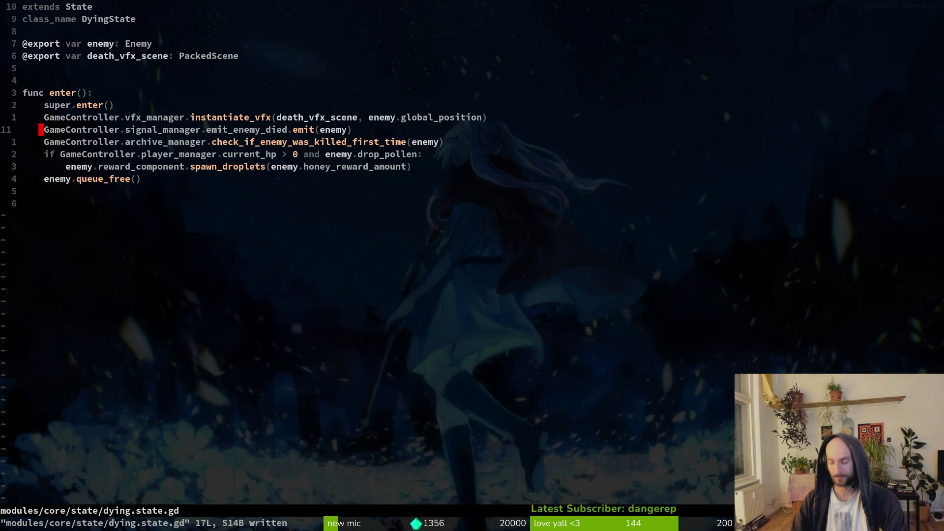
key(ctrl+p)
- Open enum.helper.gd, add a FLY_DEATH entry after HORNET_DASH, and save
text(enhelper)
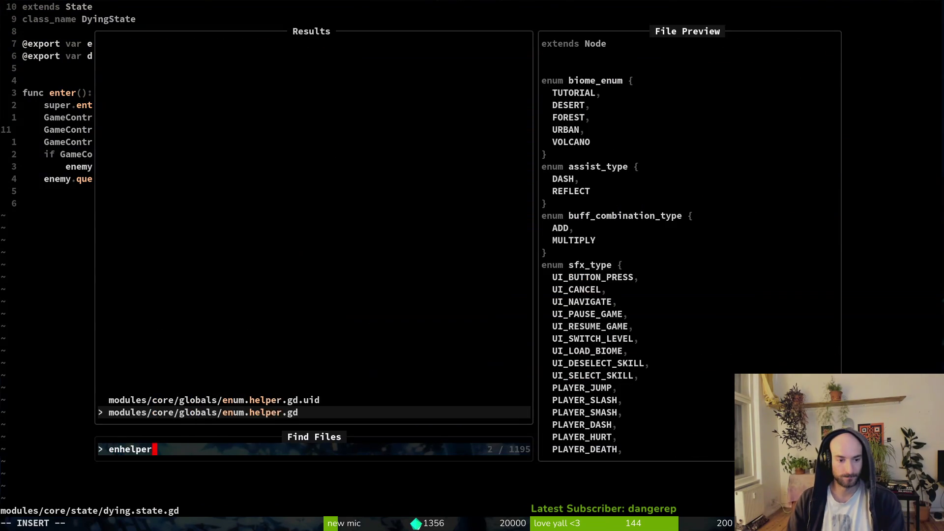
key(Return)
key(ctrl+d)
key(ctrl+d)
key(ctrl+d)
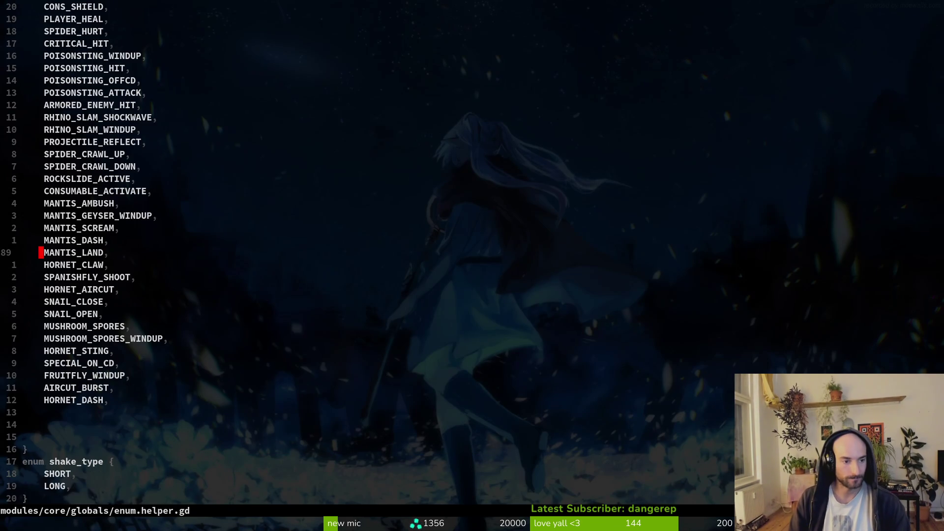
text(o)
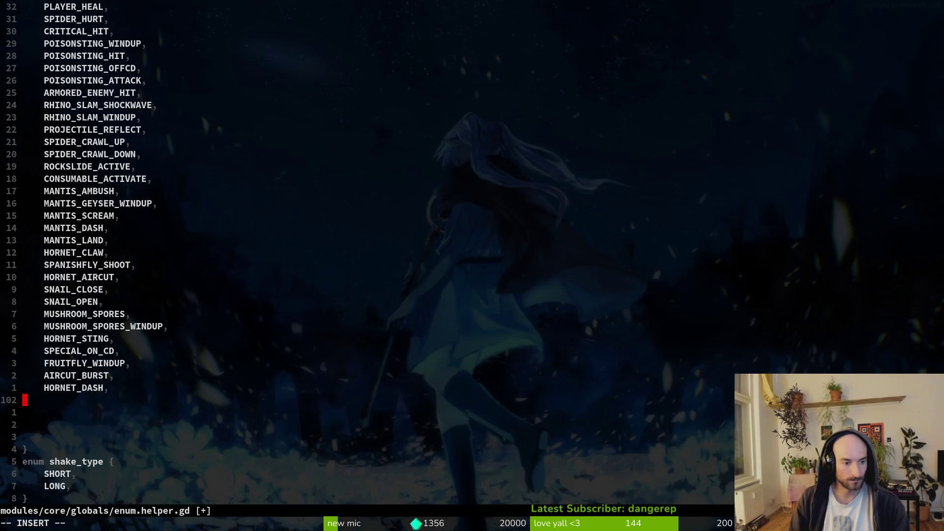
text(FLY_DEAT)
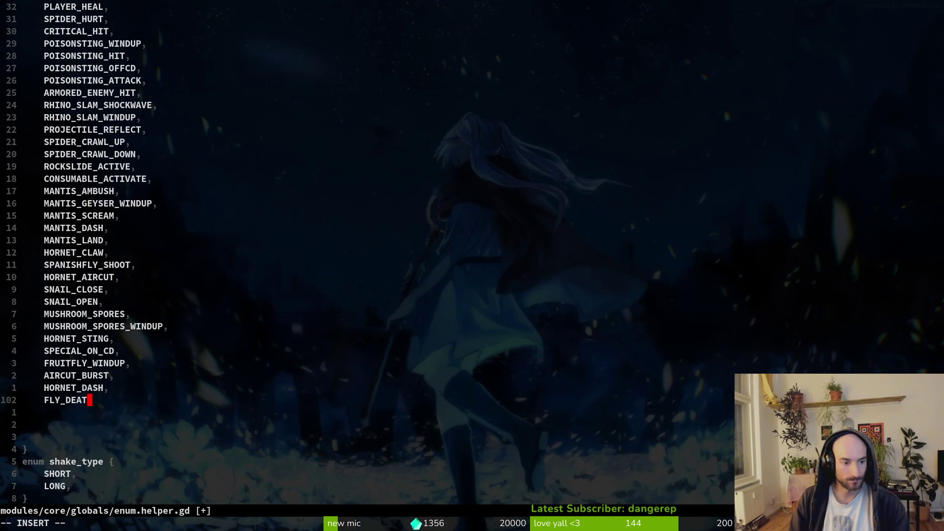
key(Return)
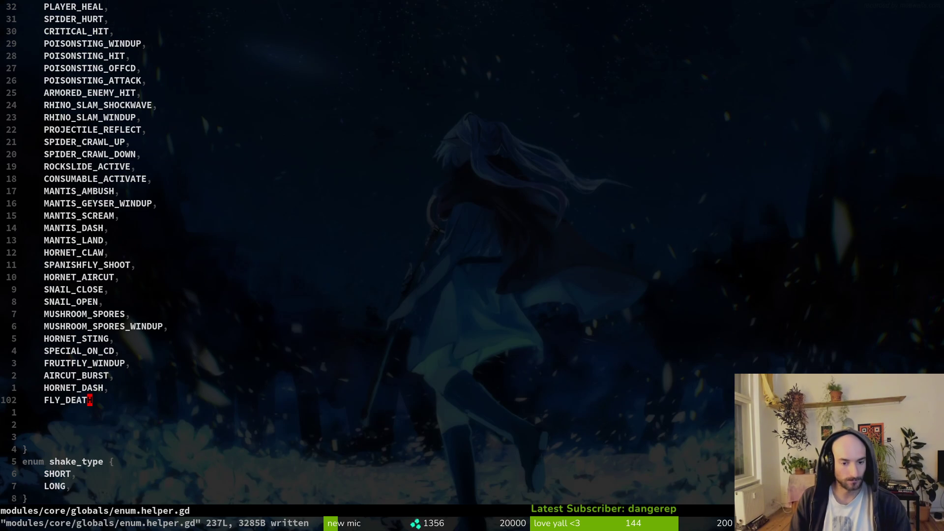
- Switch back to Godot and scroll up the project file tree
key(alt+Tab)
scroll(59, 424, up, 10)
scroll(59, 424, up, 10)
- Turn on trimming for fly_death_sfx.wav and expand the data folder
click(25, 422)
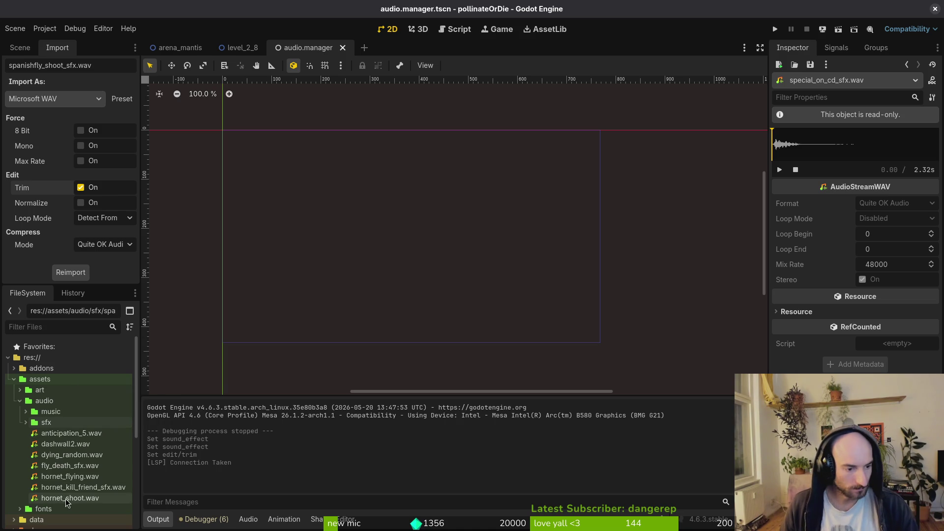
click(86, 467)
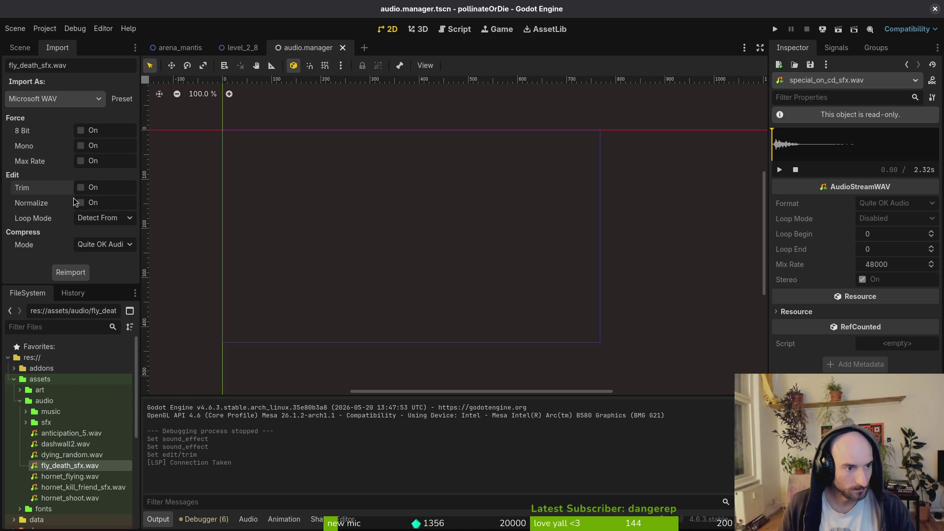
click(90, 191)
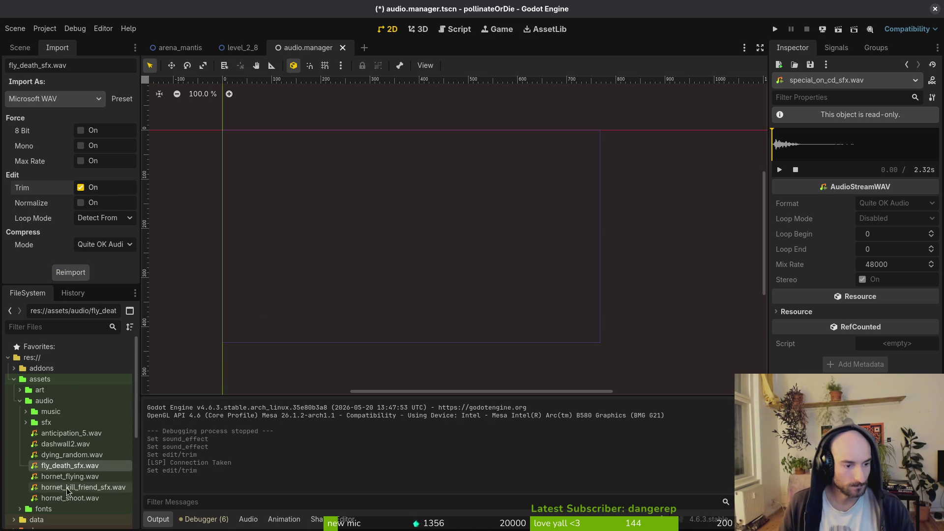
scroll(68, 484, down, 2)
click(11, 475)
scroll(68, 433, down, 3)
scroll(91, 445, down, 3)
scroll(91, 445, down, 5)
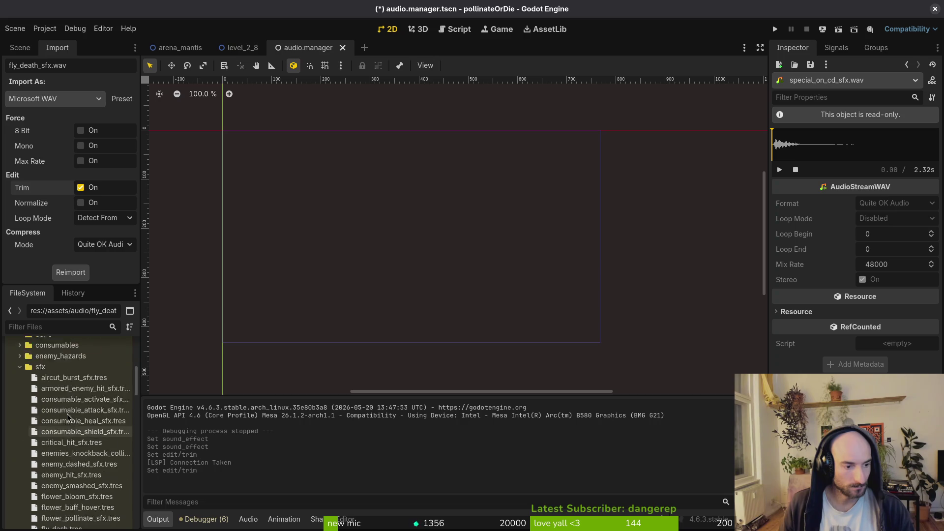
- Create a new SfxData resource from sfx_data.gd and save it as fly_death_sfx.tres in data/sfx
right_click(56, 419)
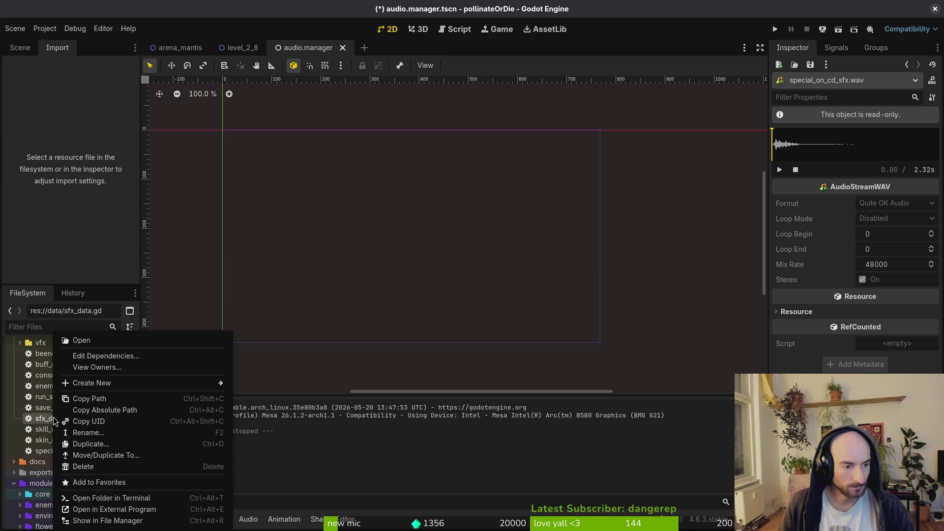
mouse_move(127, 384)
click(265, 417)
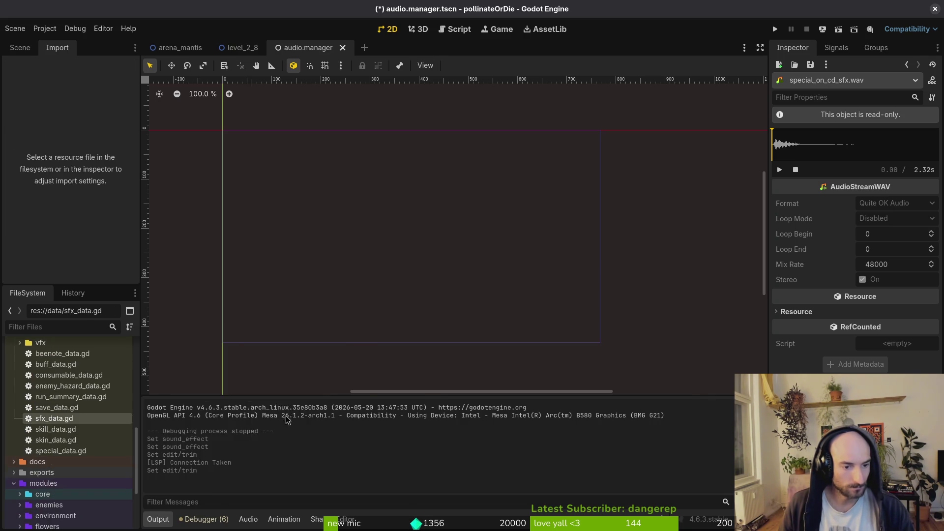
text(sfx)
key(Return)
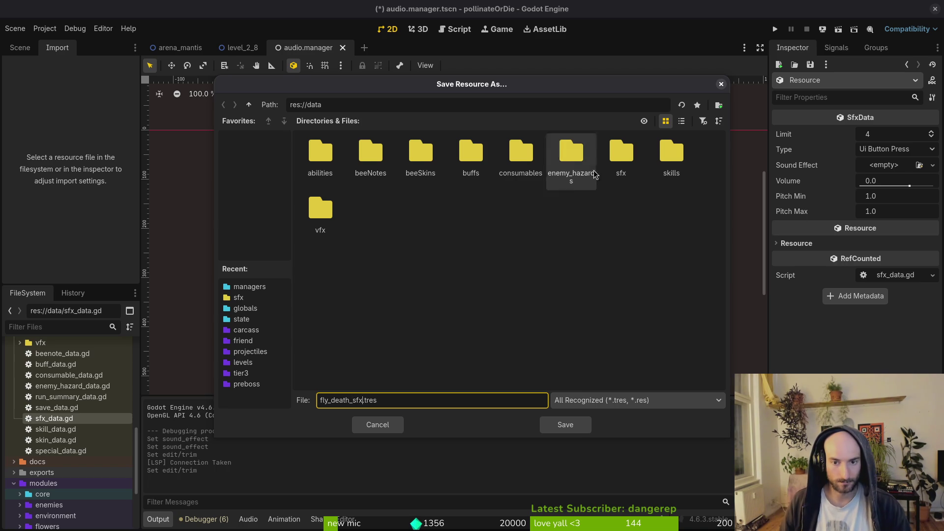
double_click(621, 153)
click(565, 425)
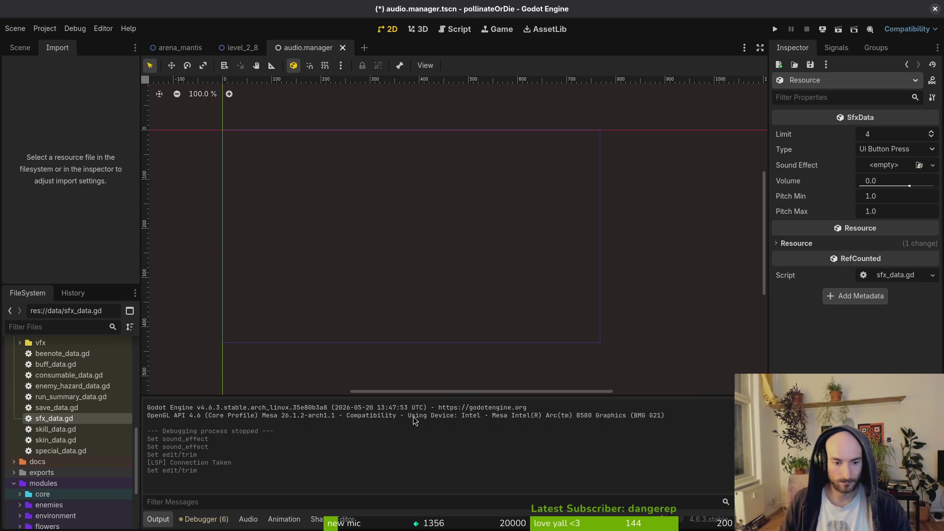
click(894, 149)
scroll(881, 222, down, 10)
key(Escape)
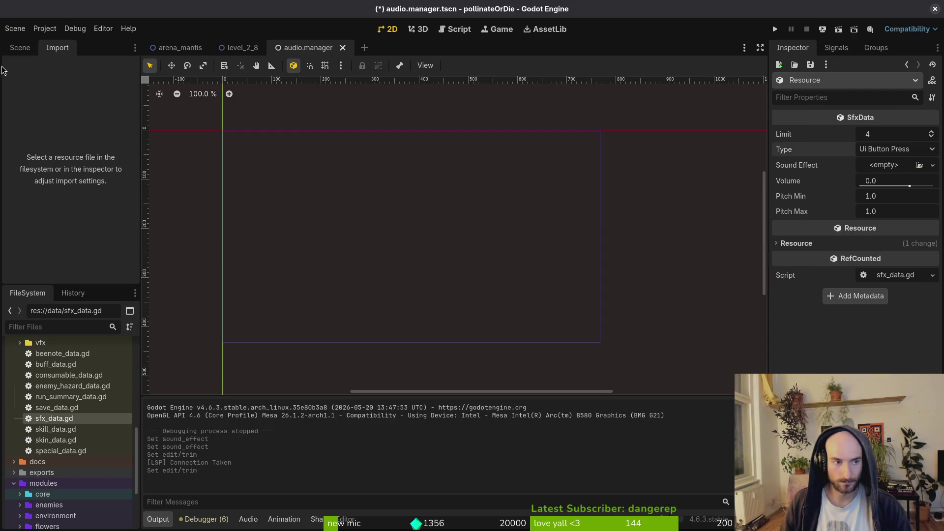
- Save and reload the current project
click(52, 30)
click(61, 154)
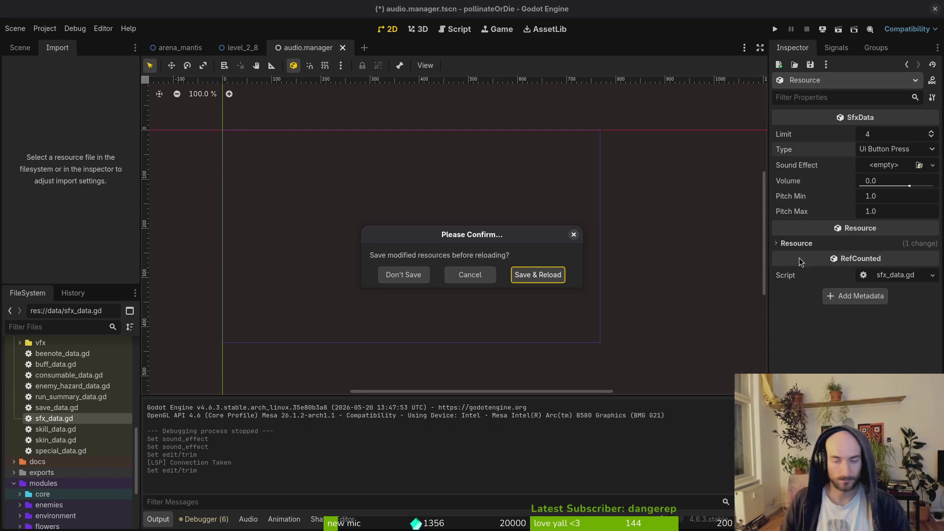
click(523, 274)
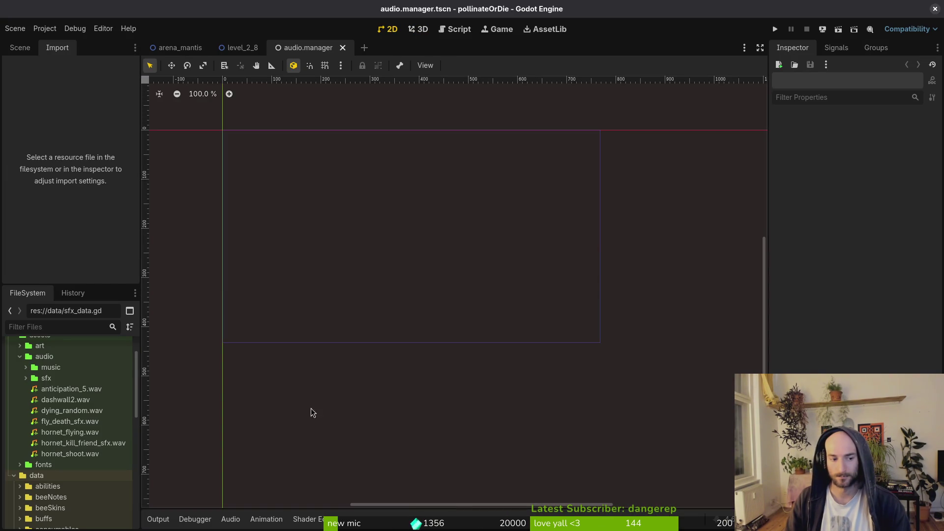
- Open fly_death_sfx.tres and set its sound Type to Fly Death
scroll(31, 467, down, 4)
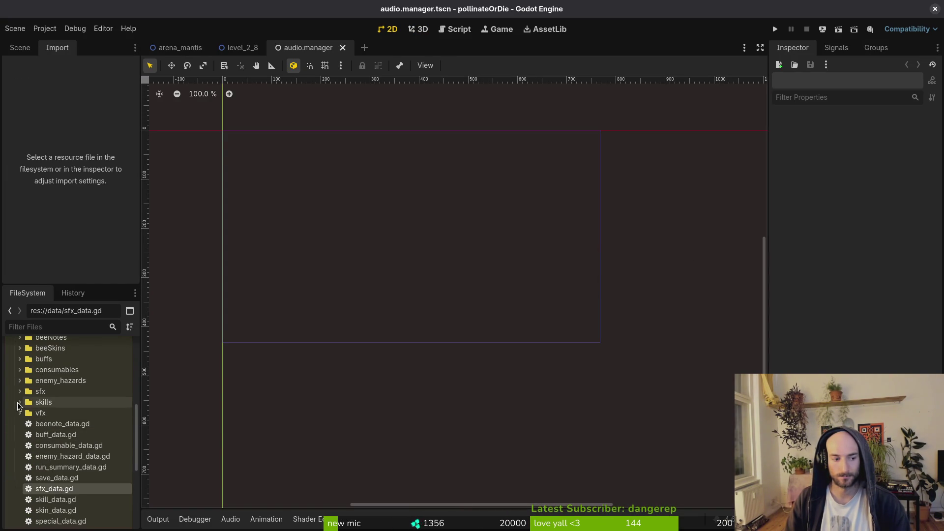
double_click(40, 391)
scroll(76, 417, down, 6)
scroll(77, 418, up, 4)
click(69, 403)
click(900, 149)
scroll(880, 246, down, 5)
click(881, 356)
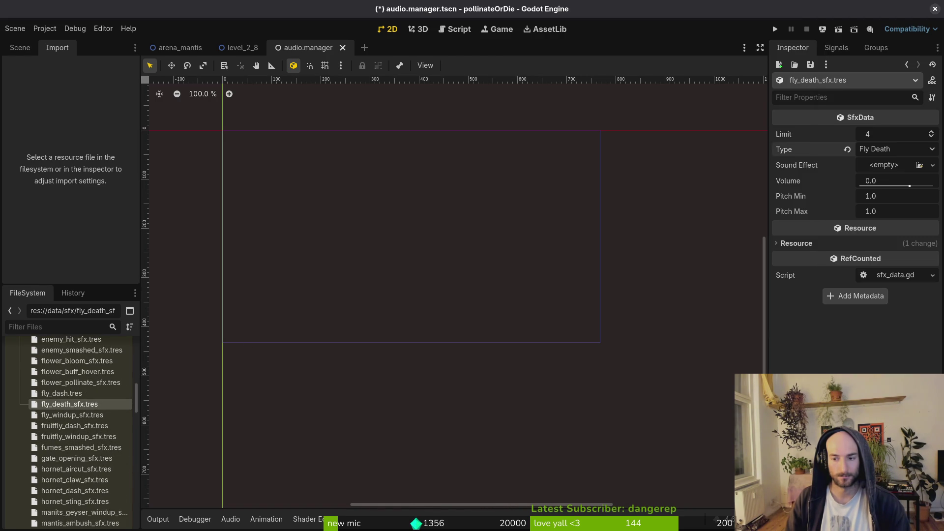
- Quick Load fly_death_sfx.wav as the Sound Effect and save
click(885, 165)
click(859, 323)
text(flyde)
key(Return)
key(ctrl+s)
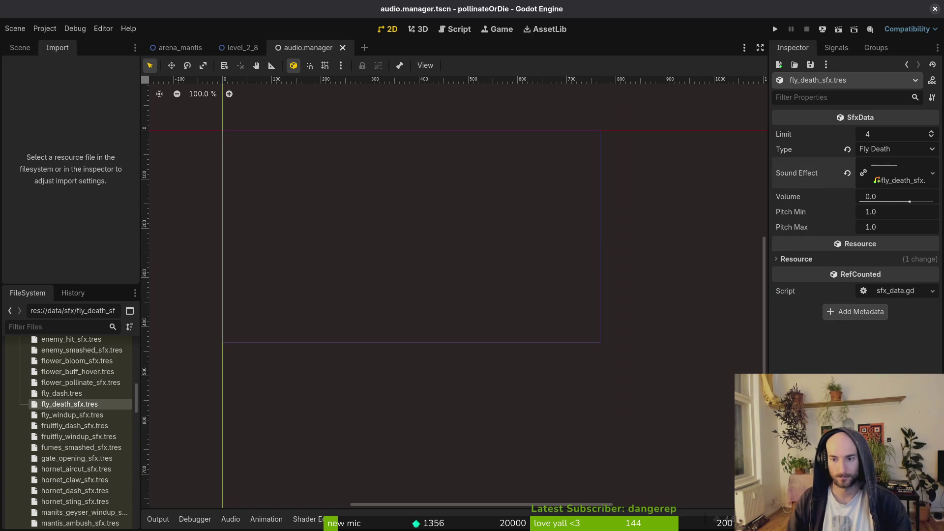
click(866, 180)
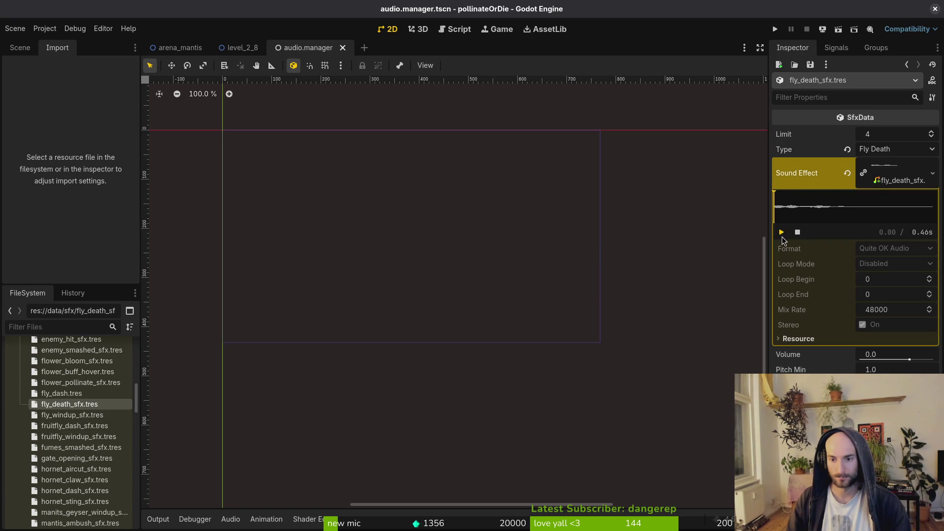
click(893, 179)
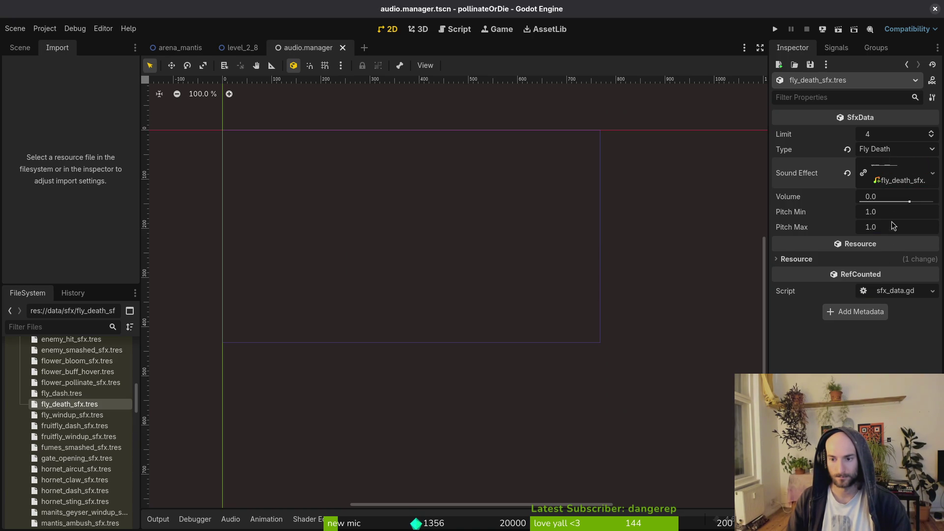
- Set Volume to 3.0, Pitch Min to 0.9 and Pitch Max to 1.1
text(3)
key(Return)
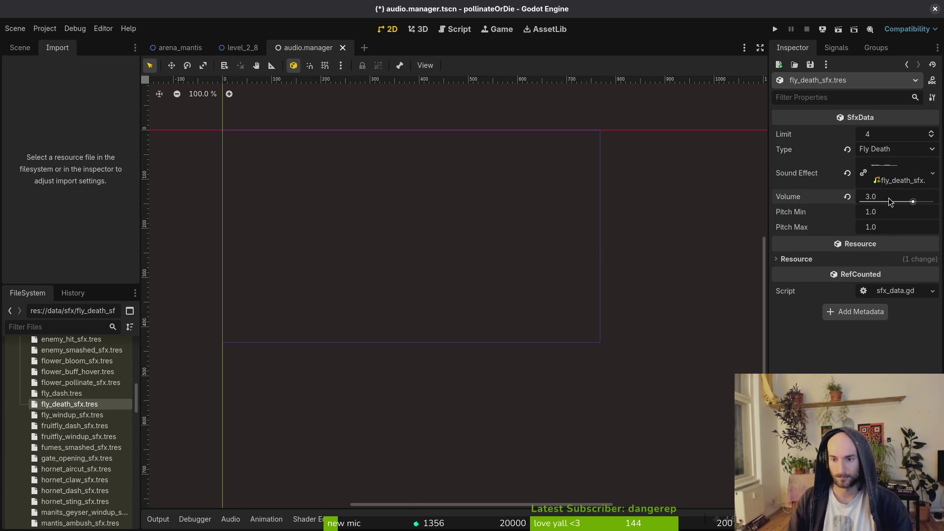
click(878, 209)
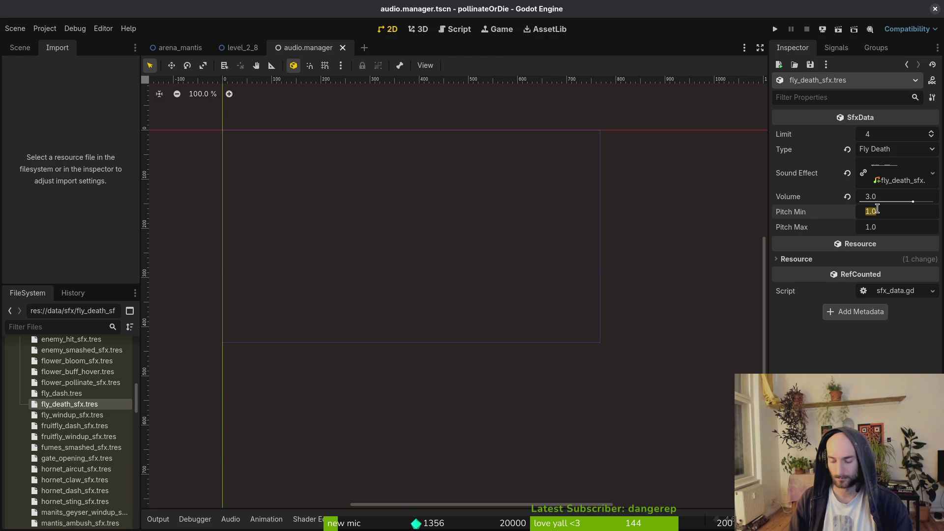
text(0.9)
key(Tab)
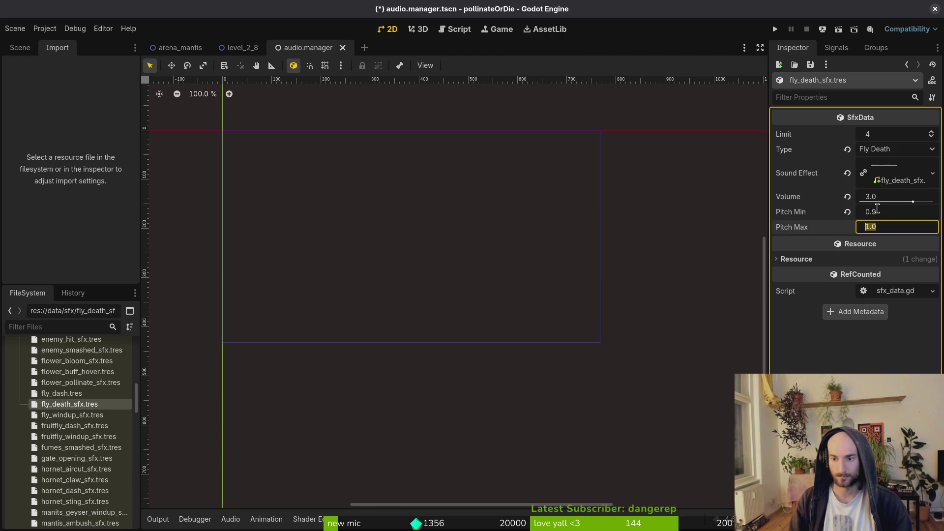
text(1.1)
key(ctrl+s)
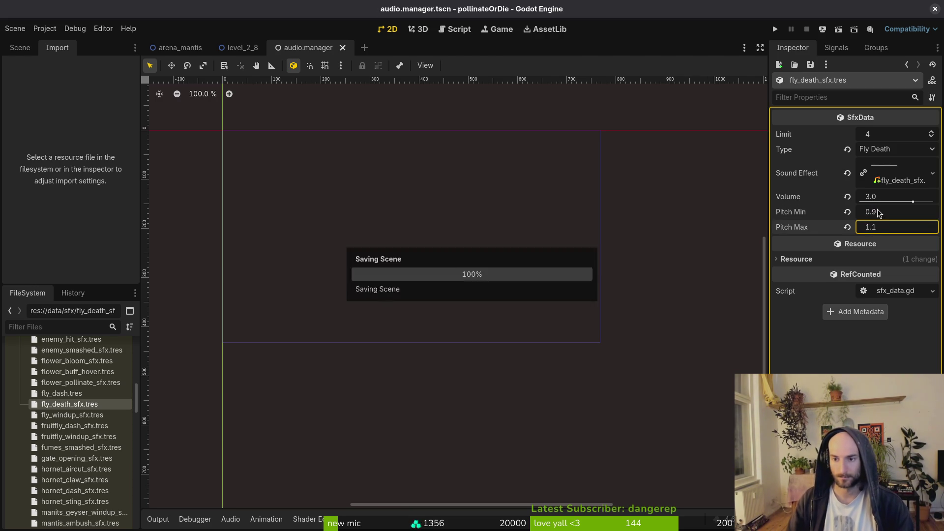
- Set the playback Limit to 5, briefly trying 6, and save
click(889, 136)
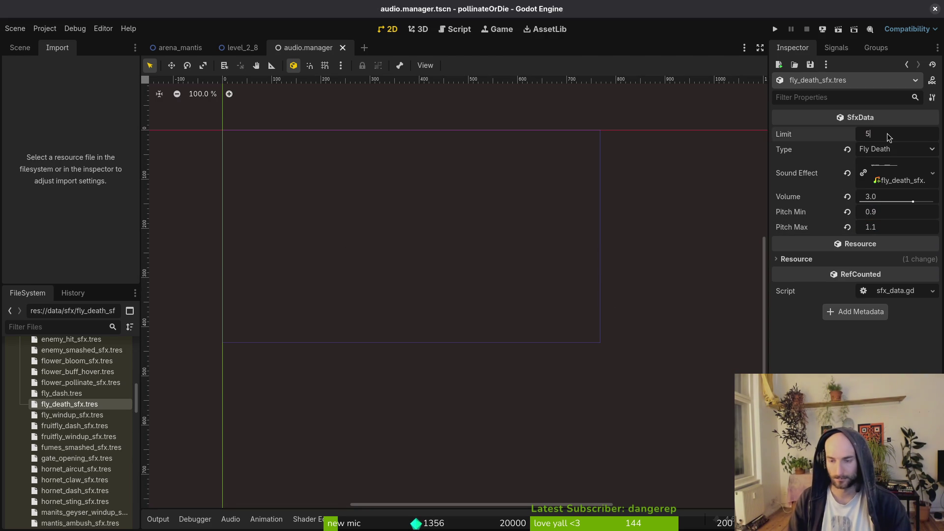
text(5)
key(ctrl+s)
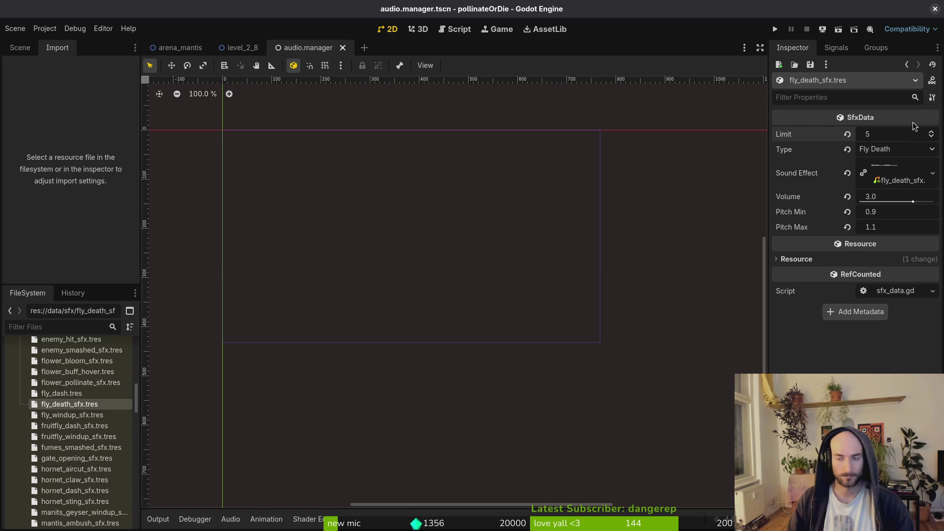
text(6)
key(ctrl+s)
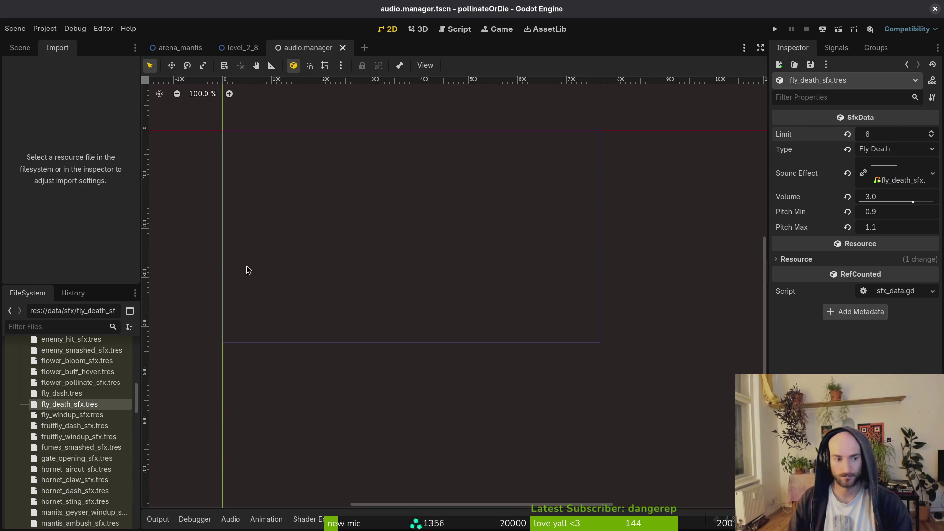
click(895, 133)
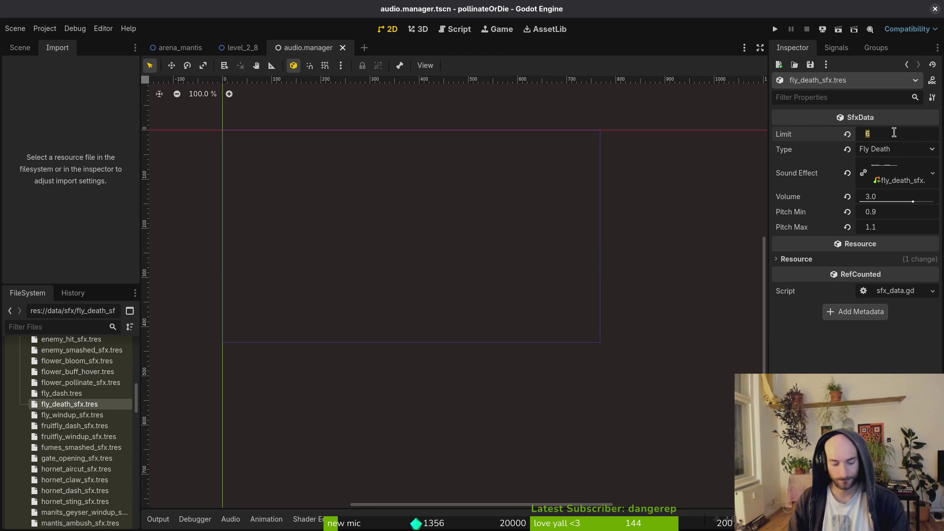
text(5)
key(Return)
key(ctrl+s)
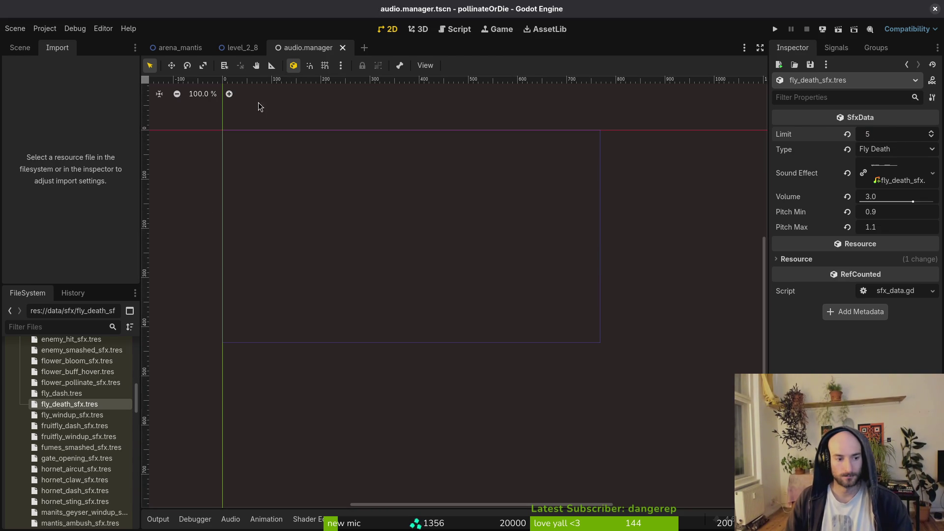
click(15, 48)
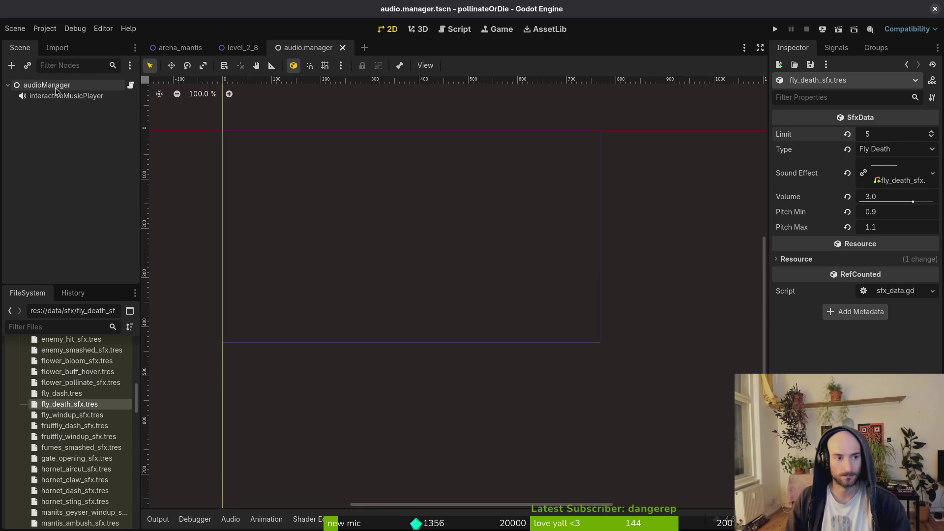
- Select audioManager and drag fly_death_sfx.tres into its Sound Effects array as element 81
click(78, 85)
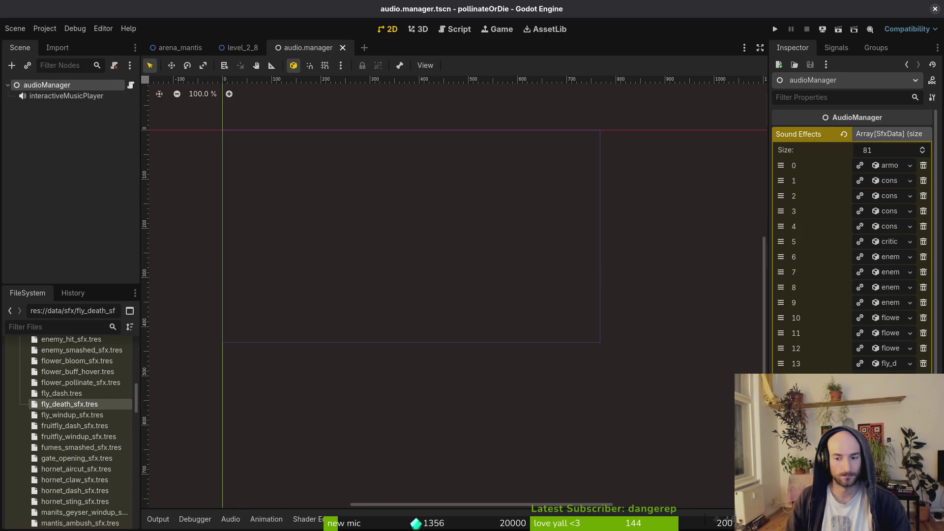
mouse_move(69, 404)
mouse_down()
mouse_move(879, 201)
mouse_move(880, 186)
mouse_up()
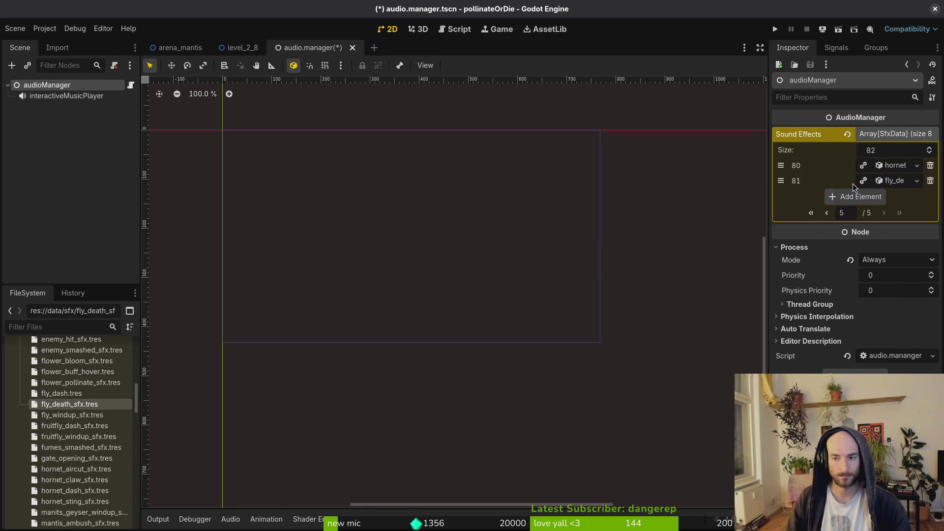
key(alt+Tab)
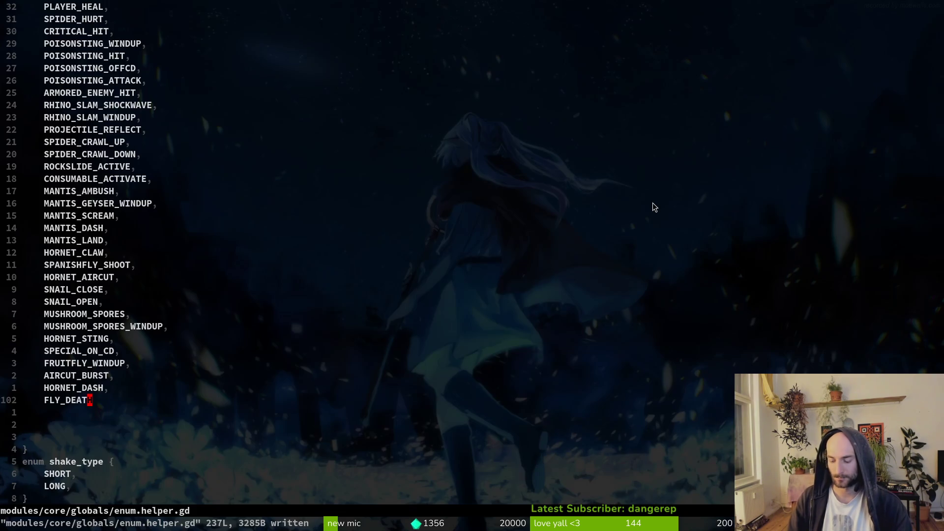
- Open dying.state.gd and paste the saved SPIDER_LAND sfx snippet from clipboard history
key(space)
key(f)
key(f)
text(dying)
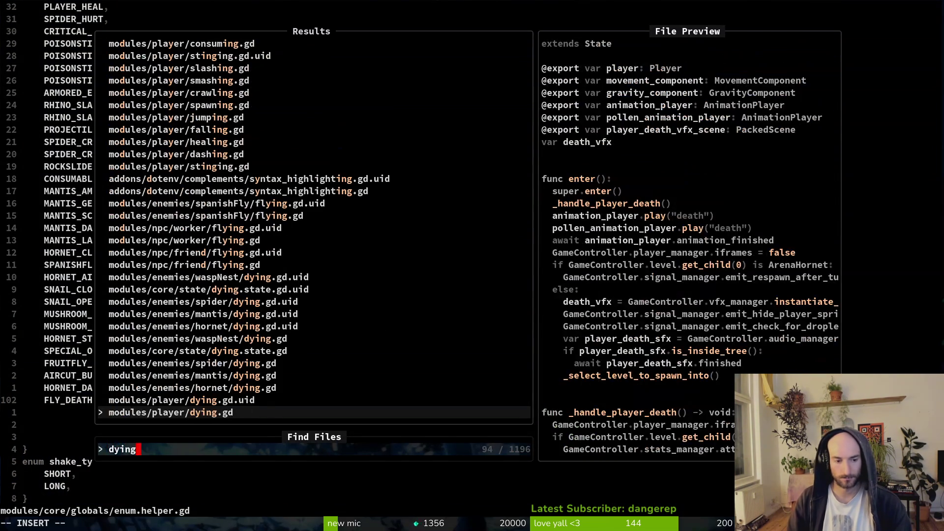
key(Return)
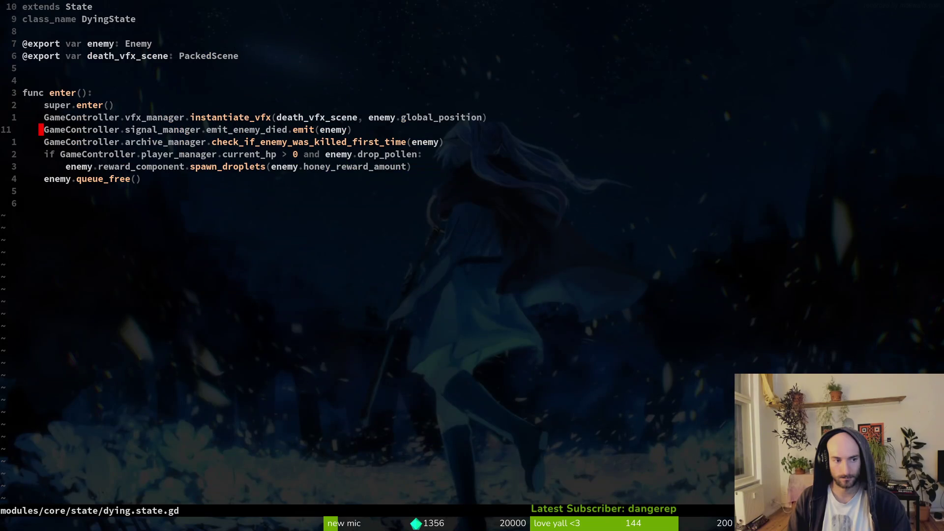
key(ctrl+shift+v)
text(sfx)
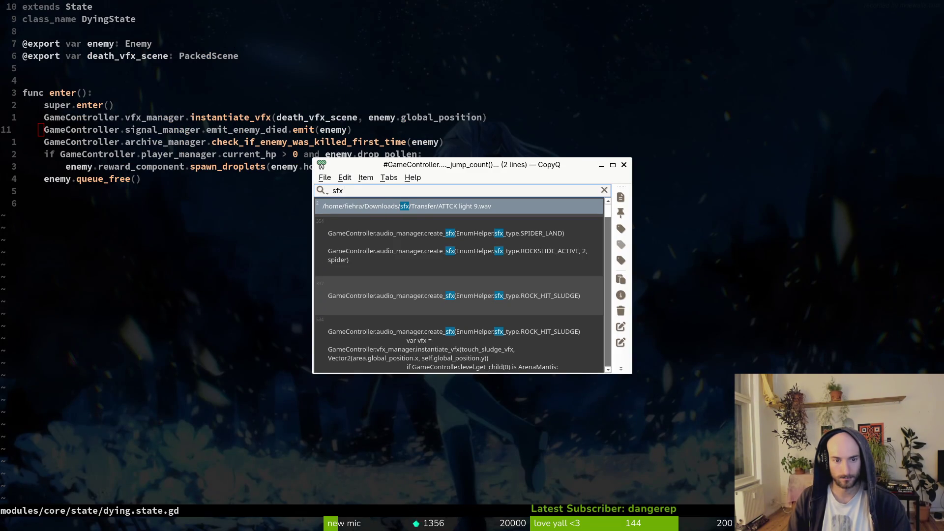
key(Down)
key(Return)
key(p)
key(shift+v)
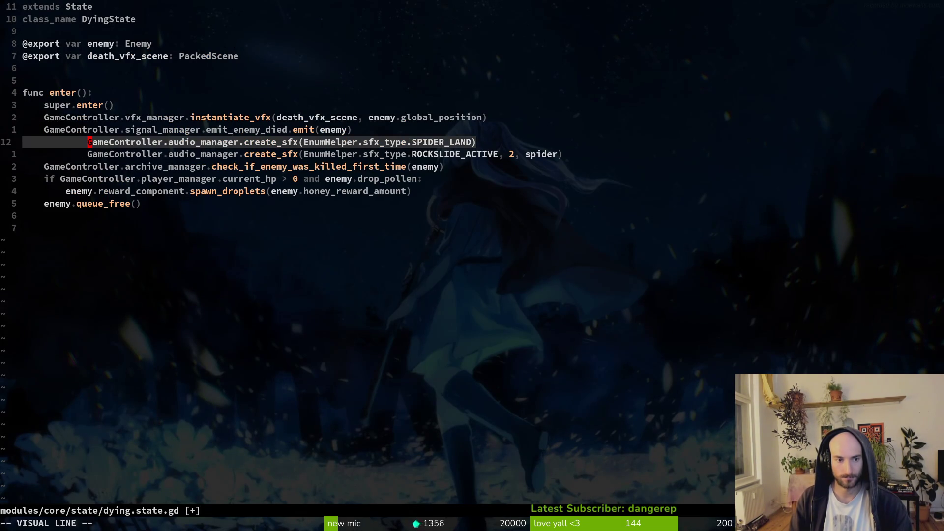
key(d)
key(u)
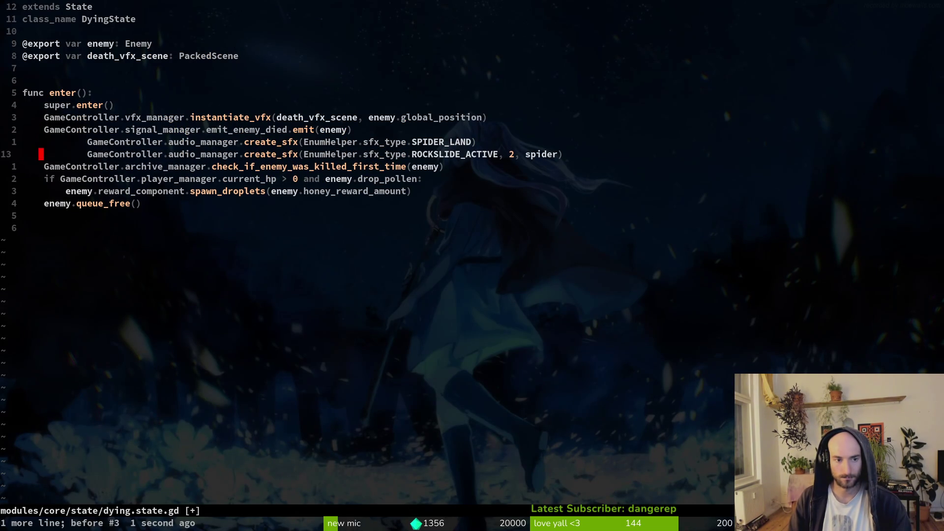
- Delete the ROCKSLIDE line, dedent the SPIDER_LAND call and change it to sfx_type.FLY_DEATH
key(d)
key(d)
key(k)
key(shift+v)
key(less)
key(g)
key(v)
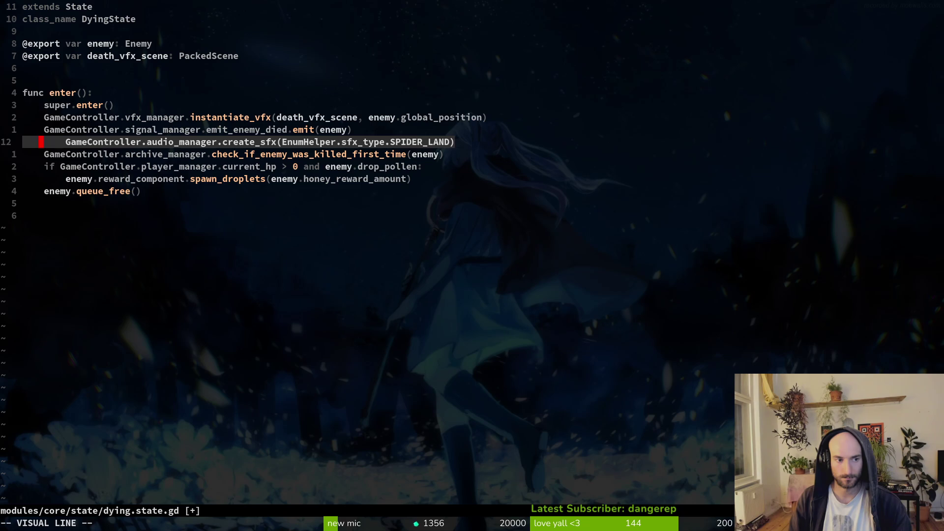
key(less)
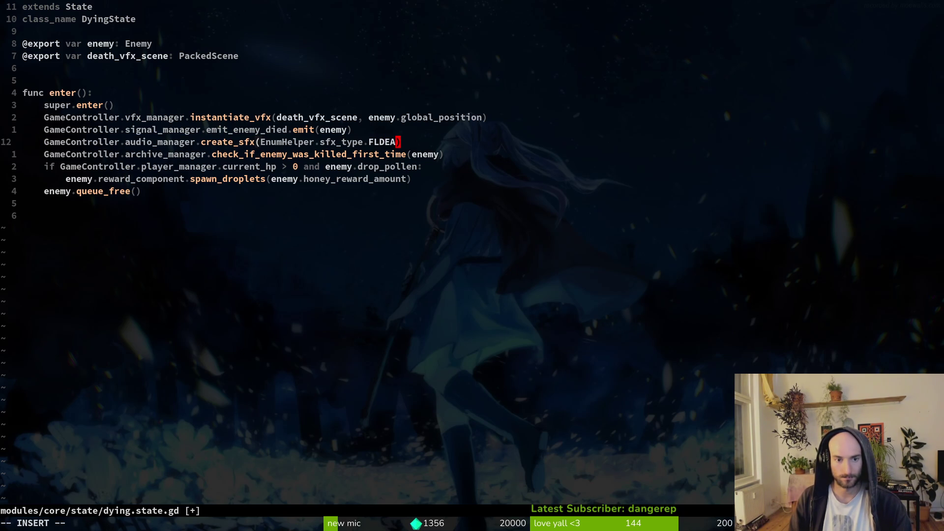
key(BackSpace)
key(BackSpace)
key(BackSpace)
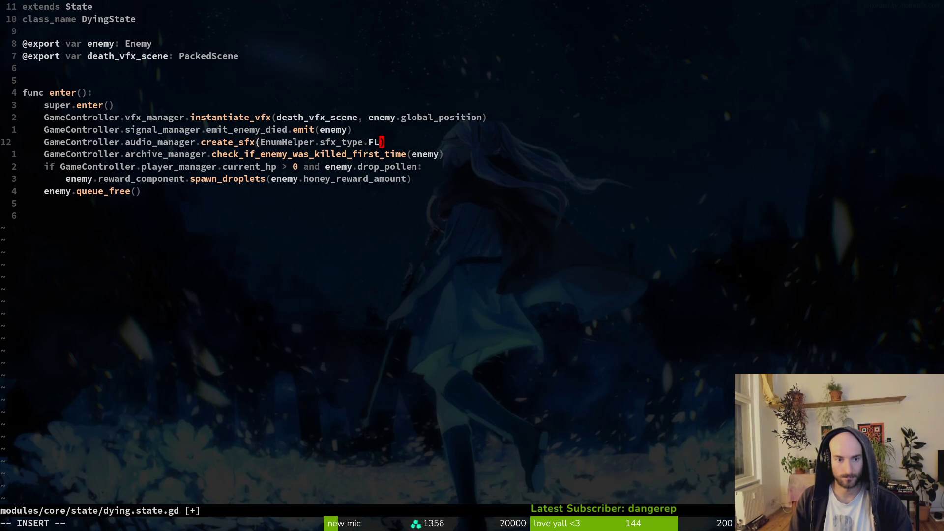
- Save dying.state.gd with :w and quit Vim
text(Y_DEAT:w)
key(Return)
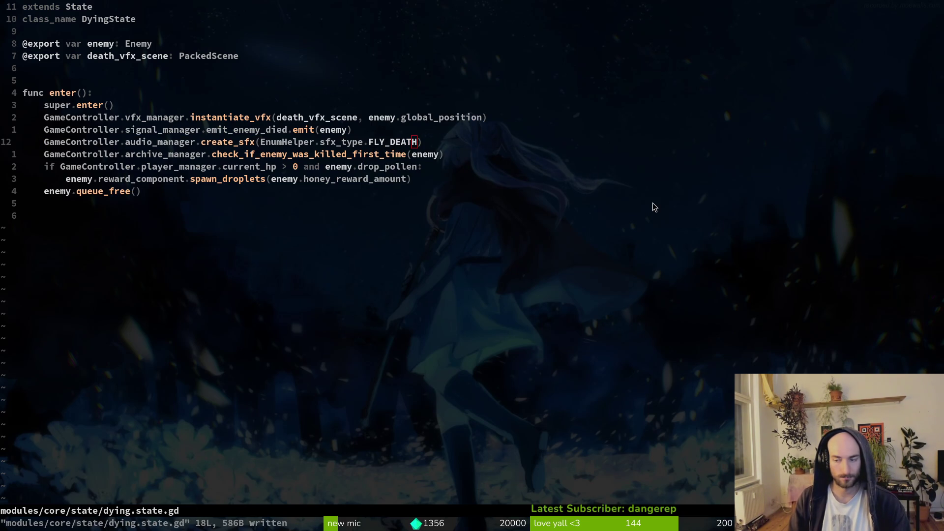
key(alt+Tab)
key(alt+Tab)
text(:q)
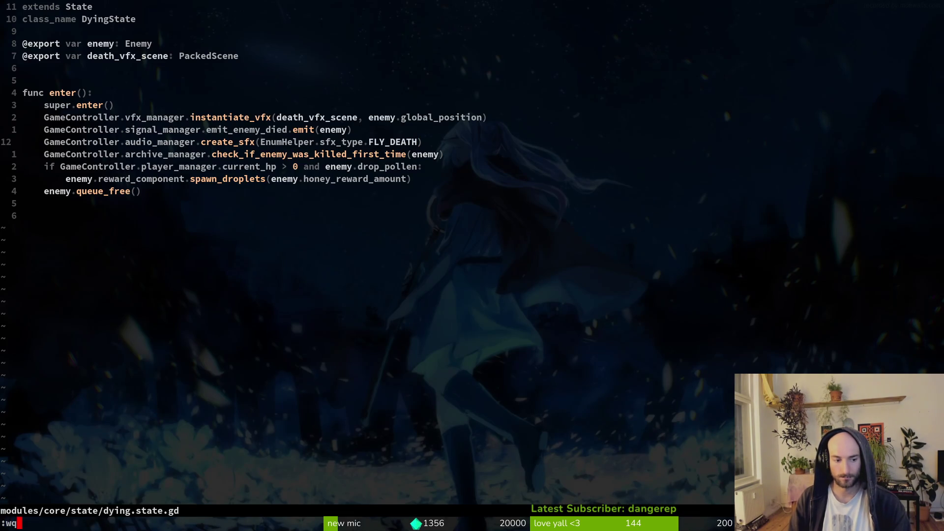
key(Return)
- Relaunch Vim, reopen dying.state.gd, save it again and return to Godot
text(vim)
key(Return)
key(ctrl+p)
text(dyistate)
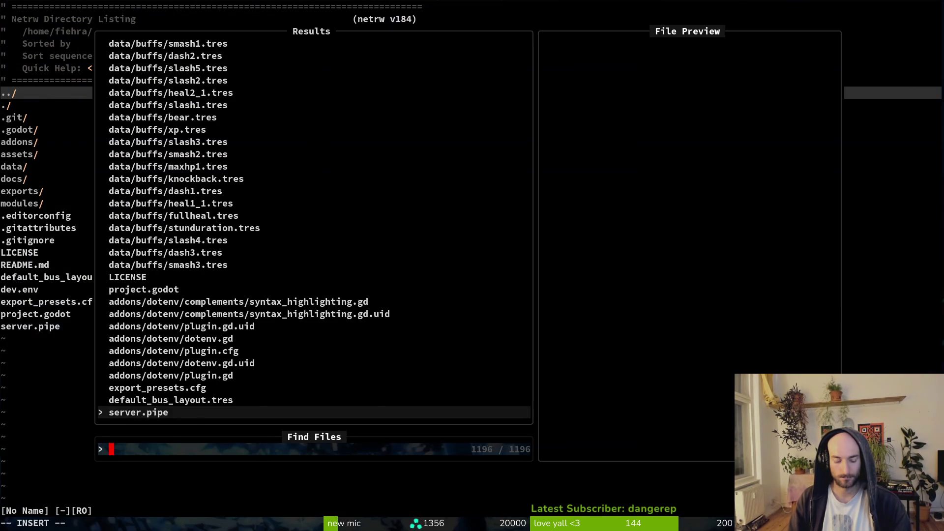
key(Return)
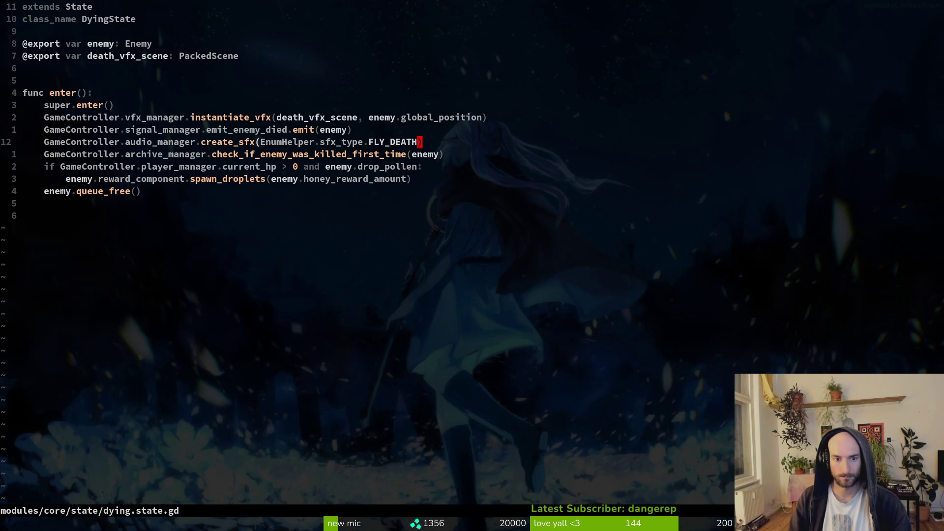
key(Escape)
text(:w)
key(Return)
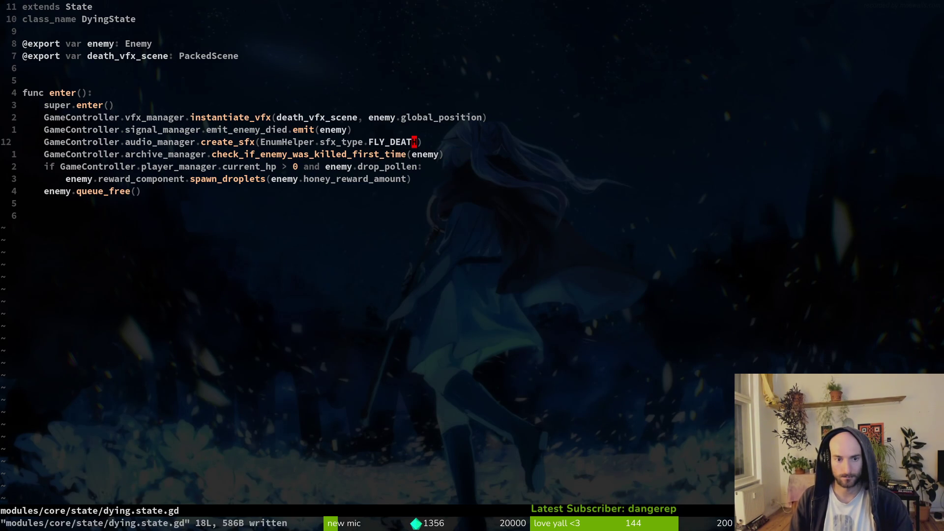
key(alt+Tab)
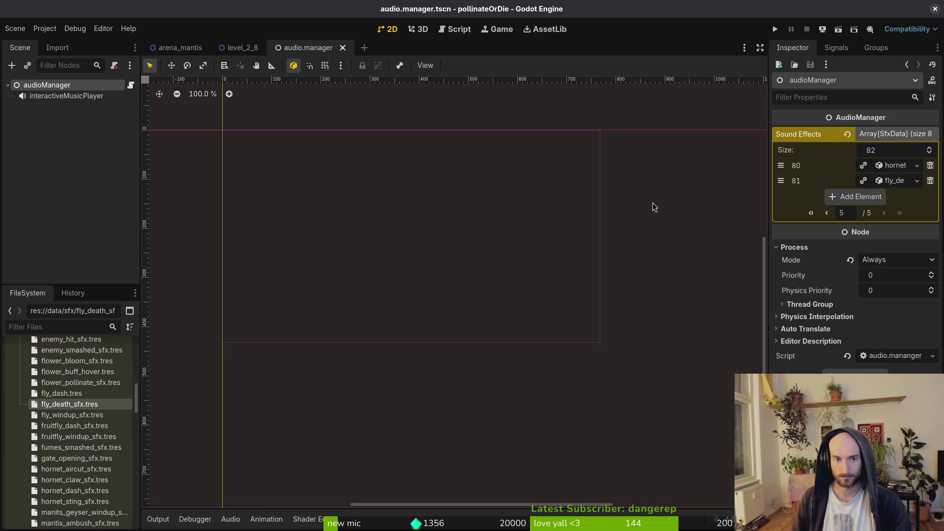
- Run pollinateOrDie, choose level 2-4 from the debug level select, play it, then close the window
key(F5)
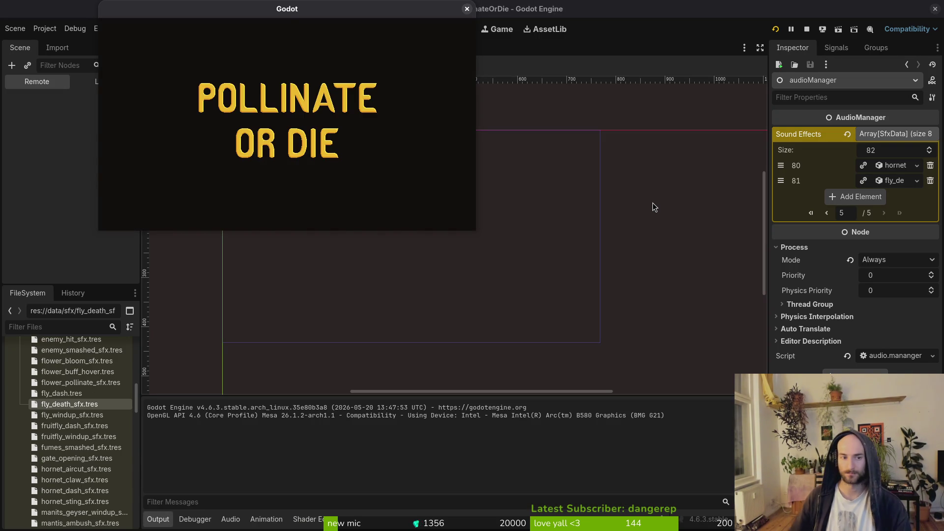
key(Return)
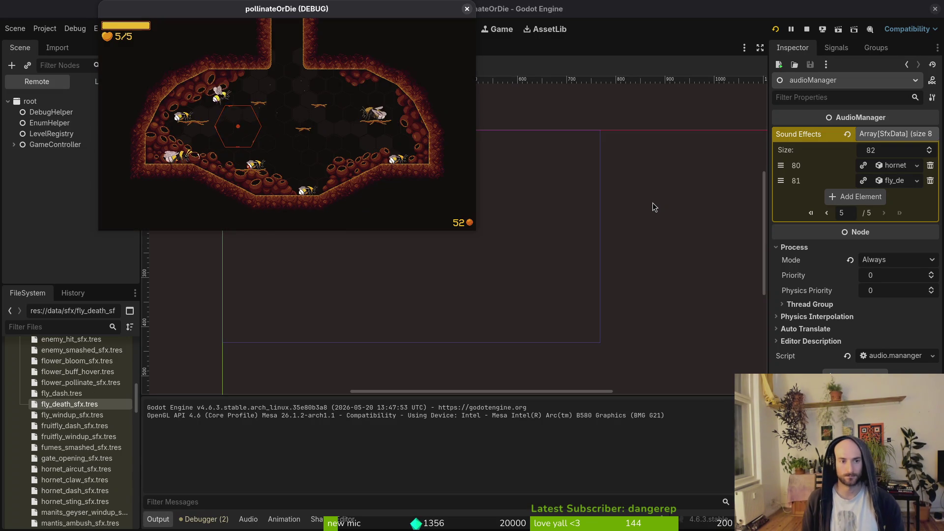
key(F1)
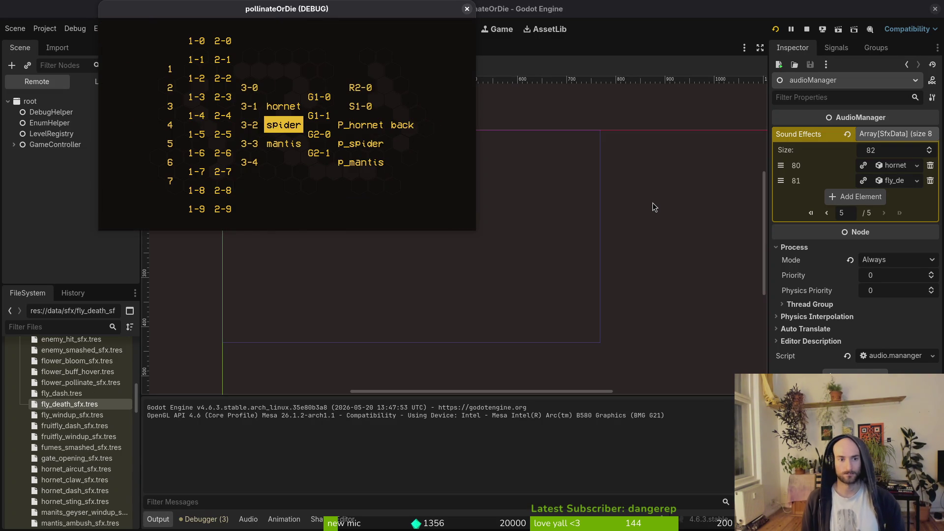
key(Left)
key(Left)
key(Return)
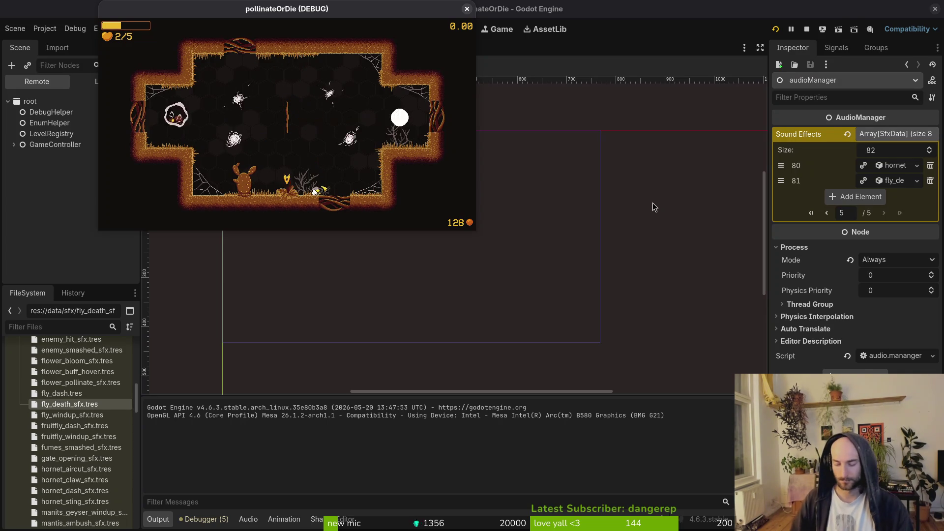
click(467, 9)
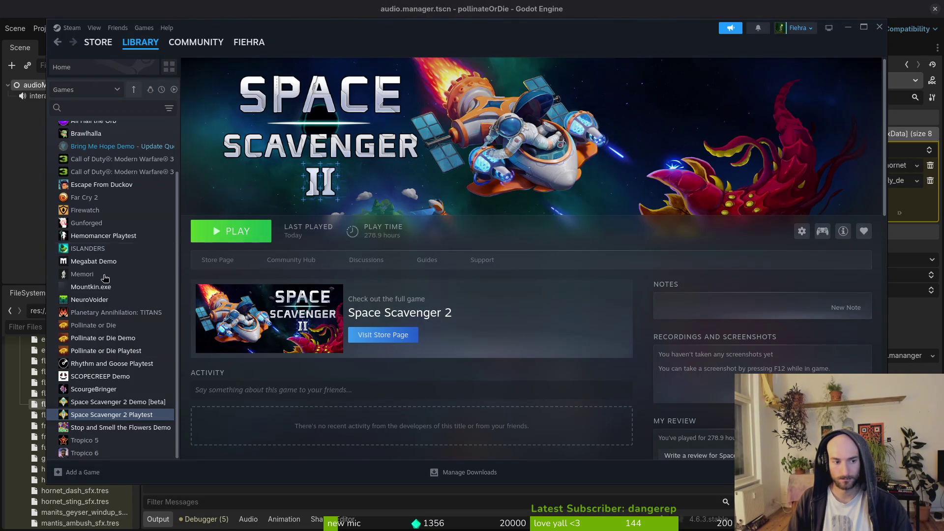
- Select ScourgeBringer in the Steam library and launch it
click(106, 393)
click(234, 231)
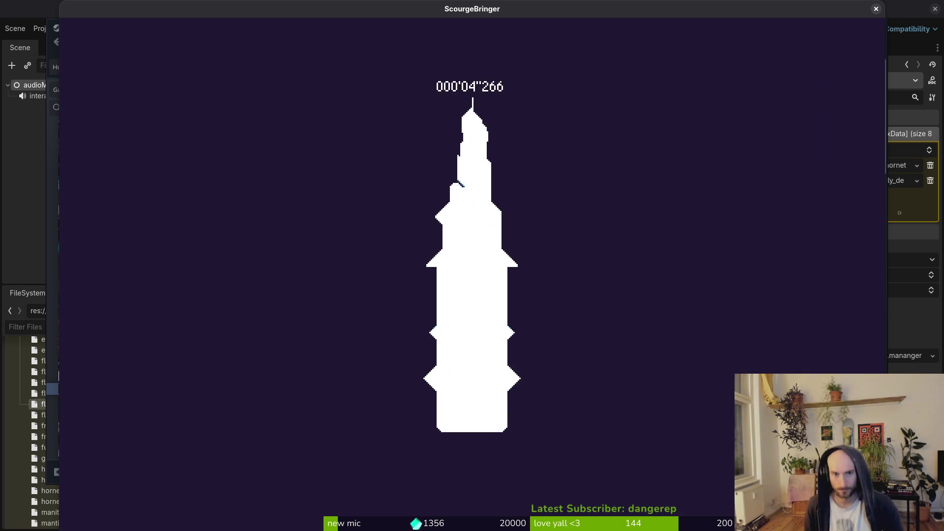
- Choose Return to the Tree from the pause menu and start playing the first room
key(Escape)
key(Down)
key(Down)
key(Down)
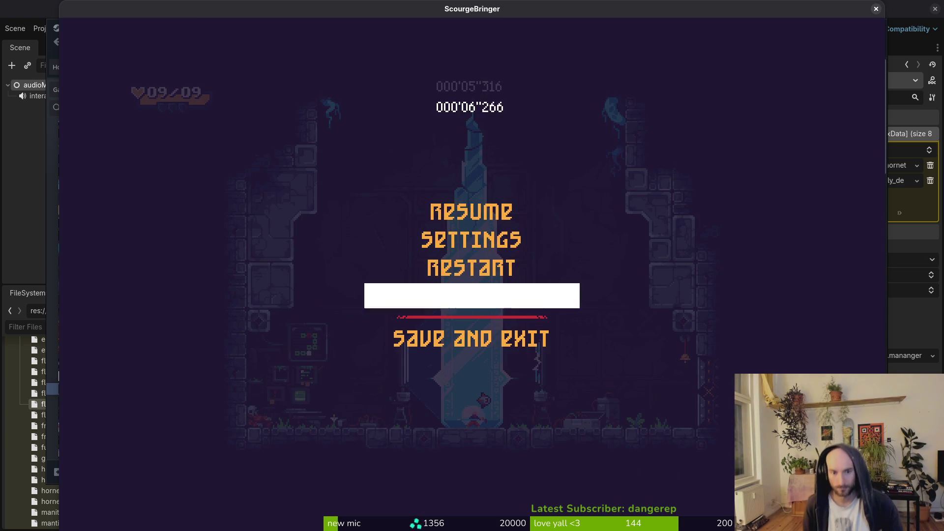
key(Return)
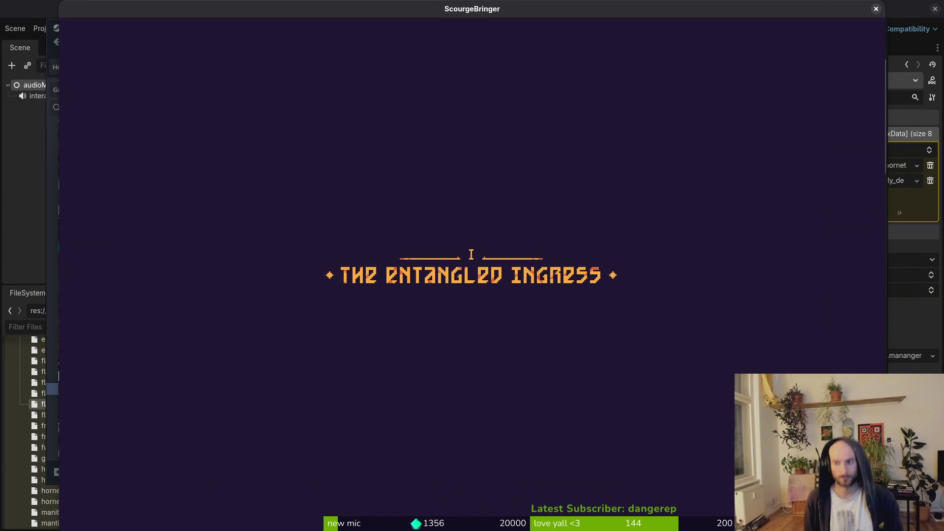
key(space)
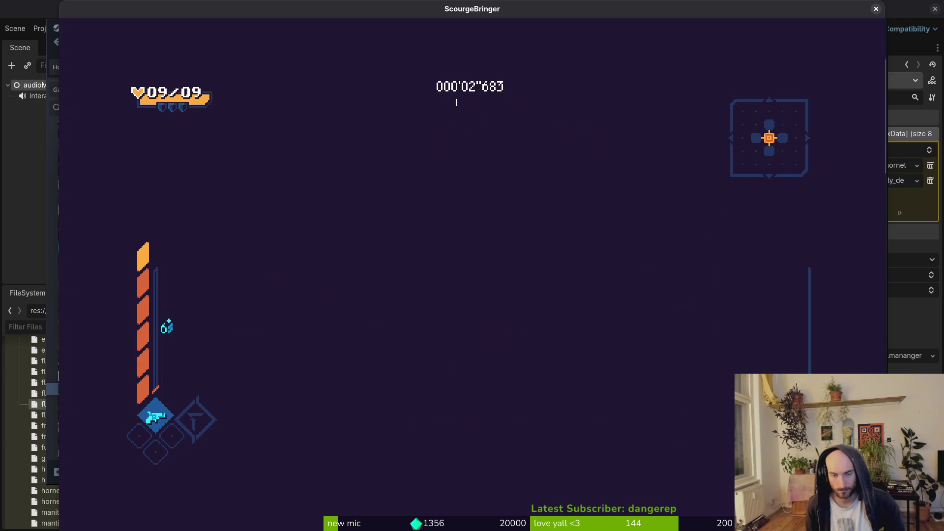
- Slash the first enemies using wall jumps and dashes, briefly pausing and resuming
key(x)
key(Left)
key(space)
key(Right)
key(x)
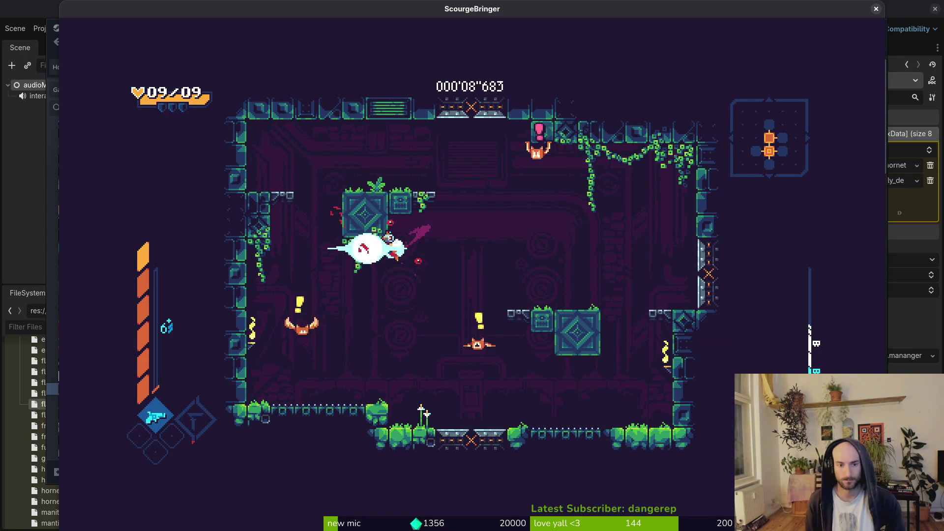
key(Right)
key(Escape)
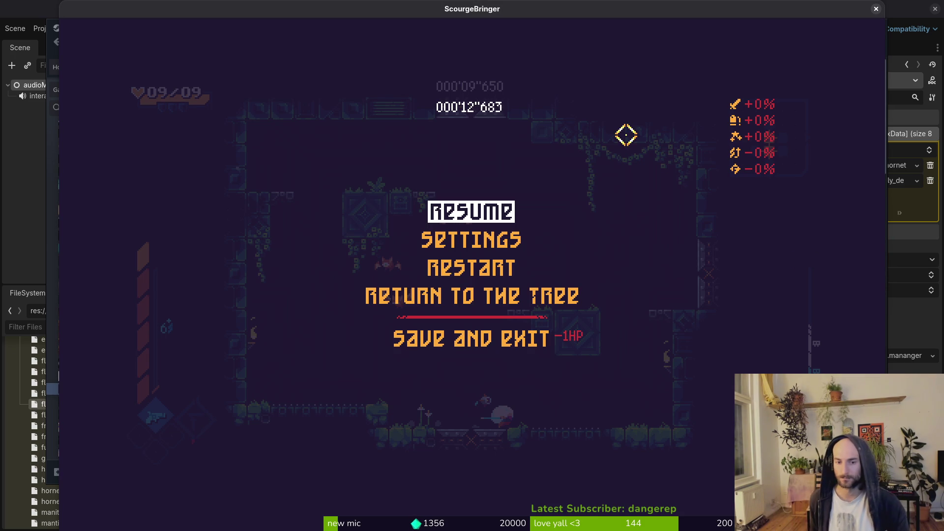
key(Escape)
- Keep fighting across the room, dashing into the central boss and dropping back to the floor
key(Right)
key(space)
key(Left)
click(424, 159)
click(470, 412)
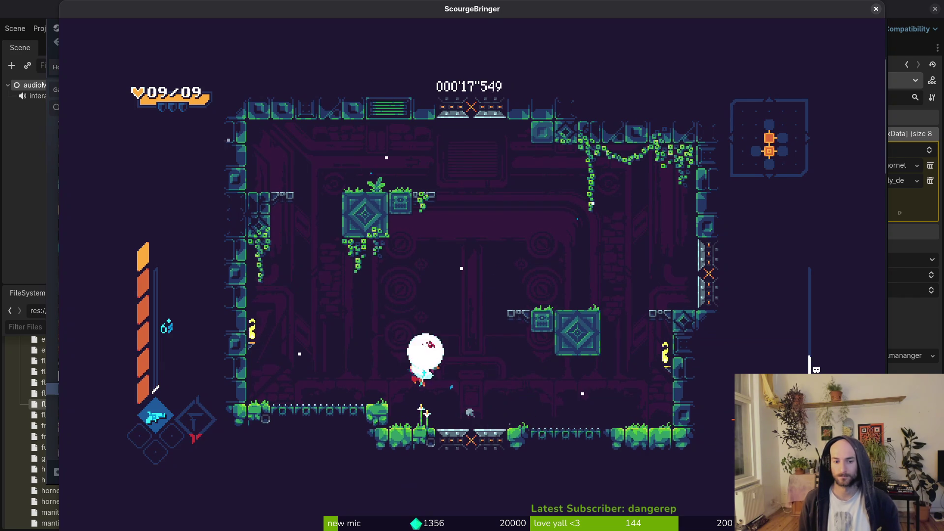
key(a)
key(d)
key(d)
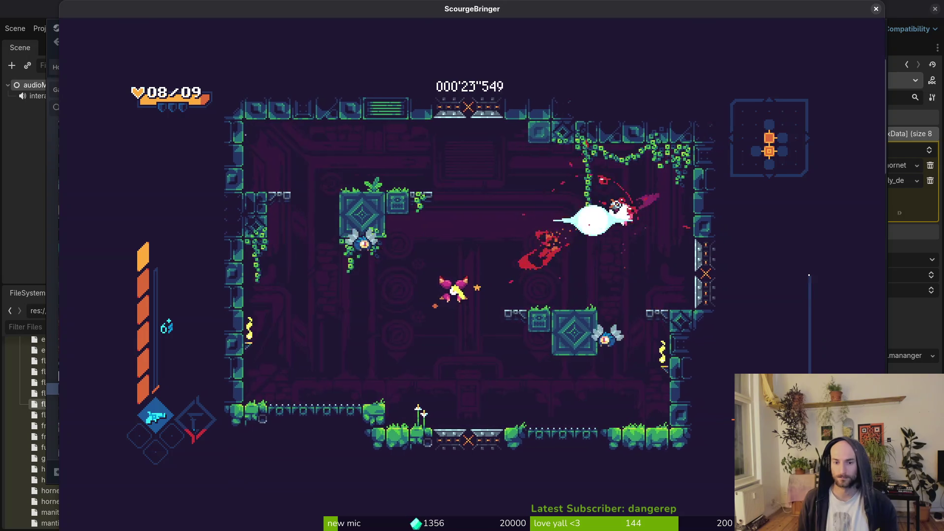
key(a)
key(a)
key(d)
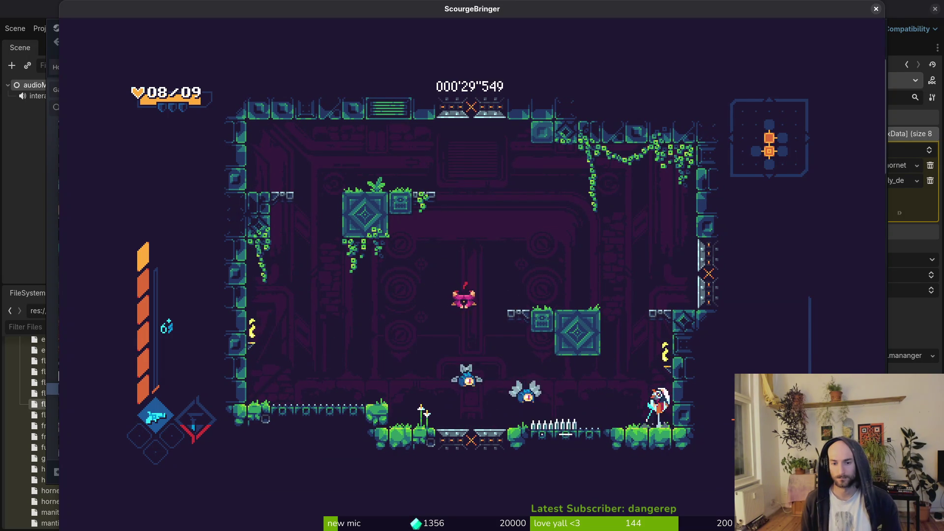
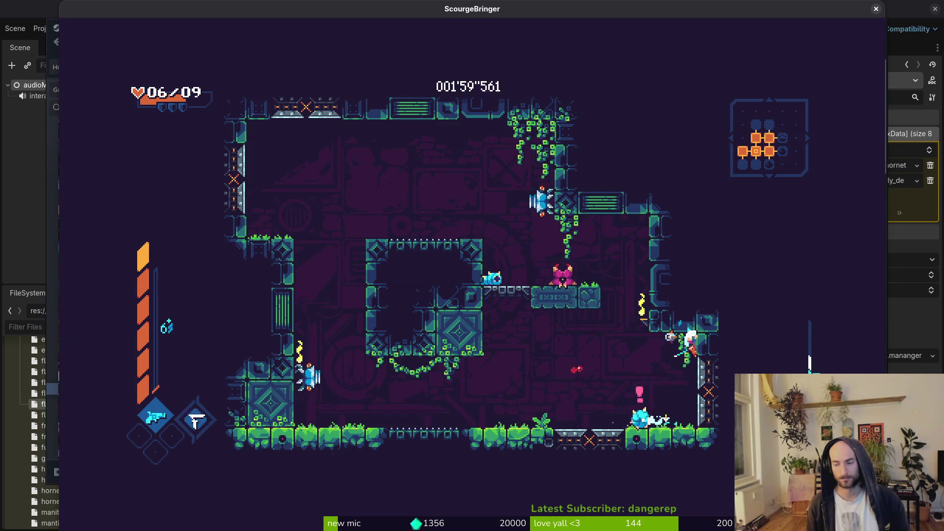
- Pause and quit ScourgeBringer, close the Steam library, and return to dying.state.gd in Neovim
key(Escape)
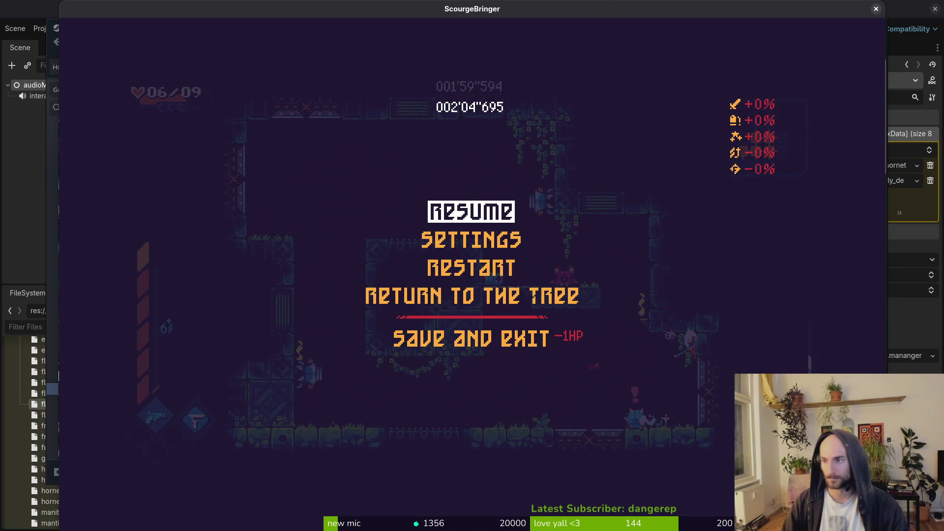
click(876, 8)
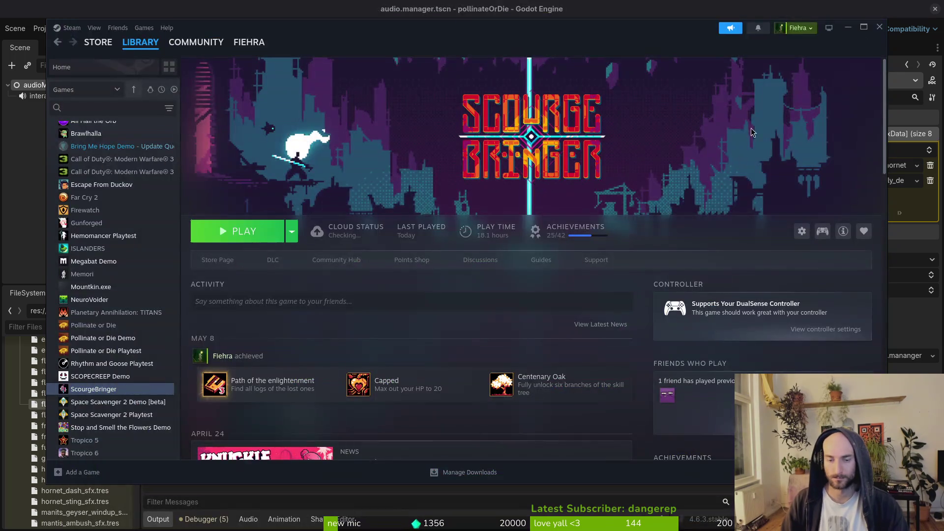
click(879, 27)
key(alt+Tab)
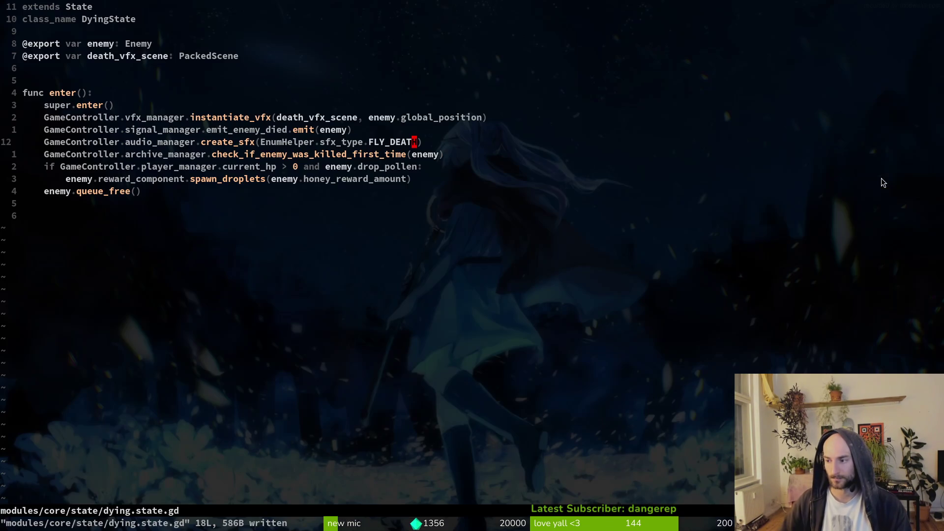
- Replace FLY_DEATH with ENEMY_HIT in line 12's create_sfx call using completion
key(shift+v)
key(y)
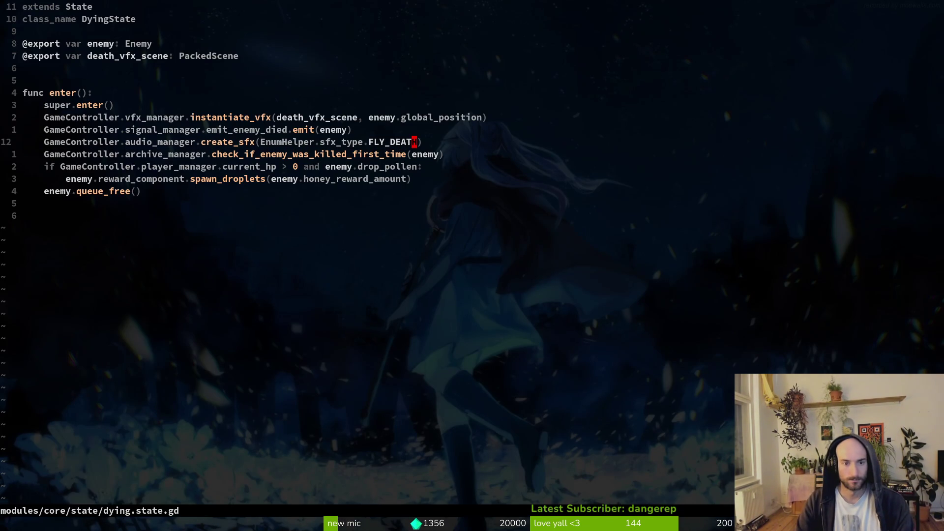
text(ENE)
key(Tab)
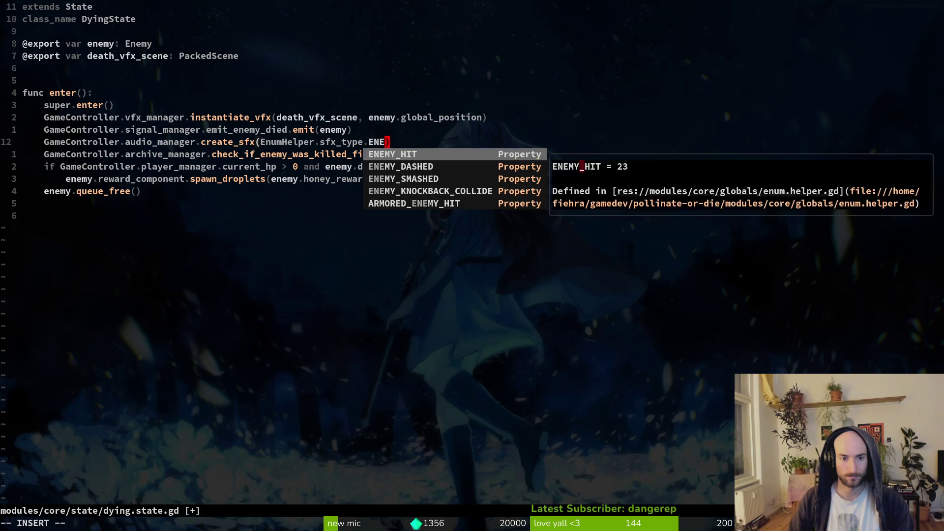
key(Escape)
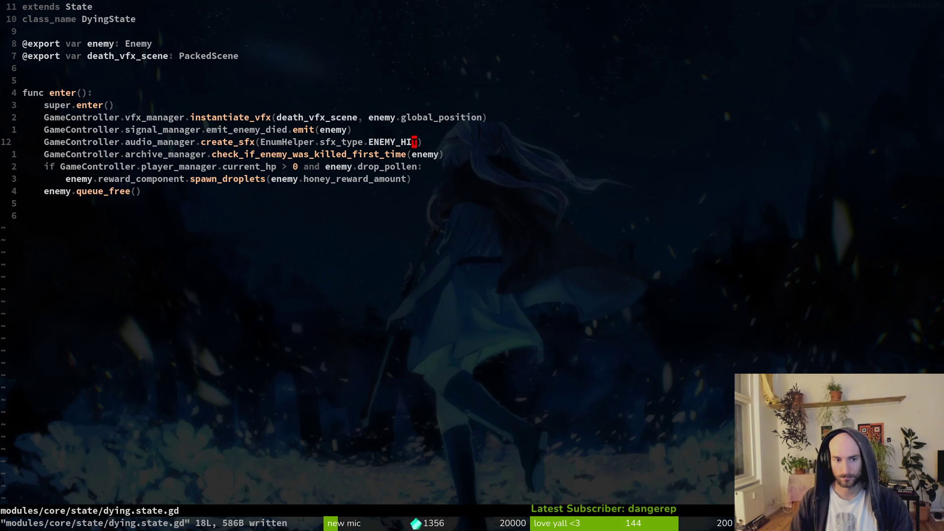
- Undo the stray deletion, save dying.state.gd with :w, and return to Godot
key(c)
key(i)
key(w)
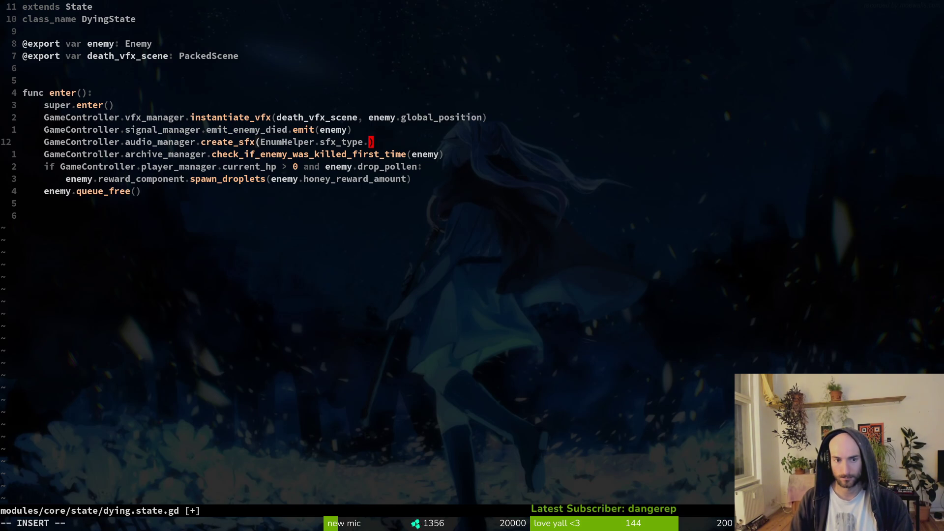
key(Escape)
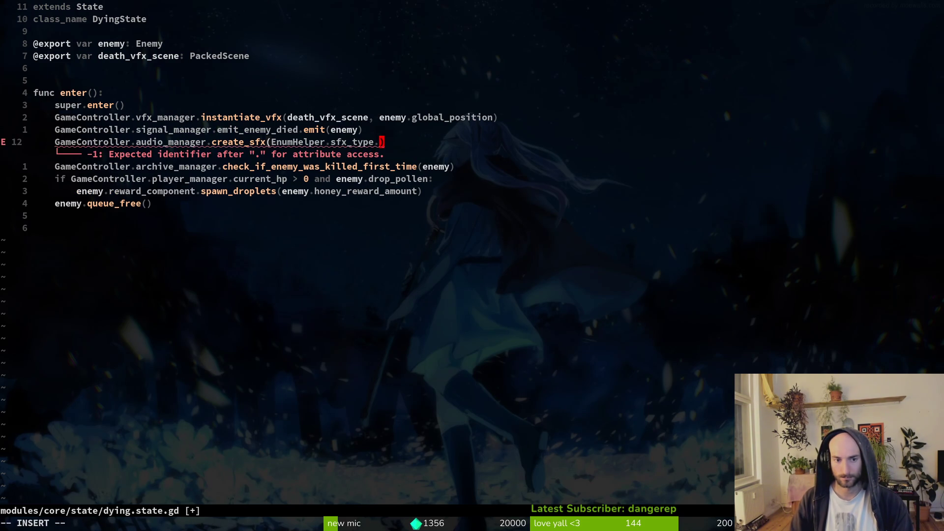
text(u:w)
key(Return)
key(alt+Tab)
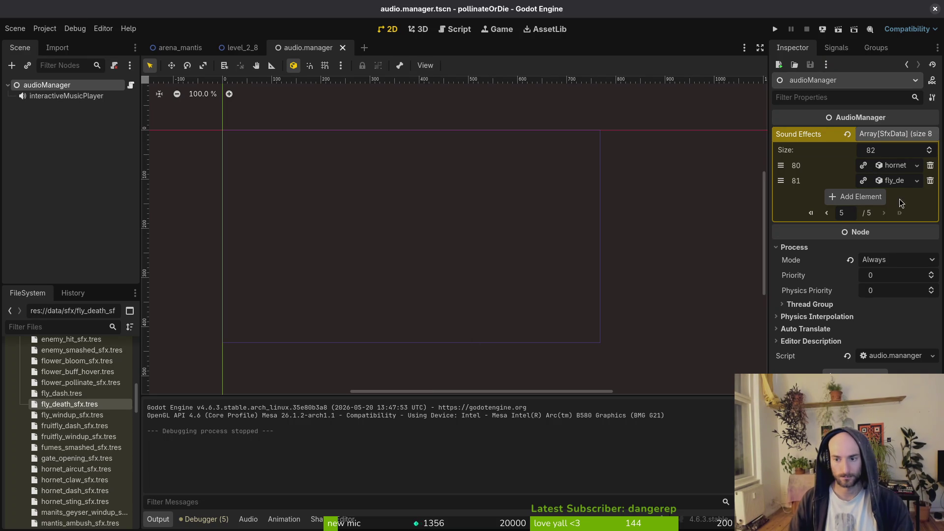
- Quick Load enemy_hit.wav as element 81's Sound Effect stream
click(880, 181)
click(848, 236)
click(892, 229)
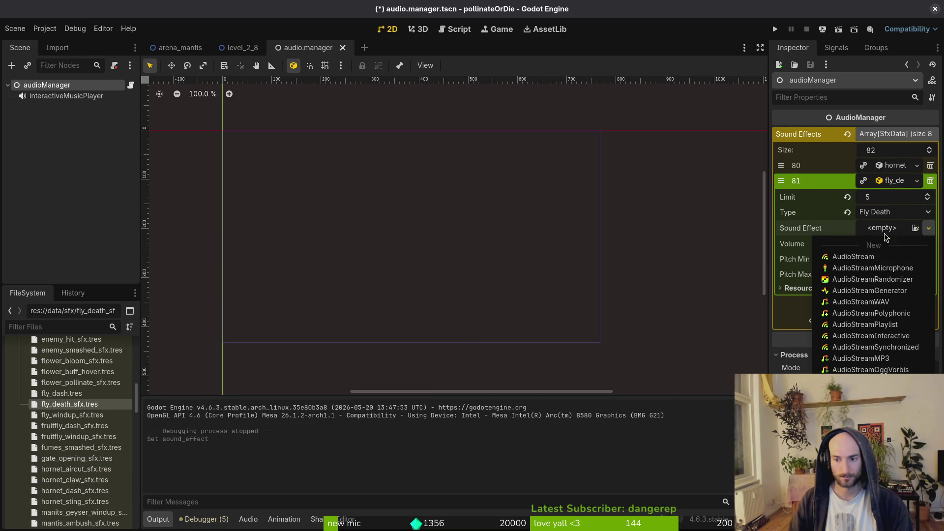
click(915, 227)
text(enemy)
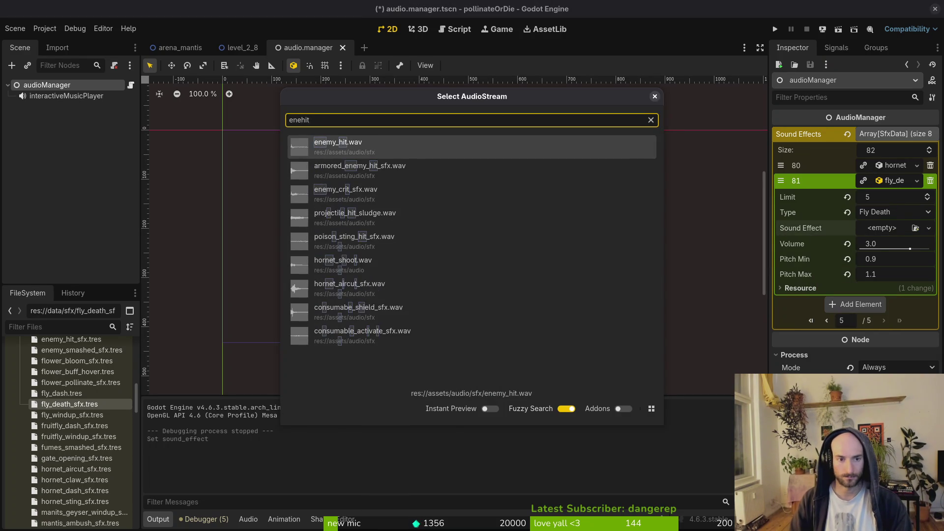
key(Return)
click(874, 250)
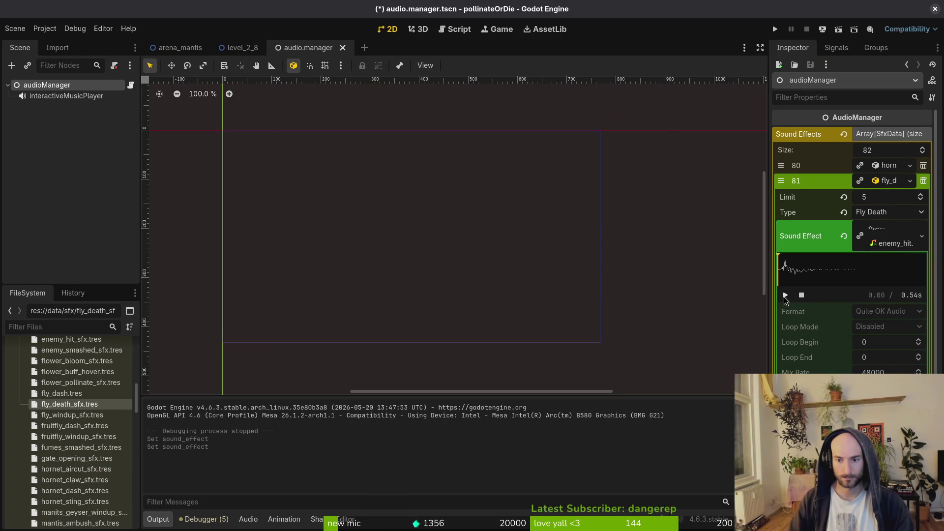
click(882, 243)
- Set the Fly Death pitch range to 1.4–1.7 and run the game
click(893, 280)
text(1.)
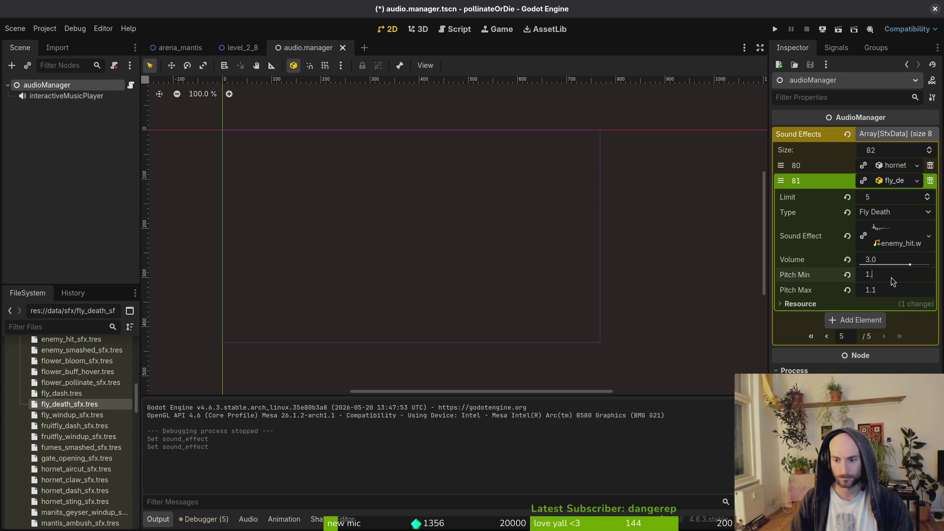
text(4)
key(Tab)
text(1.7)
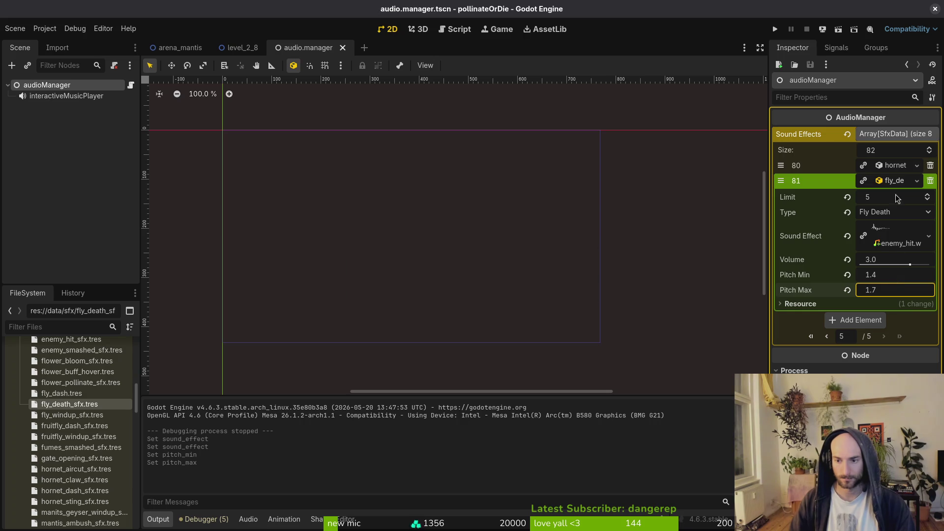
click(775, 30)
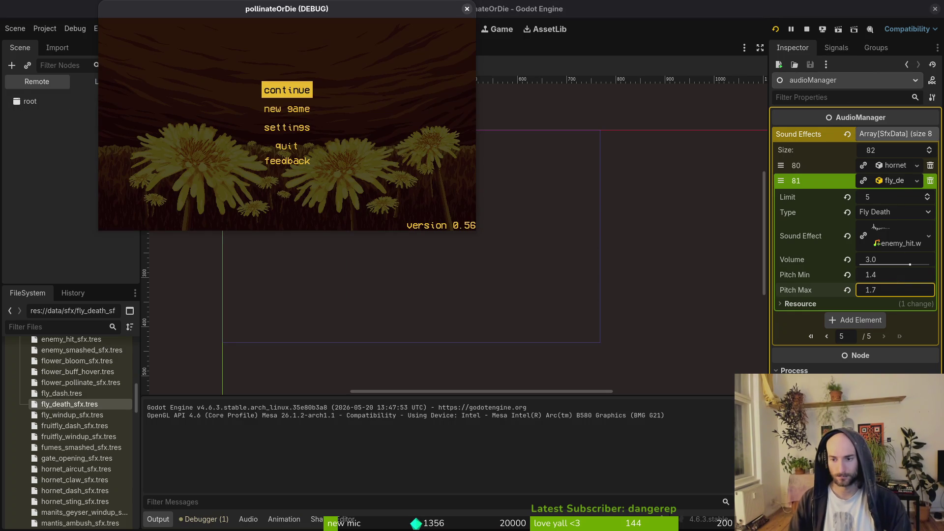
- After comparing element 8, raise element 81's volume to 6.0, save, and rerun the game
click(897, 184)
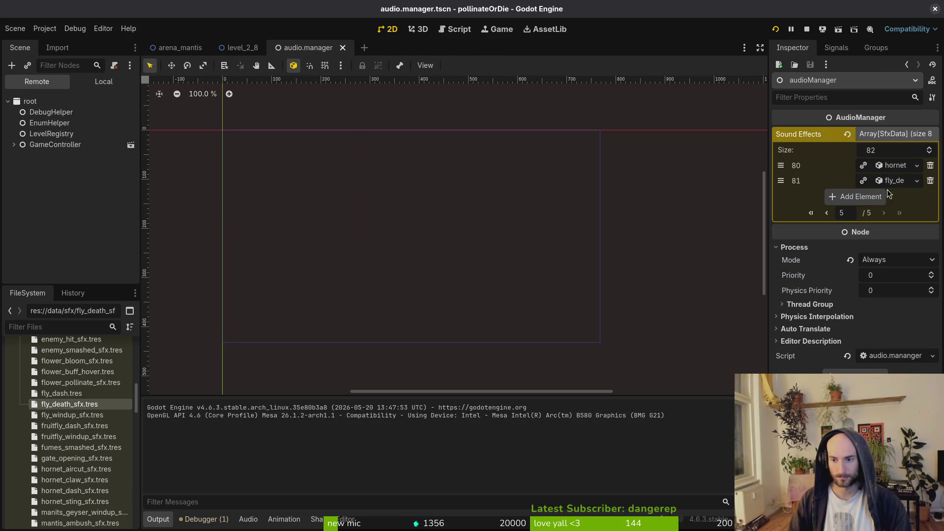
click(830, 217)
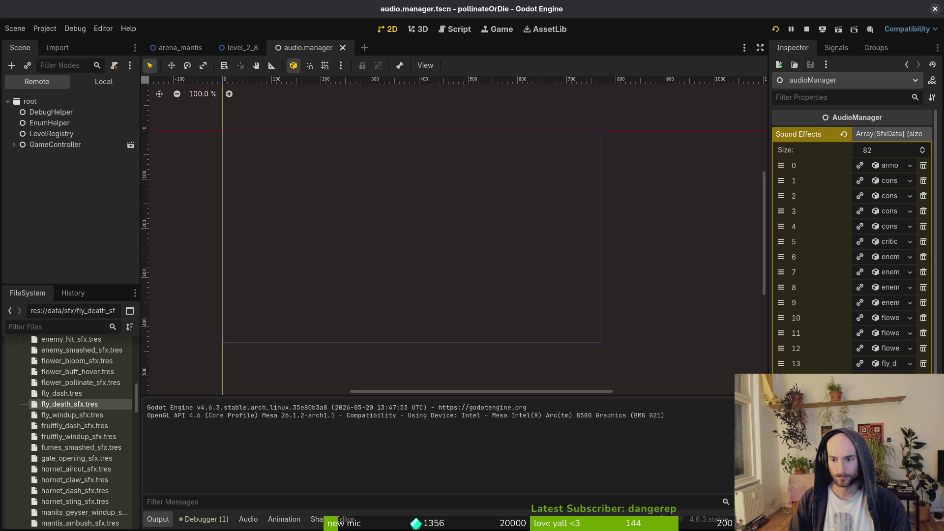
click(896, 289)
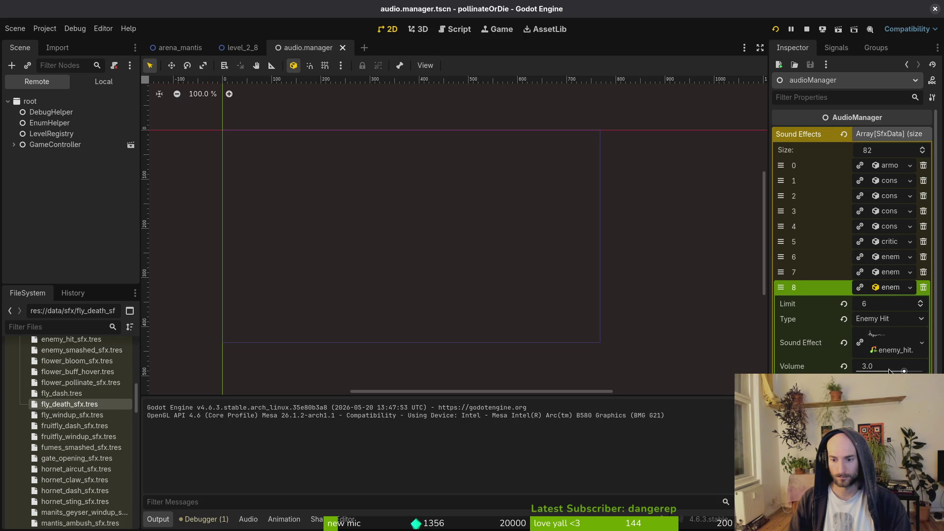
click(877, 288)
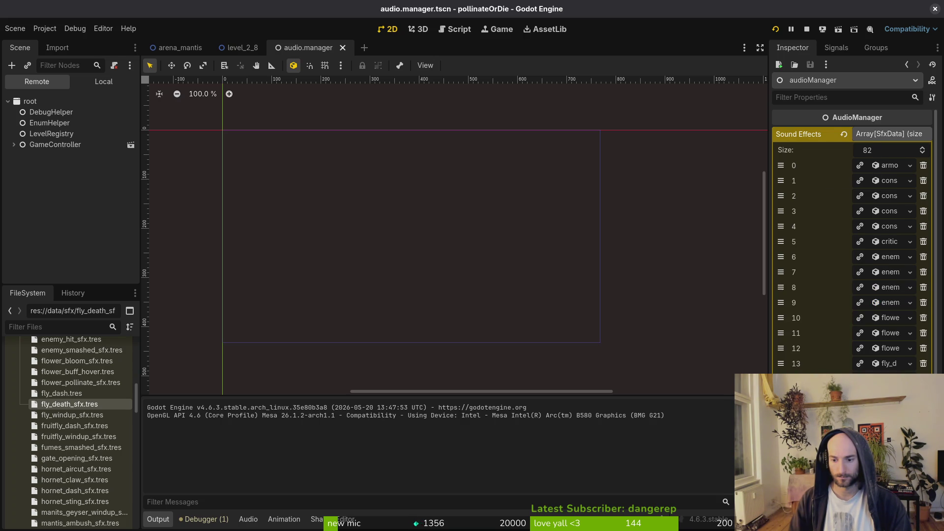
click(899, 182)
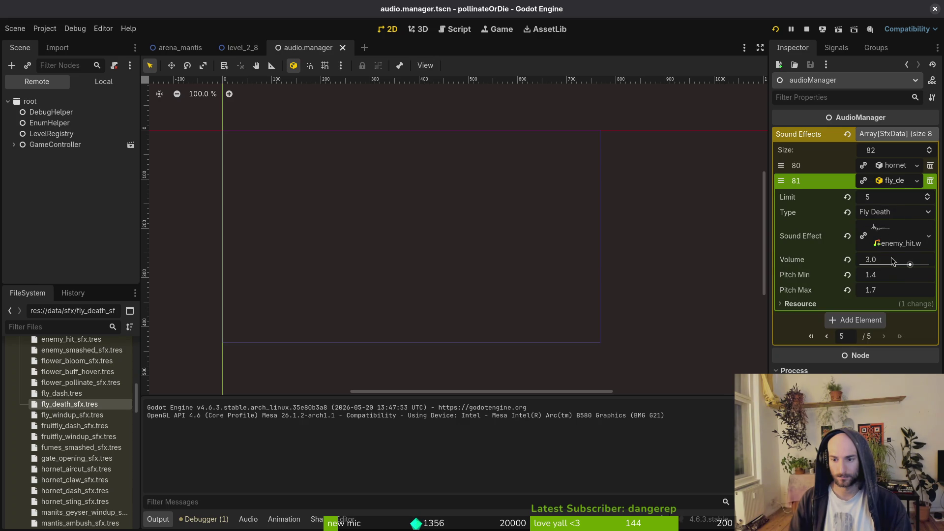
key(ctrl+s)
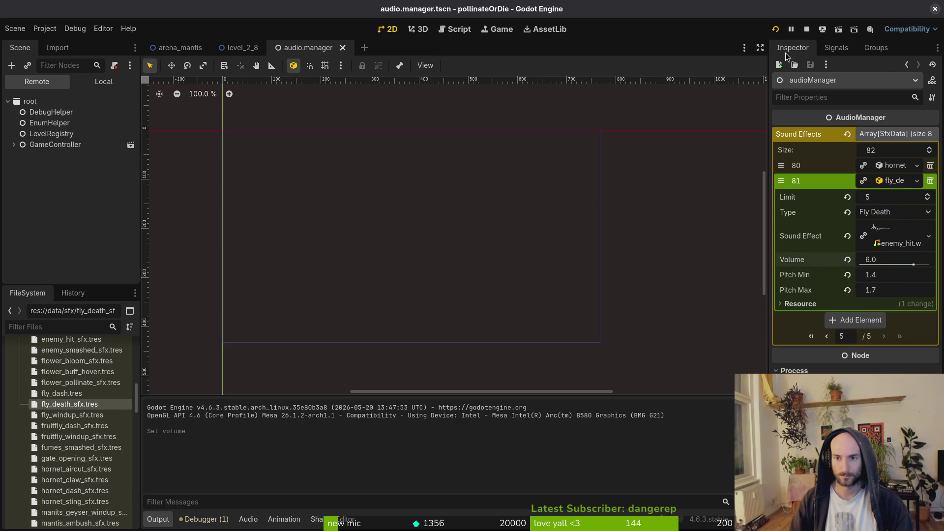
click(775, 29)
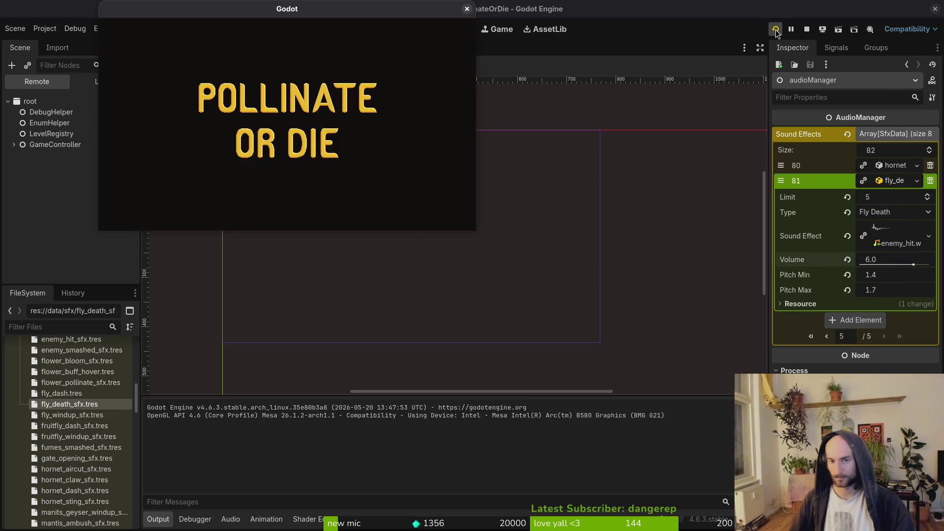
- Start the game and load level 2-4 from the debug level select
key(Return)
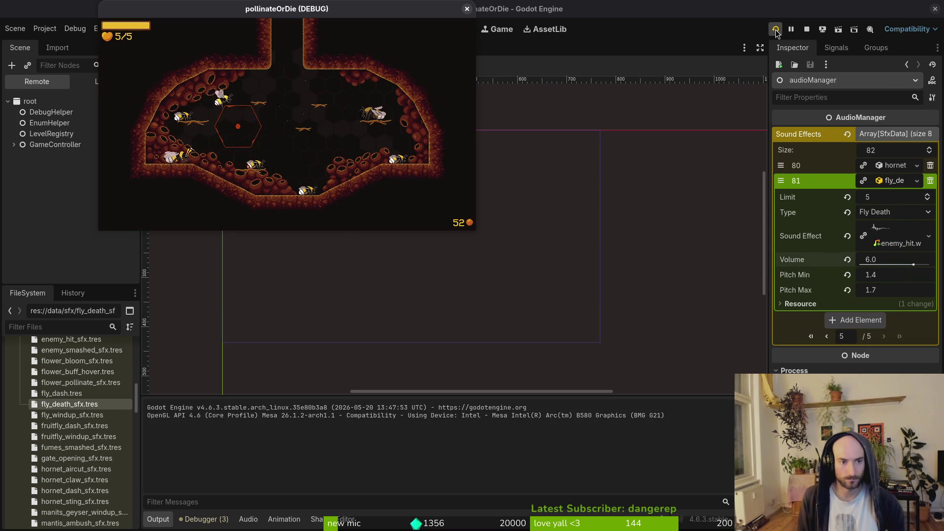
key(Escape)
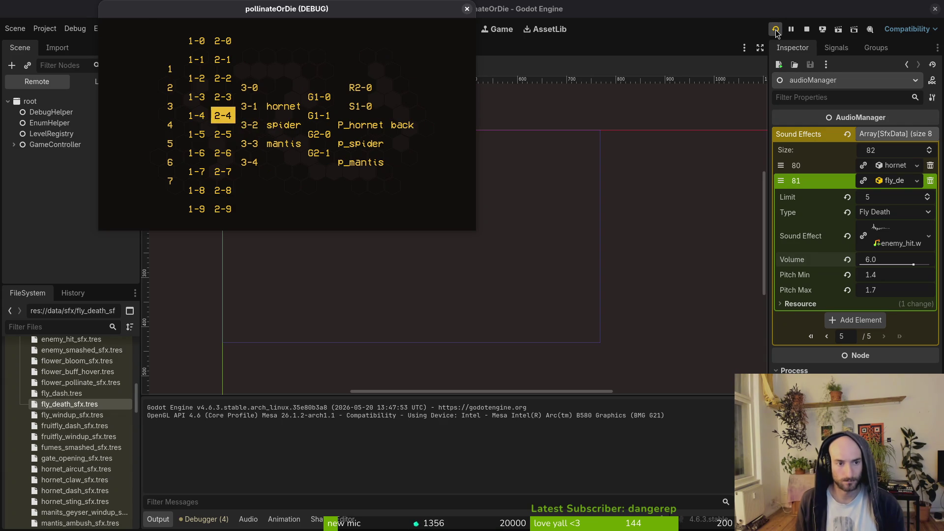
key(Return)
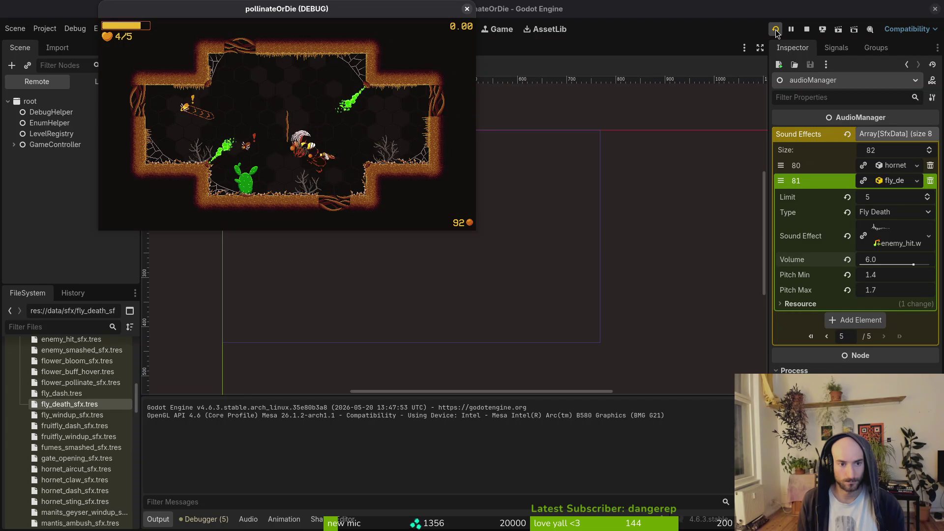
- Play through level 2-4 killing flies, ending paused on the in-game menu
key(Escape)
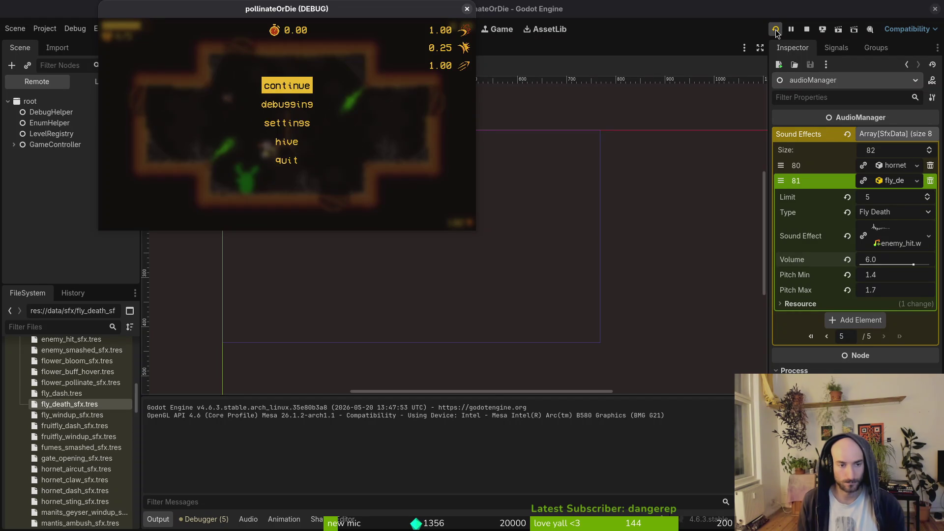
key(Up)
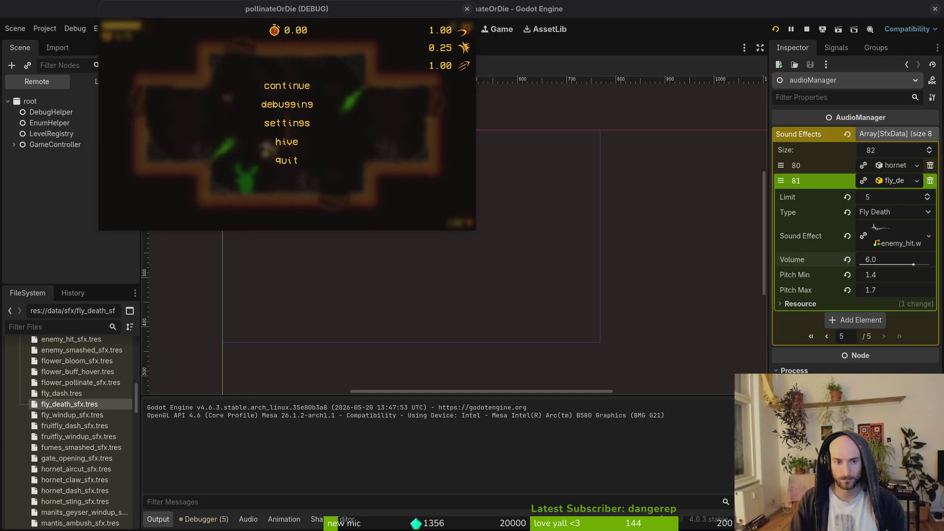
key(Up)
key(Up)
key(Return)
key(Escape)
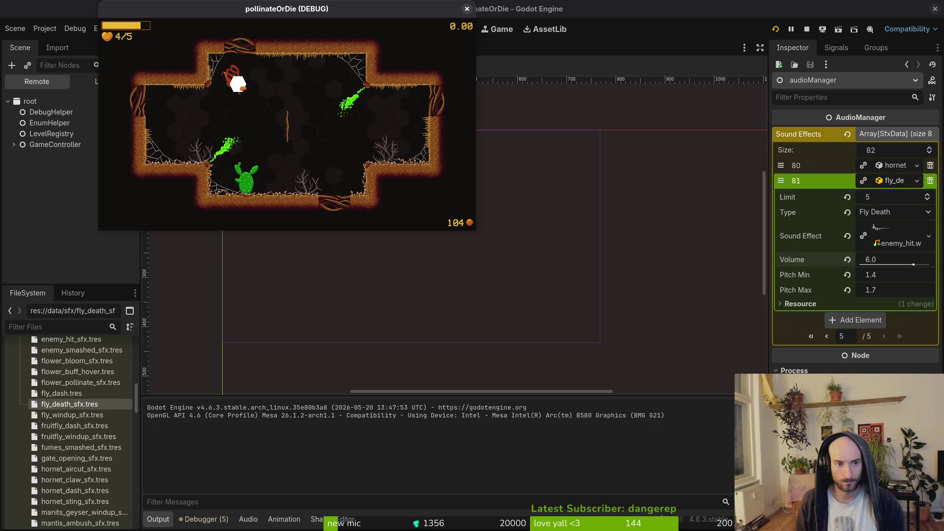
key(Up)
key(Left)
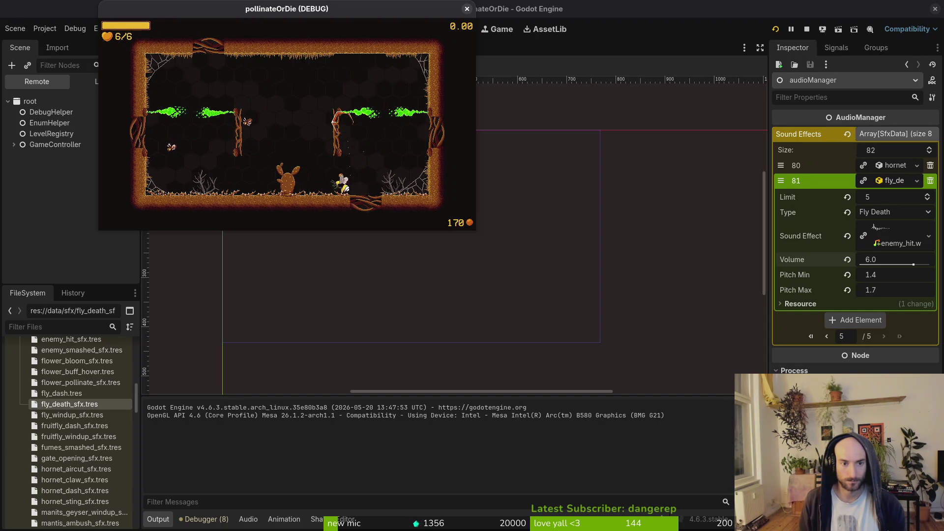
key(Escape)
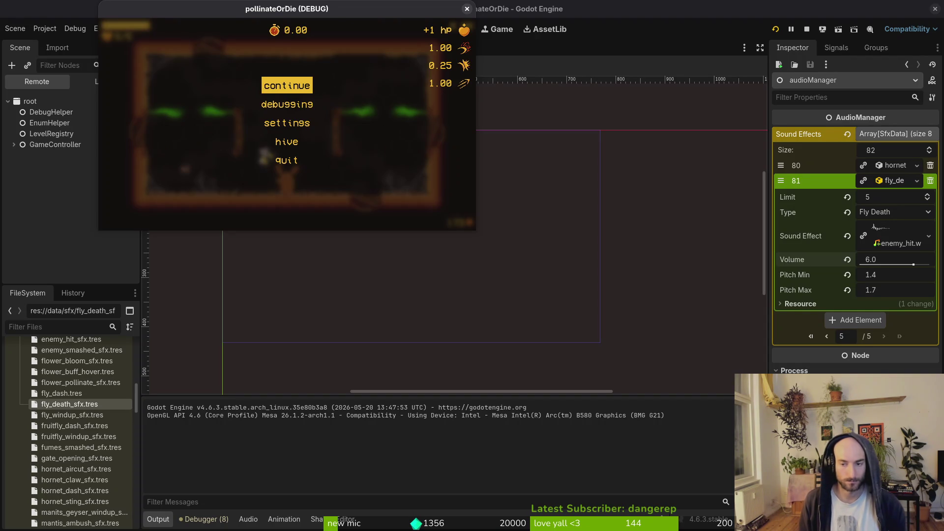
- Set the Fly Death pitch range to 2.0–2.5 and volume to 7.0, and save
click(885, 276)
key(Tab)
text(2.5)
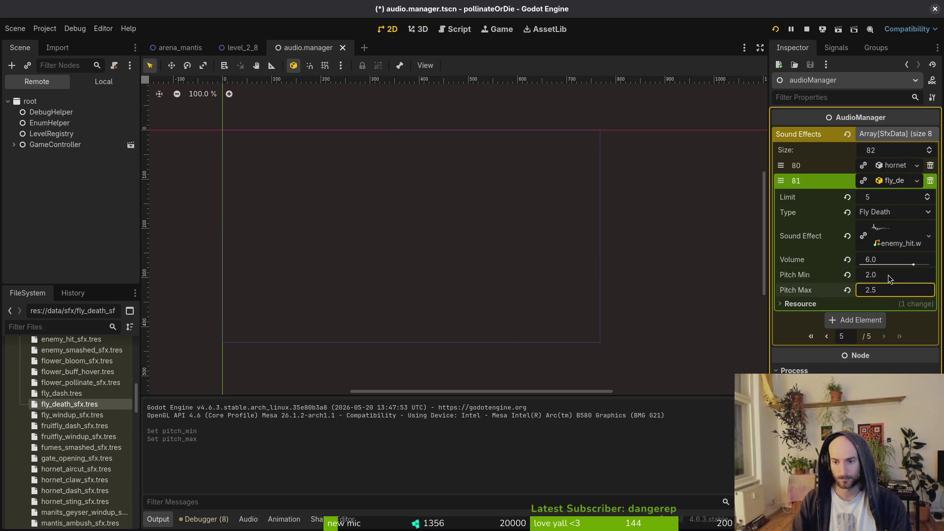
key(ctrl+s)
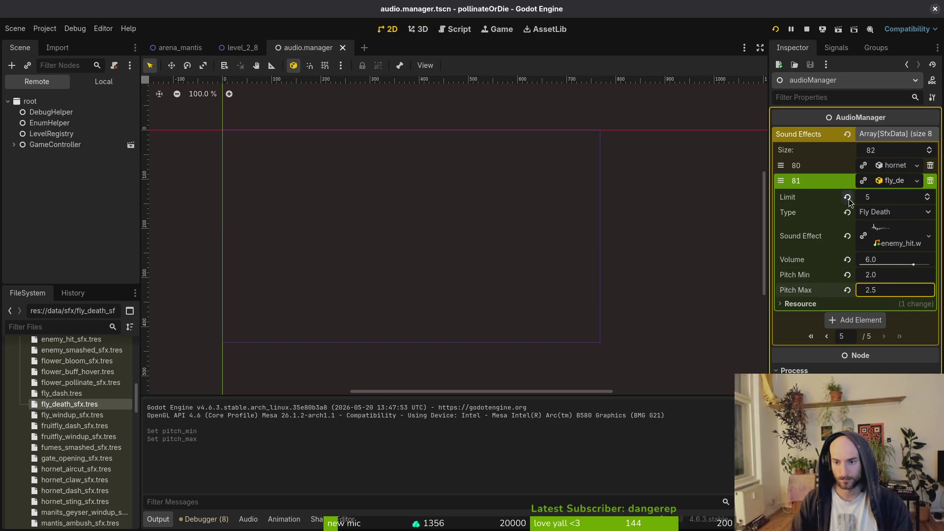
click(887, 263)
text(7)
key(Return)
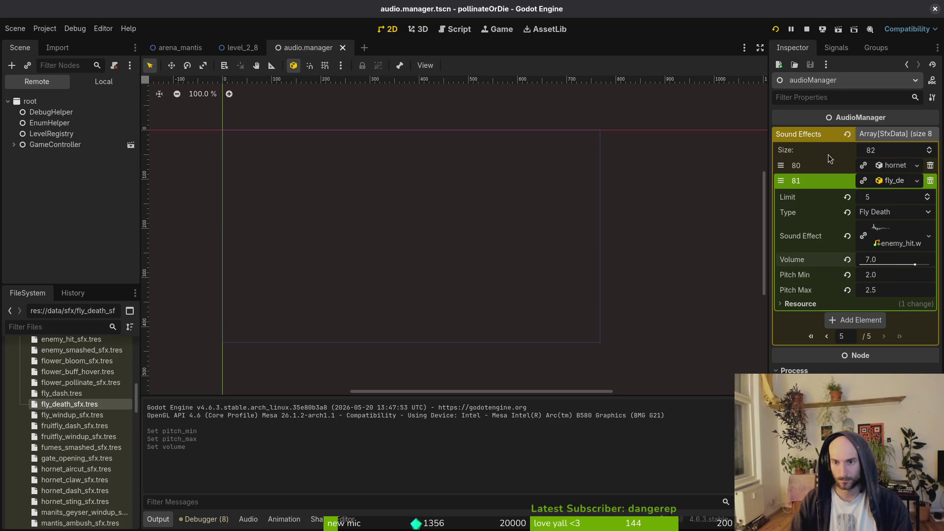
- Relaunch the game, kill flies to hear their death sound, then close it
click(807, 31)
click(774, 29)
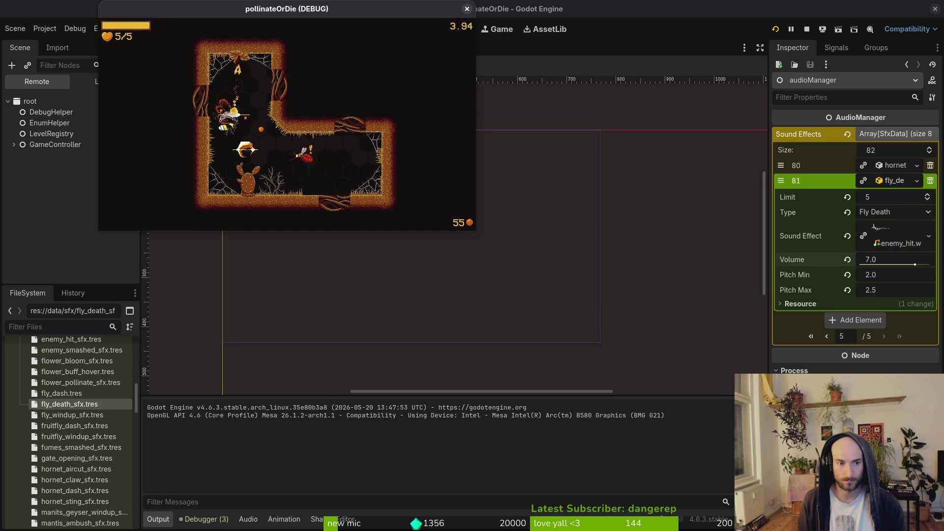
key(d)
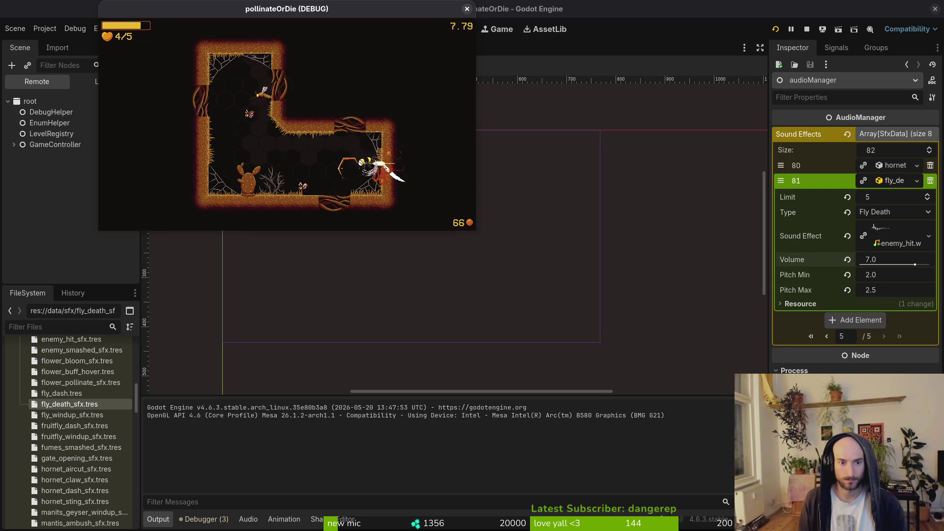
key(a)
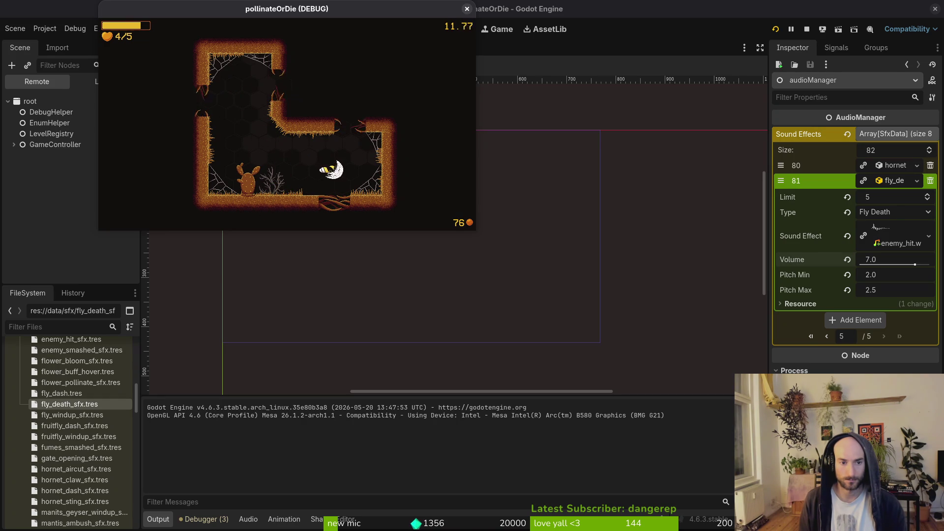
key(d)
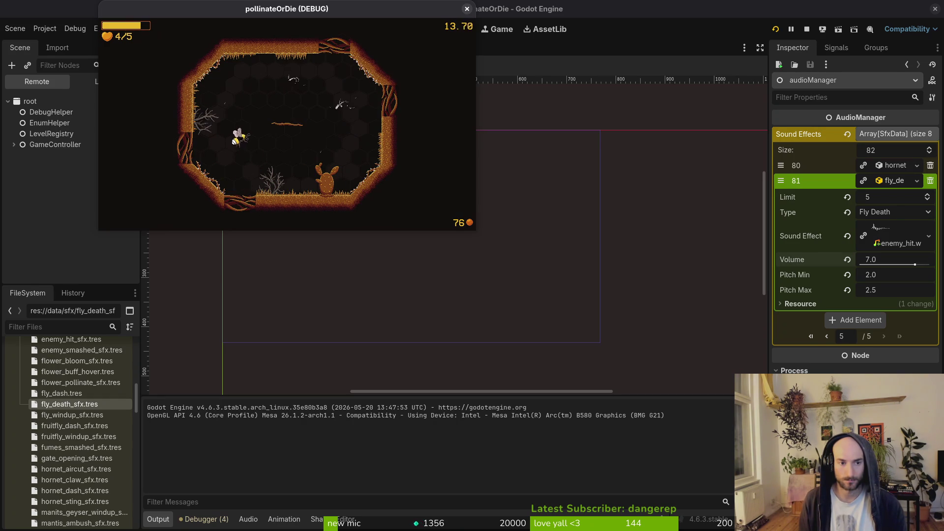
key(a)
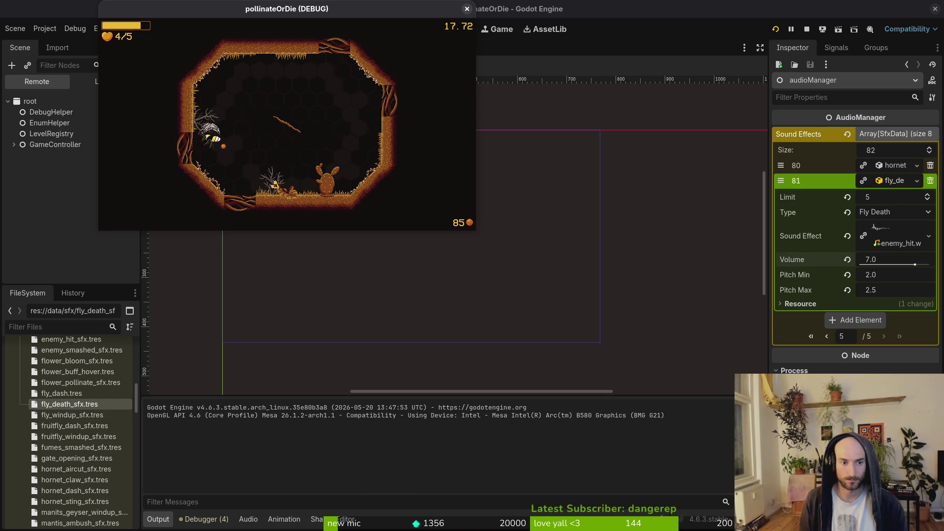
key(d)
key(d)
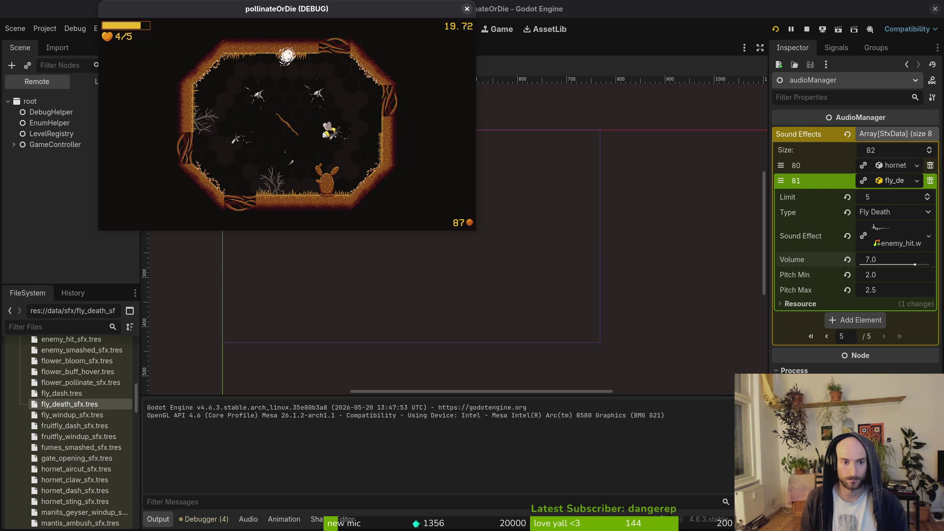
key(a)
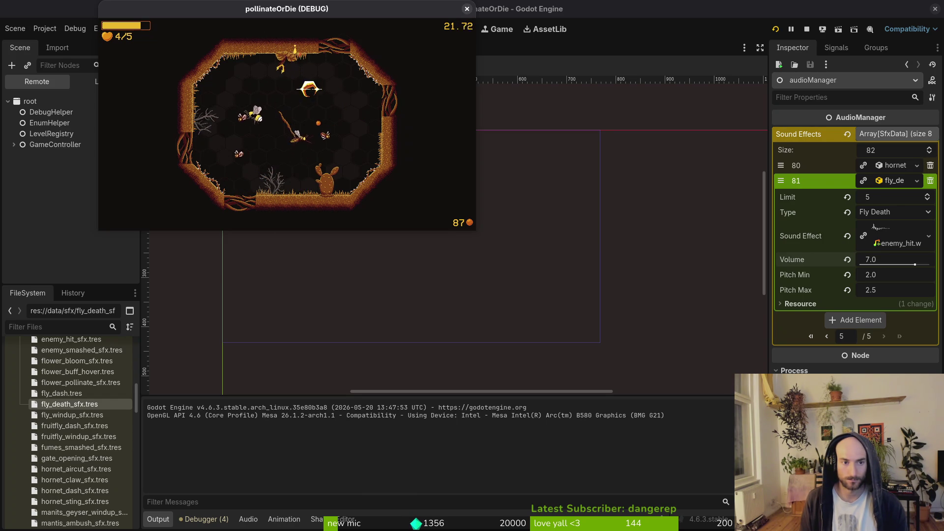
key(d)
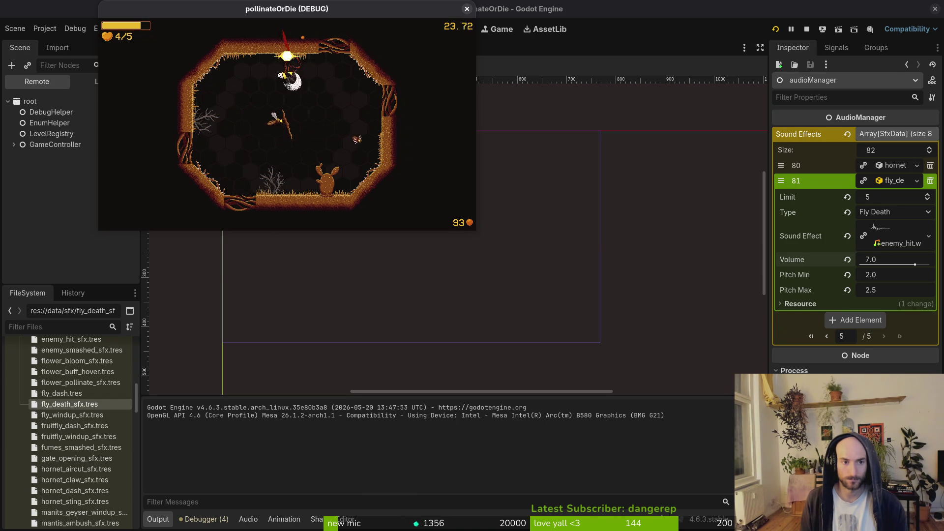
key(a)
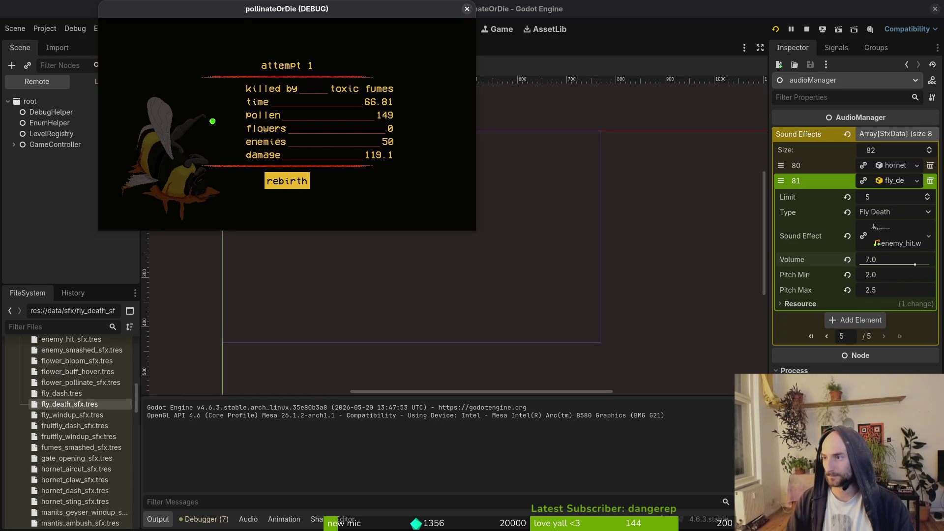
click(468, 8)
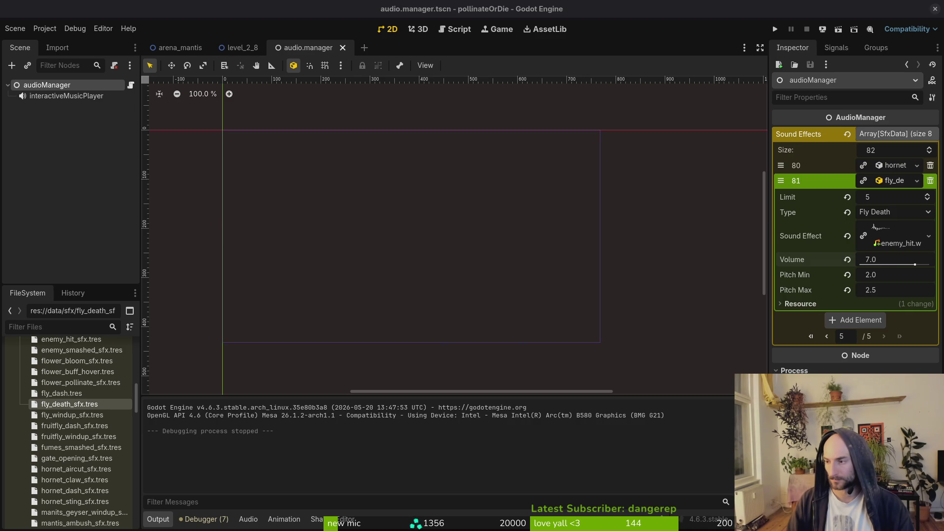
- Preview fly_death_sfx.wav in Files, close it, and select dying.state.gd's FLY_DEATH line
key(alt+Tab)
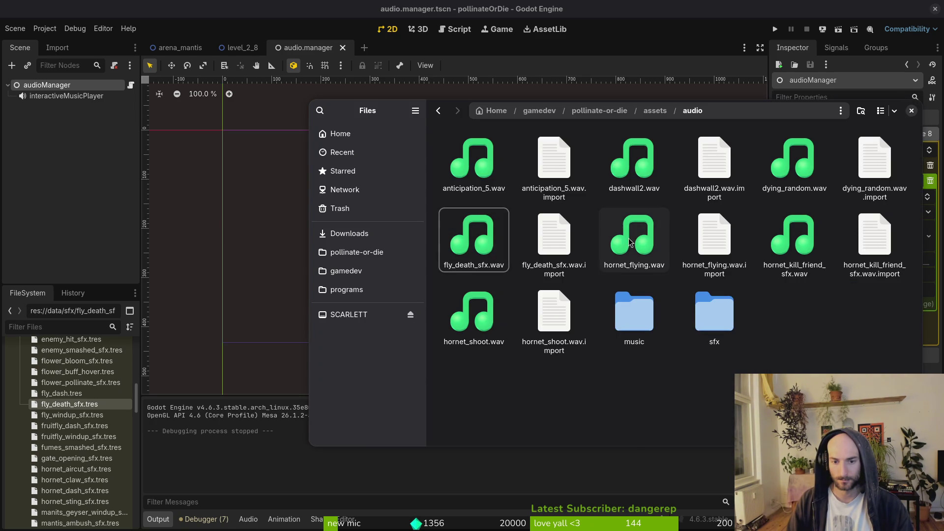
key(space)
key(space)
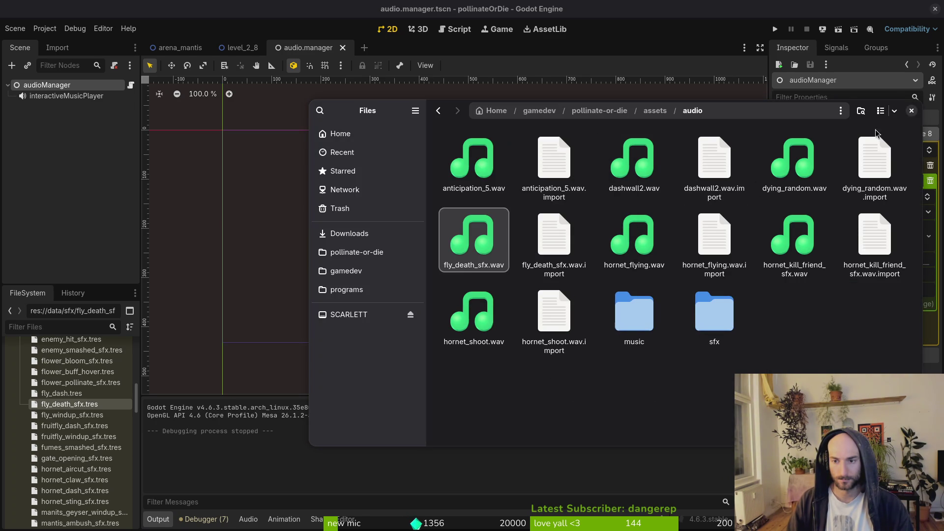
click(911, 112)
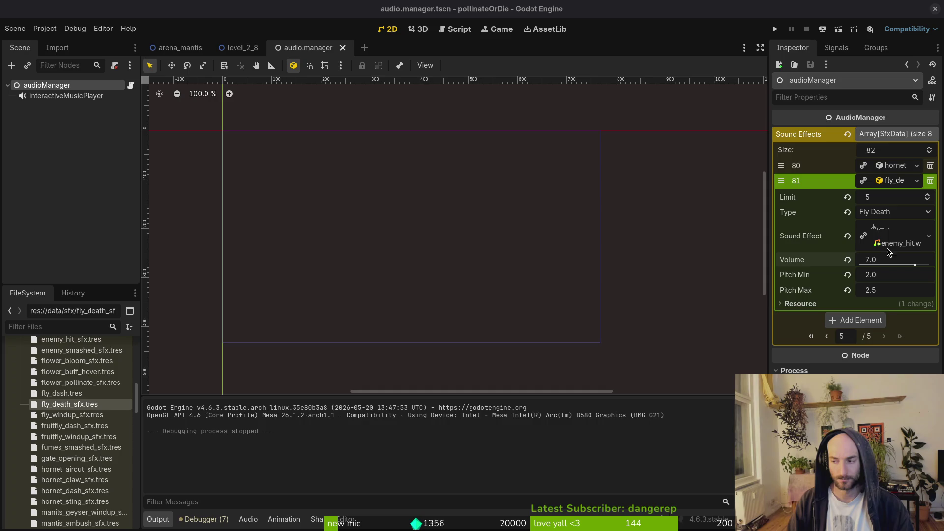
key(alt+Tab)
key(shift+v)
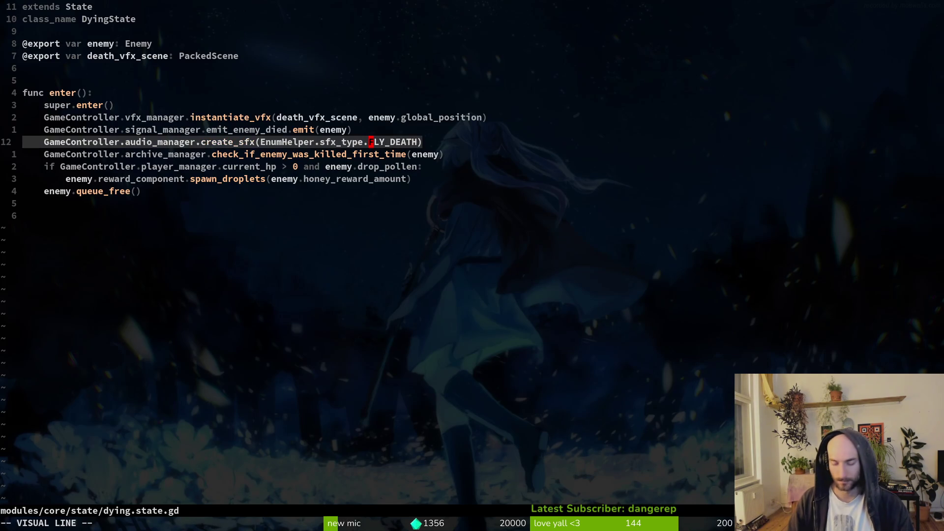
- Delete the FLY_DEATH sound line and search project files for 'dying'
key(d)
key(space)
key(f)
key(f)
text(dying)
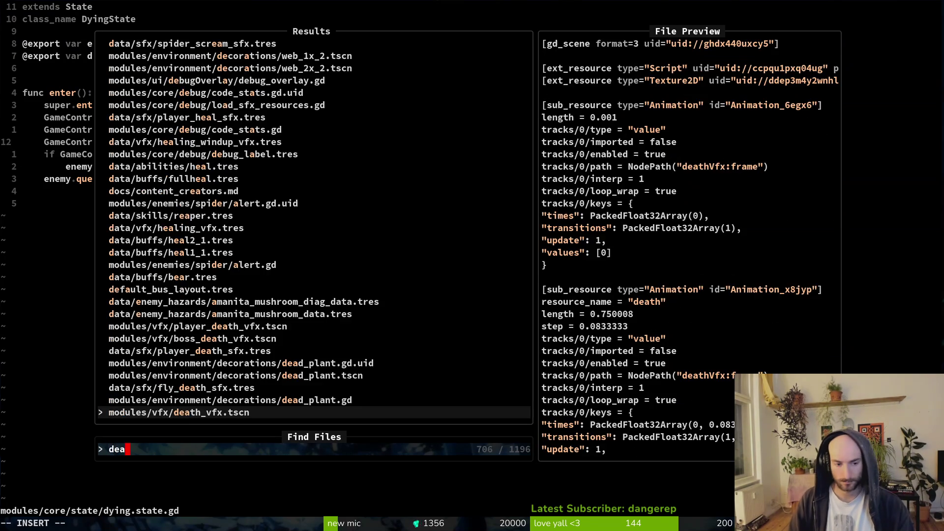
- Browse the dying-script results, close the finder without opening anything, and return to Godot
key(Up)
key(Up)
key(Up)
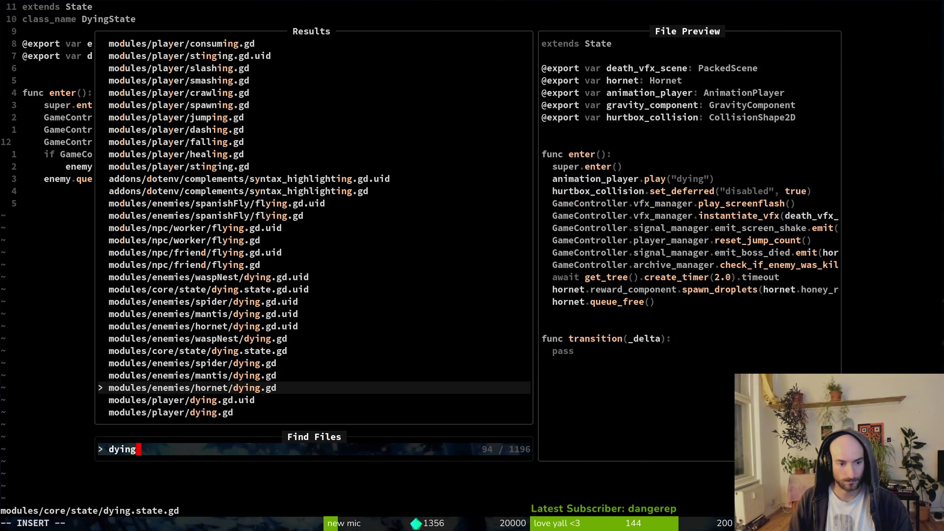
key(Up)
key(Up)
key(Up)
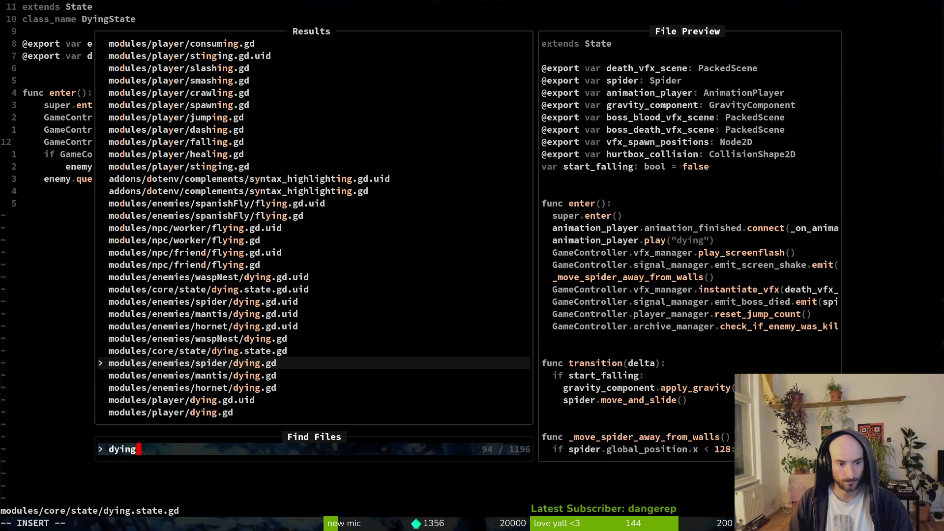
key(Up)
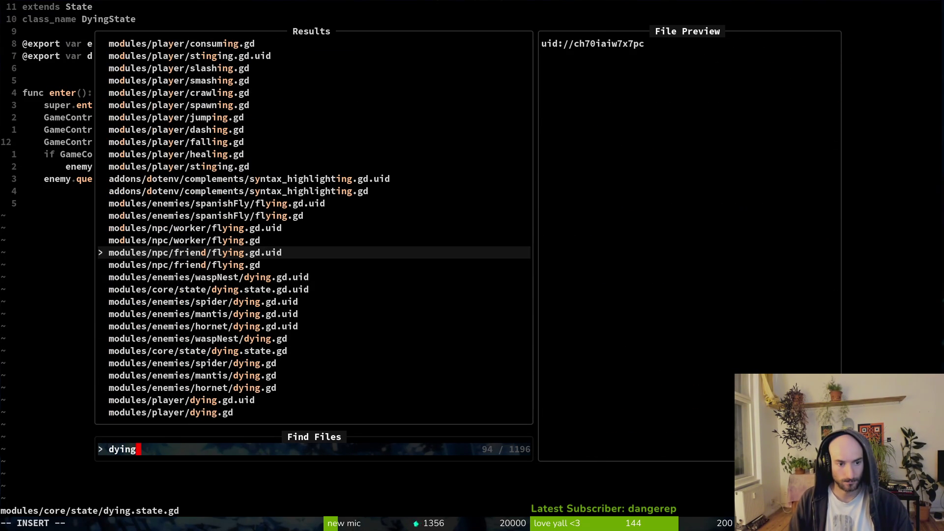
key(Down)
key(Down)
key(Up)
key(Up)
key(Up)
key(Up)
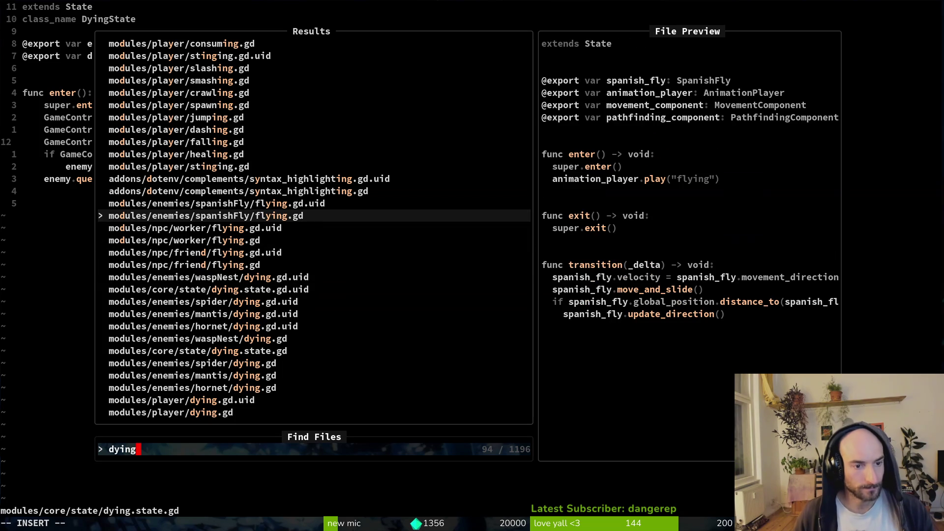
key(BackSpace)
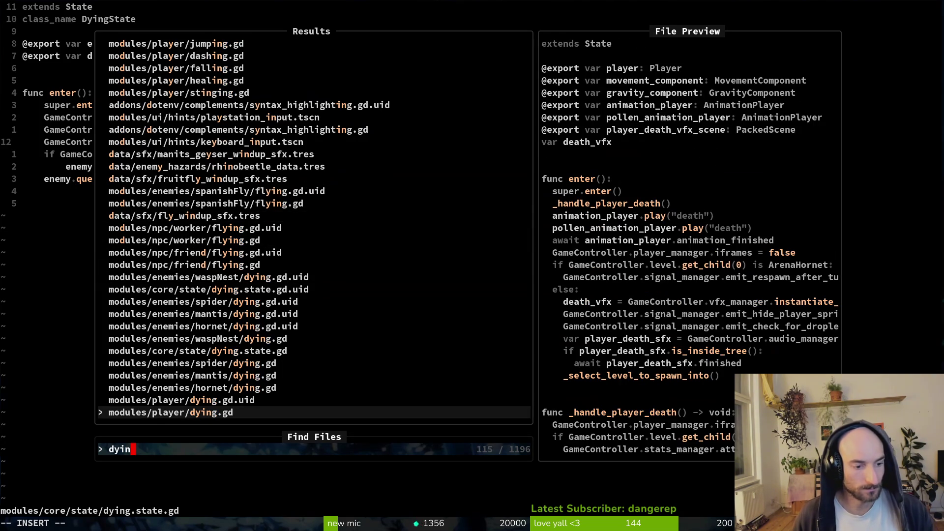
text(g)
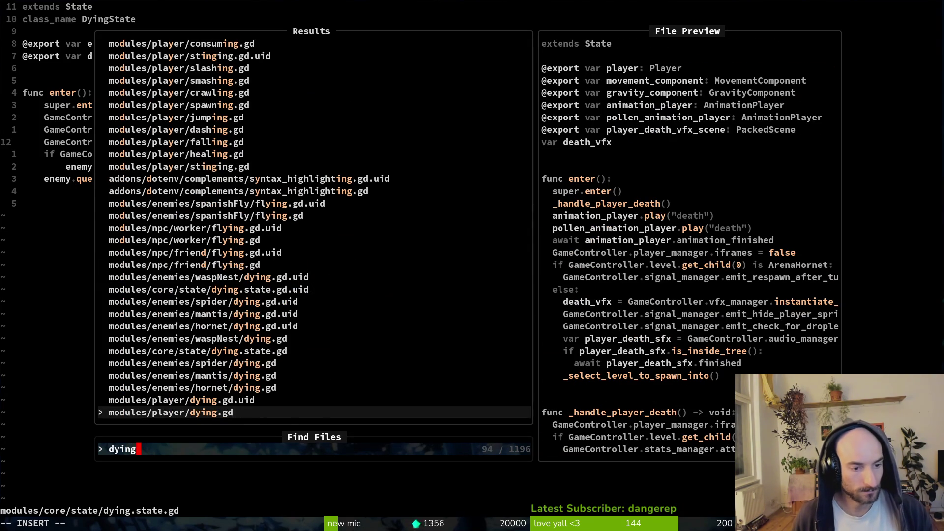
key(Up)
key(Up)
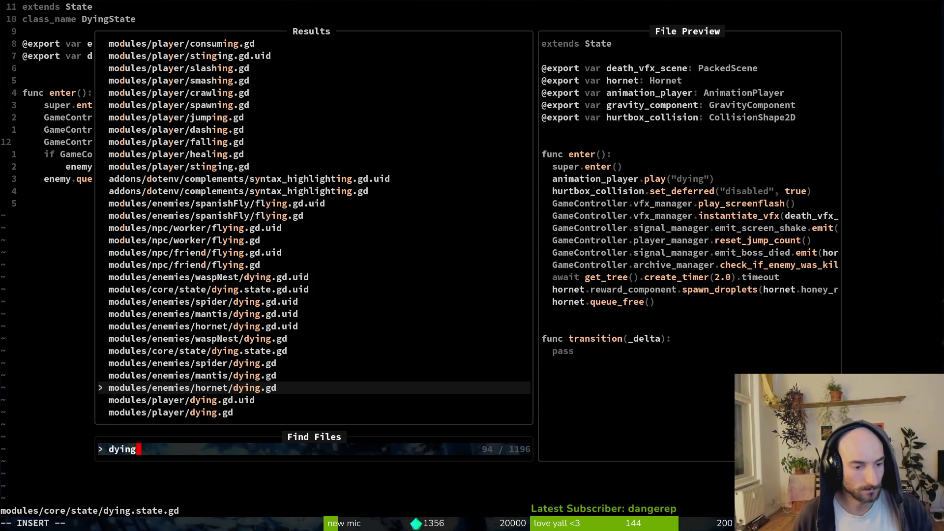
key(Up)
key(Up)
key(Up)
key(Up)
key(Up)
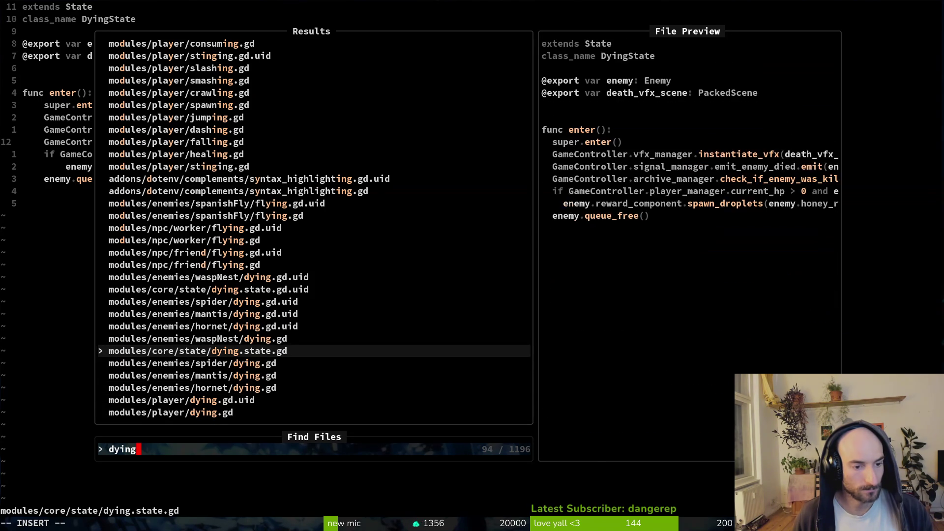
key(Up)
key(Up)
key(Up)
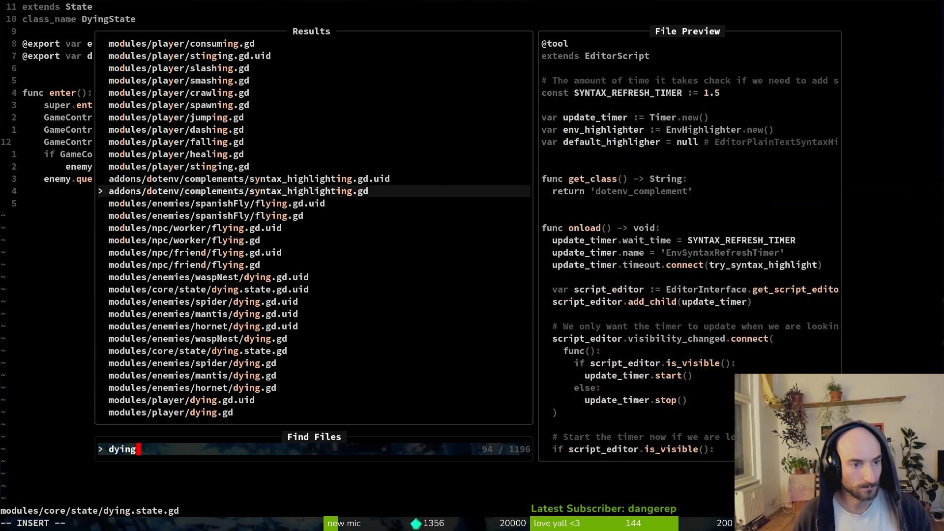
key(Up)
key(Up)
key(Up)
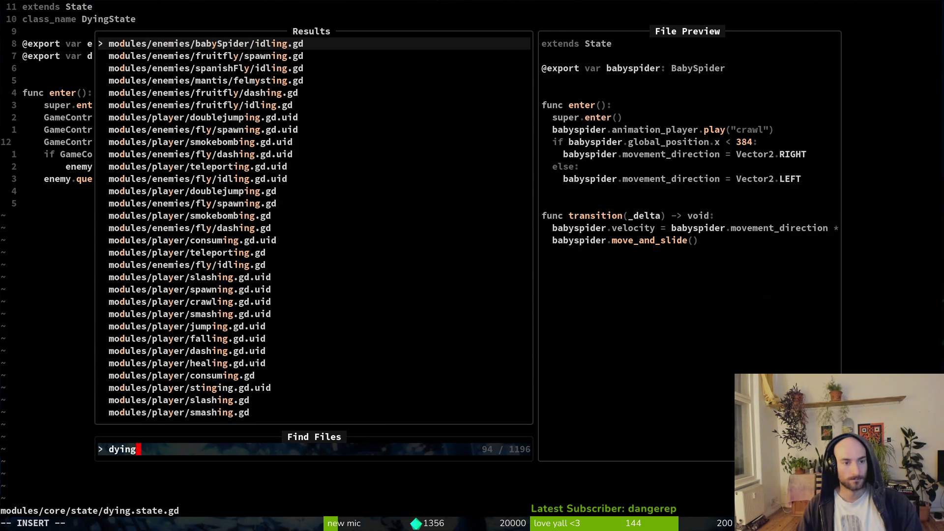
key(Escape)
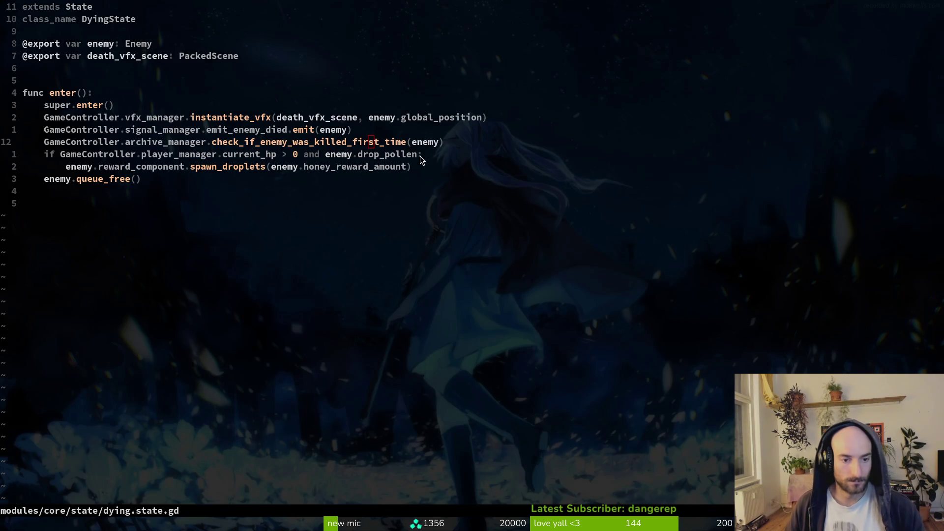
key(alt+Tab)
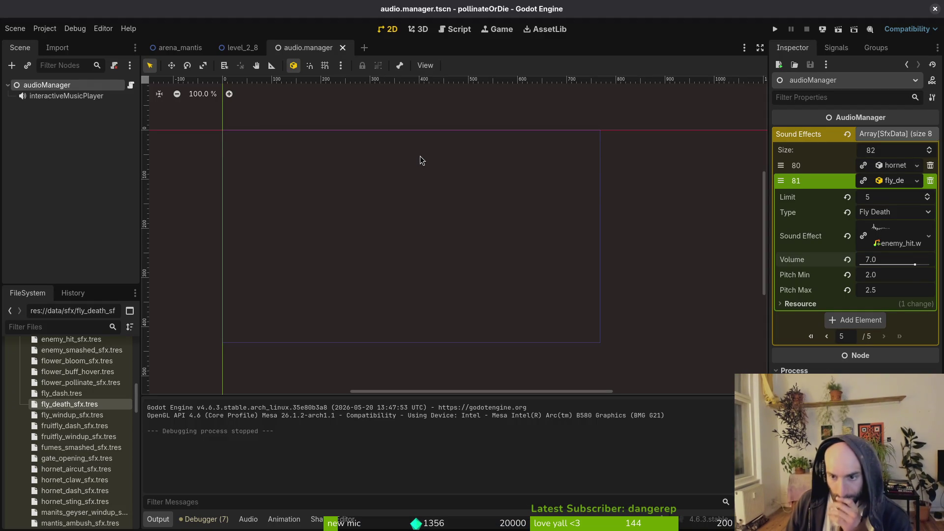
- Revert element 81's Sound Effect to empty, deselect the audio manager node, and return to Neovim
click(849, 237)
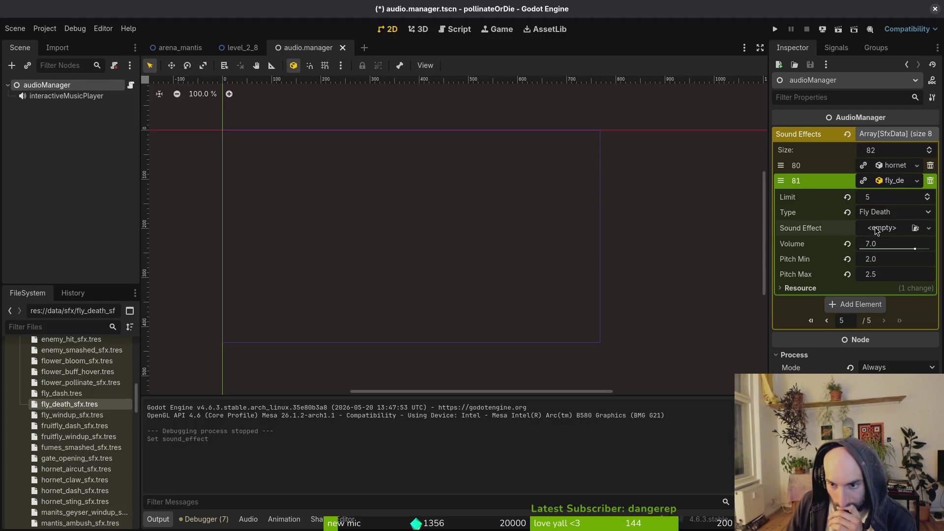
click(439, 279)
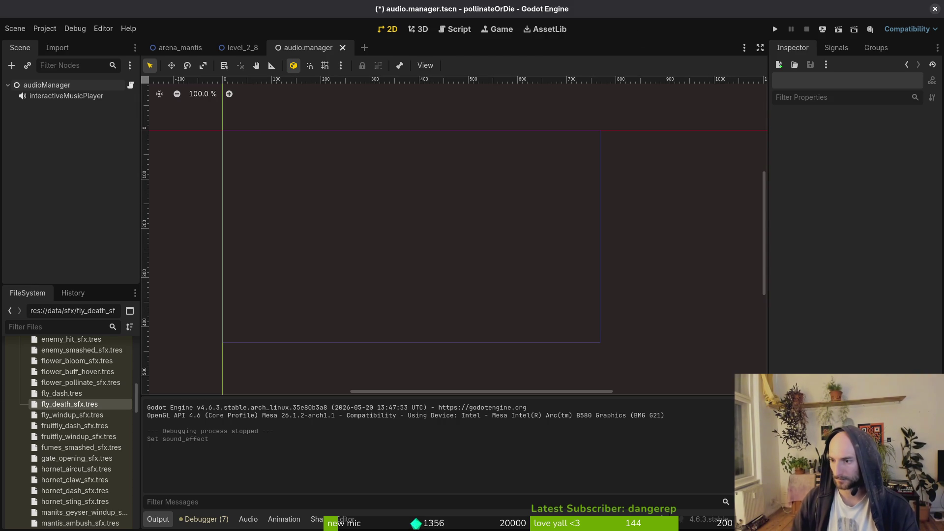
key(alt+Tab)
- Open enum.helper.gd via the file finder and scroll down to the sfx_type enum
key(space)
key(f)
key(f)
text(enhelp)
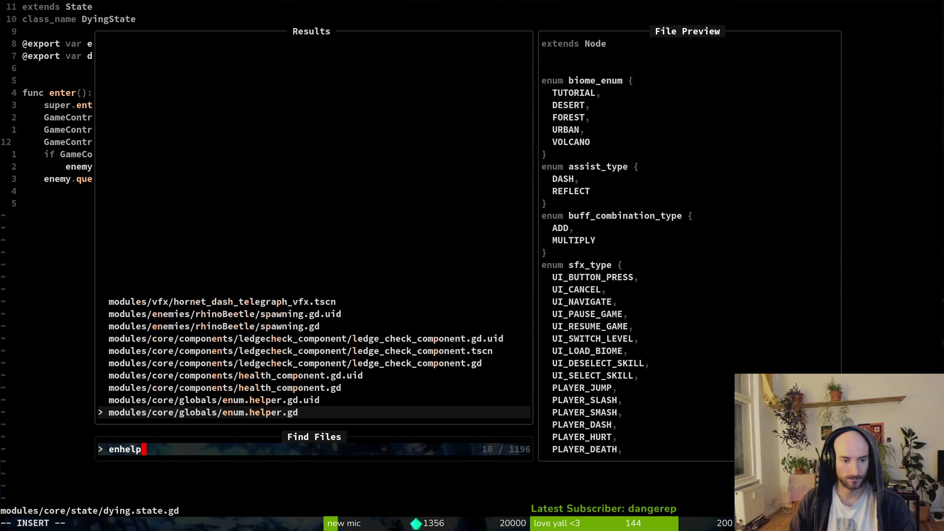
key(Return)
key(ctrl+d)
key(ctrl+d)
key(ctrl+d)
- Add HORNET_AIRCUT_ANTICIPATION after FLY_DEATH with a comma, save, and return to Godot
key(k)
key(k)
key(k)
key(k)
key(k)
key(k)
text(o)
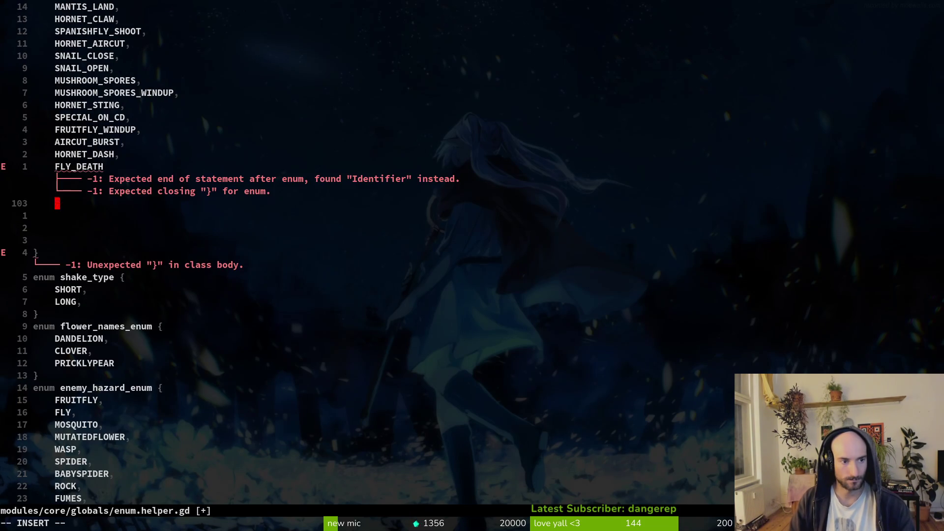
text(HORNET_AIRCUT_)
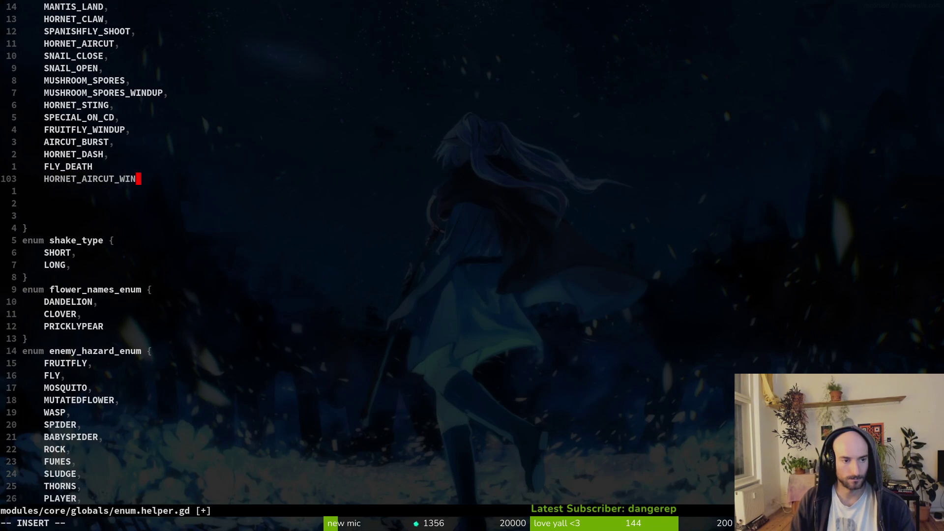
text(ANTICIPATION)
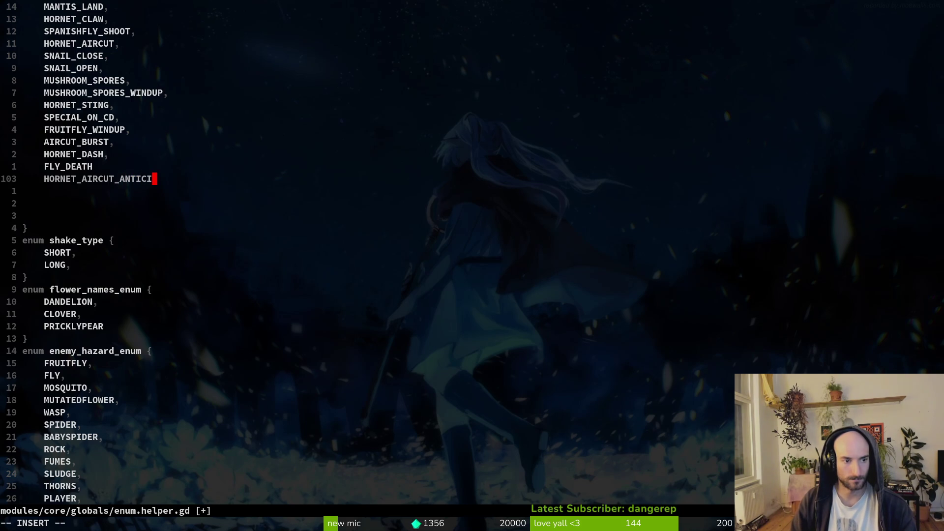
key(Up)
text(,)
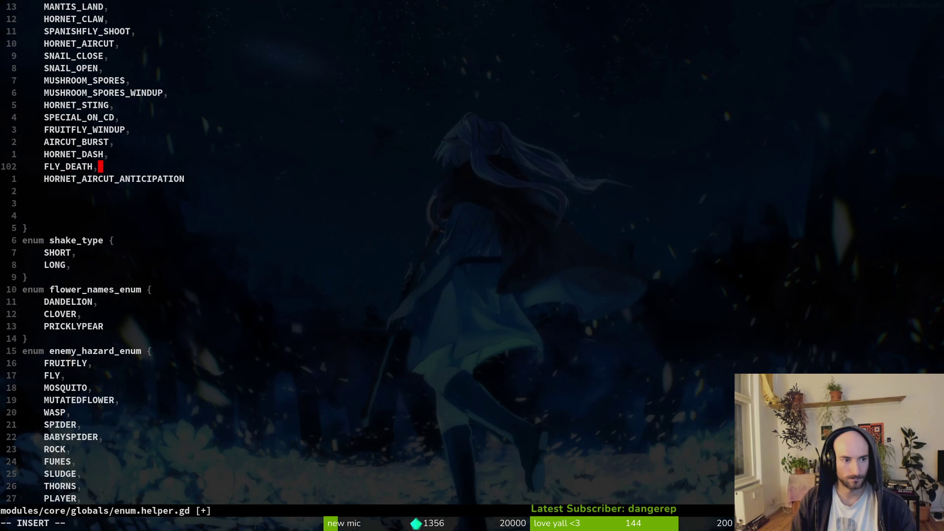
key(Escape)
text(:w)
key(Return)
key(j)
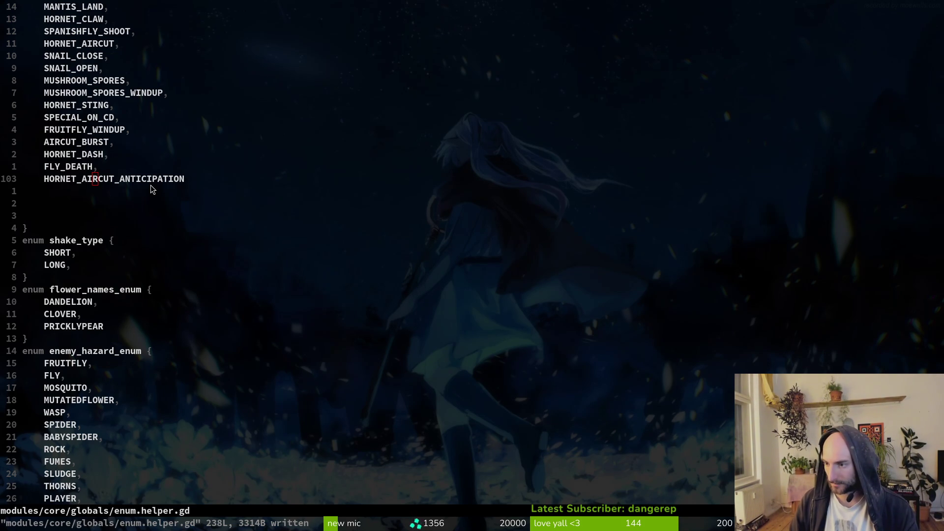
key(alt+Tab)
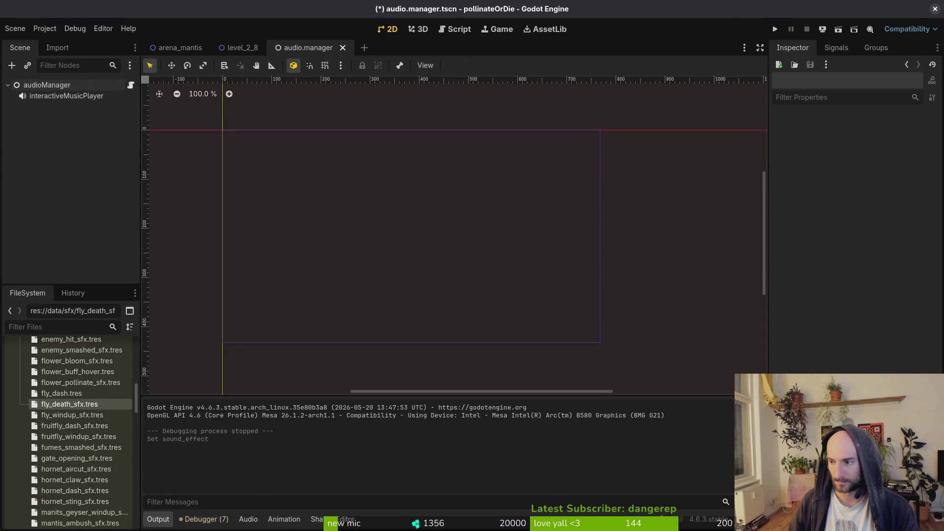
- Duplicate the HORNET_AIRCUT_ANTICIPATION enum line as HORNET_DASH_ANTICIPATION, adding trailing commas
key(alt+Tab)
key(y)
key(y)
key(p)
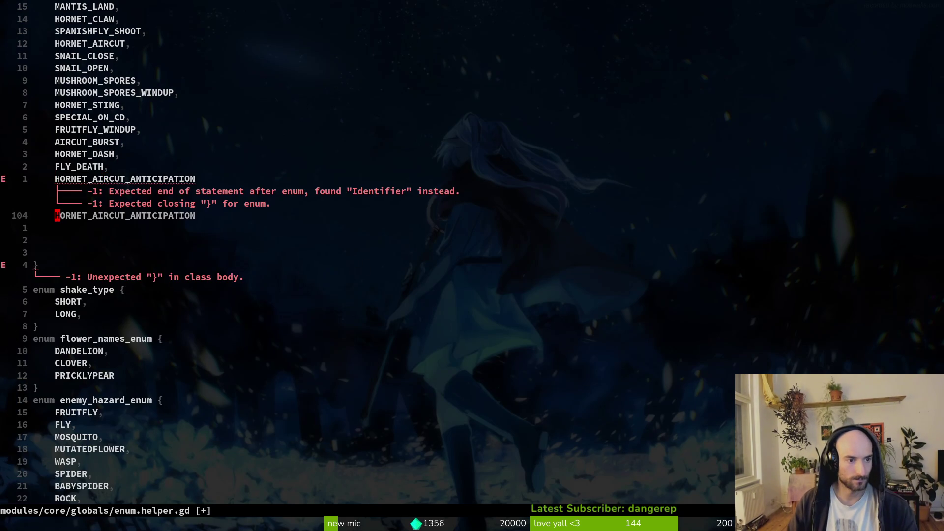
key(c)
key(c)
text(HO)
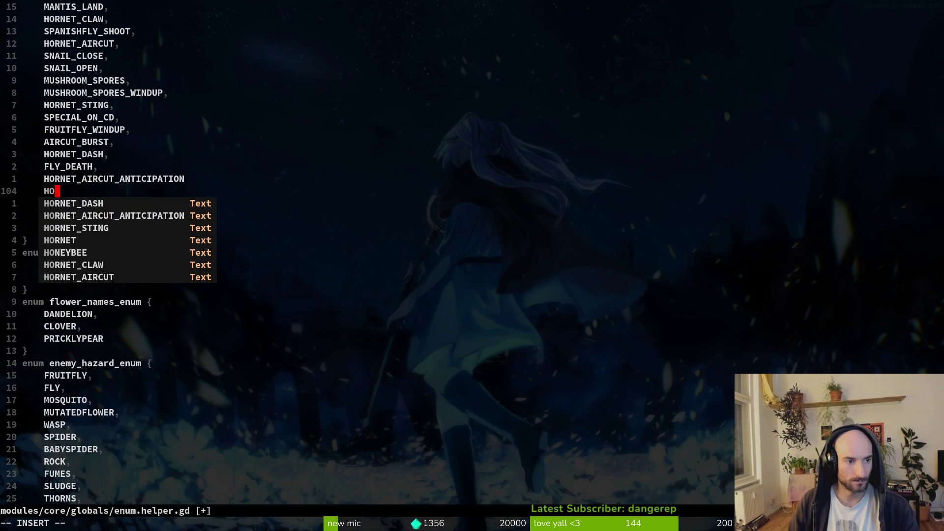
text(RNET_DASH_ANT)
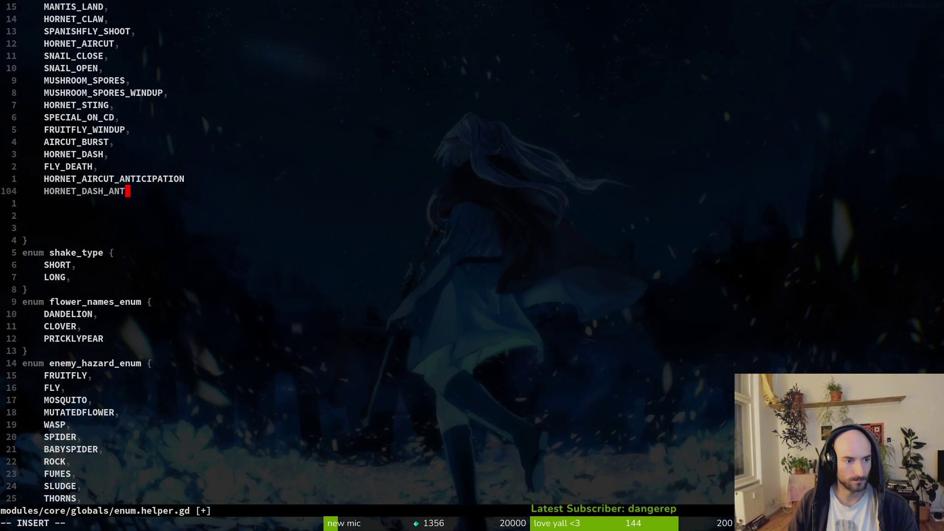
text(ICIPA)
key(BackSpace)
key(BackSpace)
text(PATION)
key(Escape)
text(k)
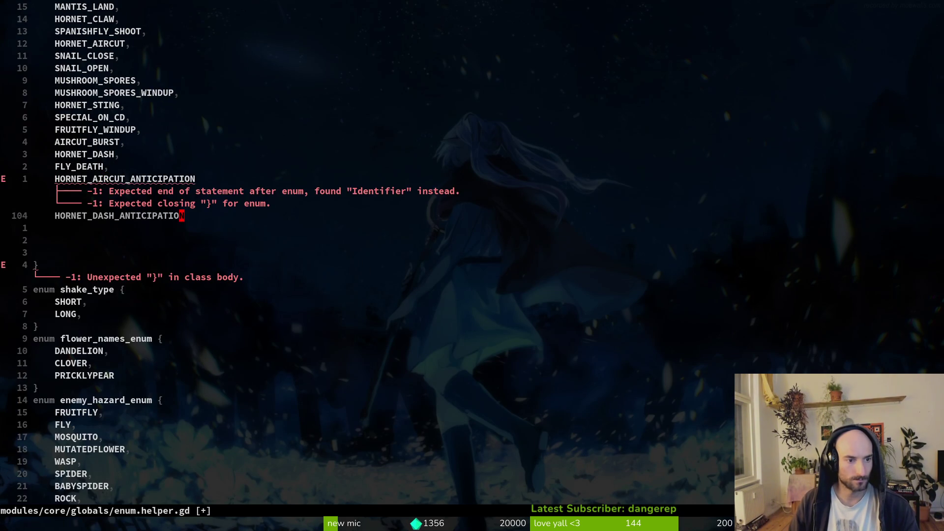
text(A,)
key(Escape)
text(jA,)
- Add a HORNET_ALERT entry on a new line and save enum.helper.gd with :w
key(Return)
key(Escape)
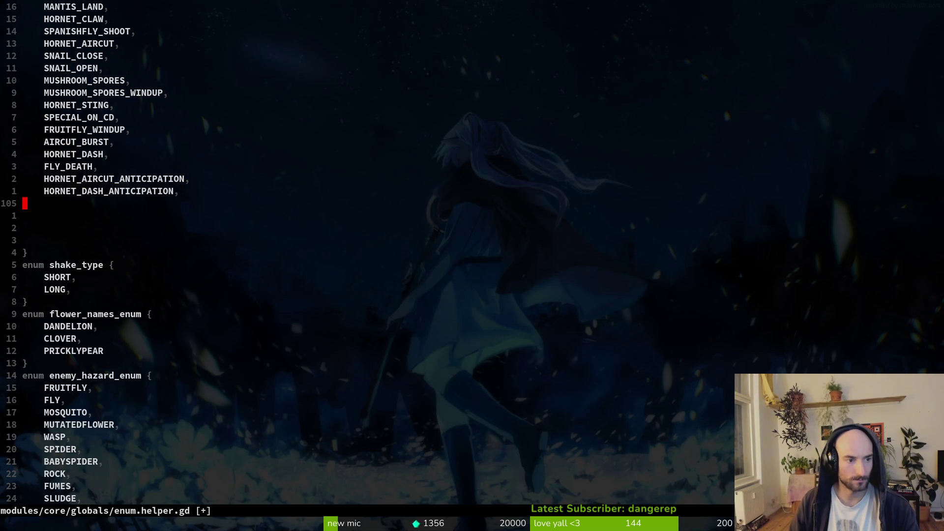
key(i)
key(Escape)
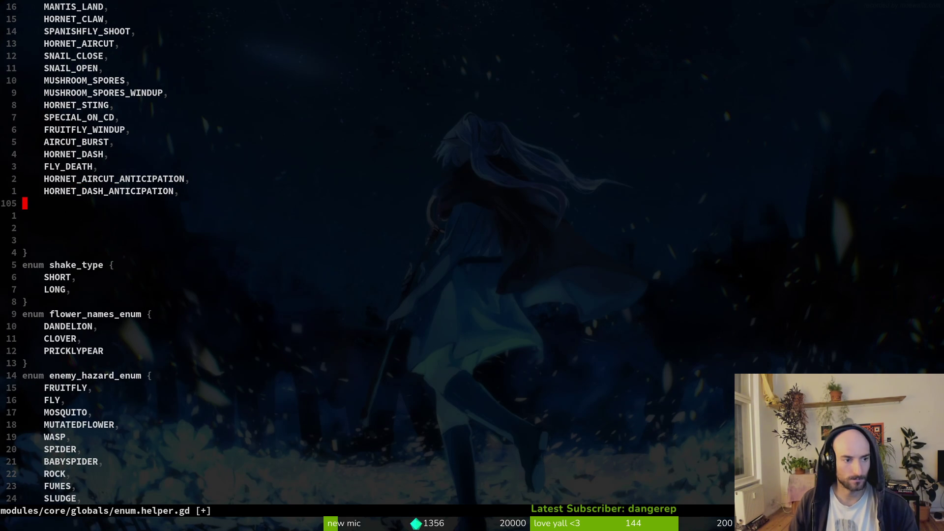
key(O)
key(Tab)
text(HOR)
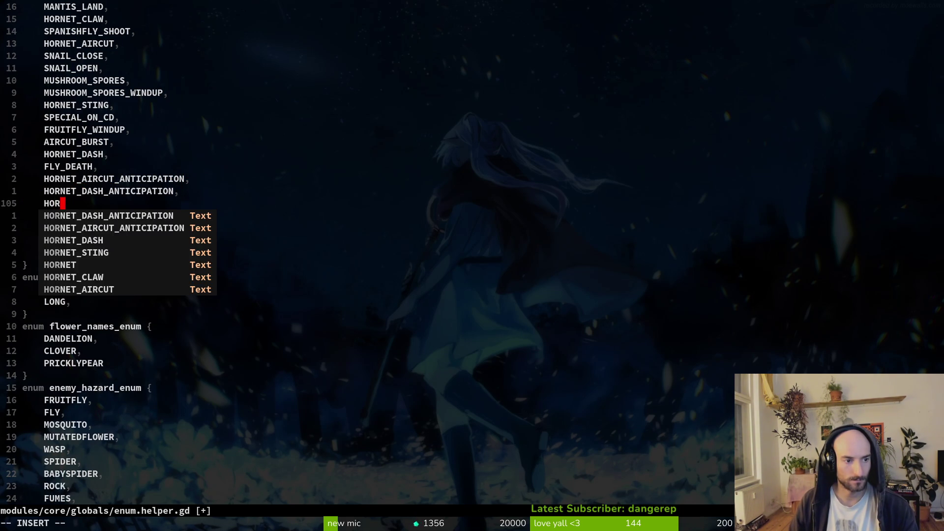
text(NET_STING)
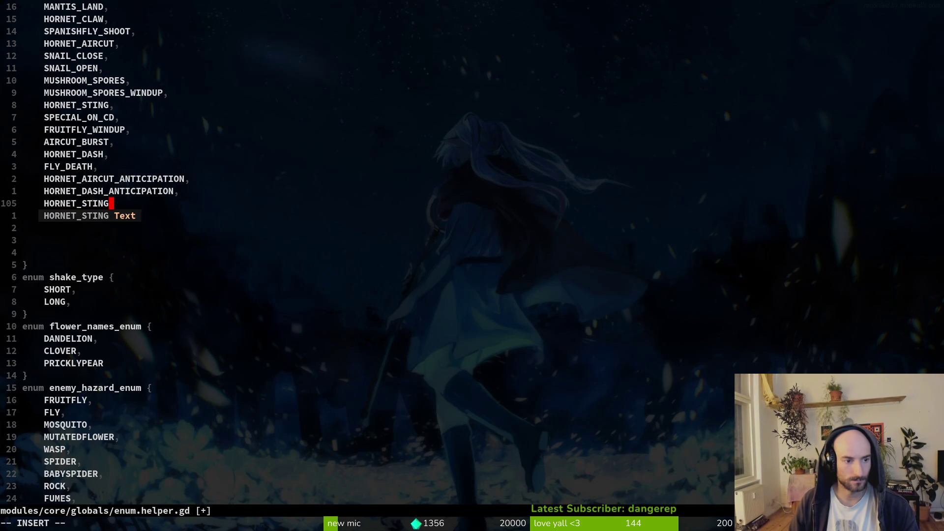
text(_ANTICIPA)
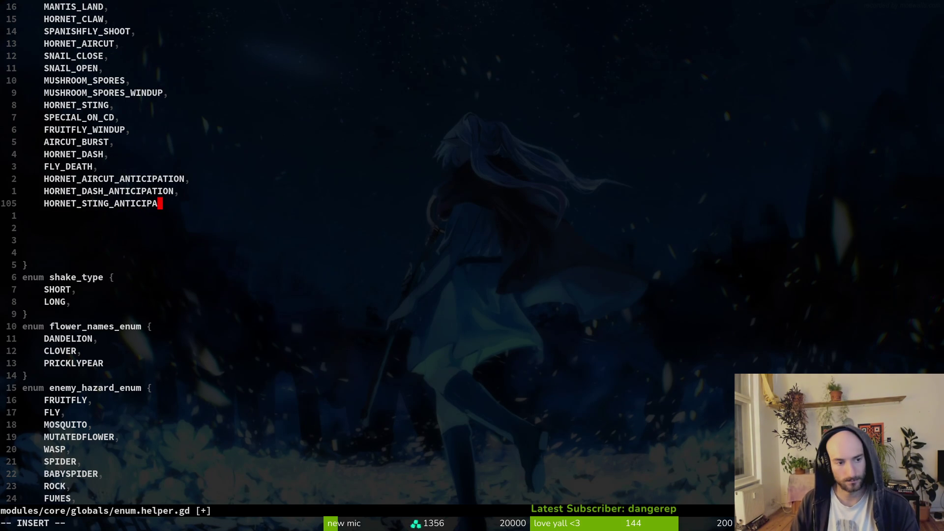
key(BackSpace)
key(BackSpace)
key(BackSpace)
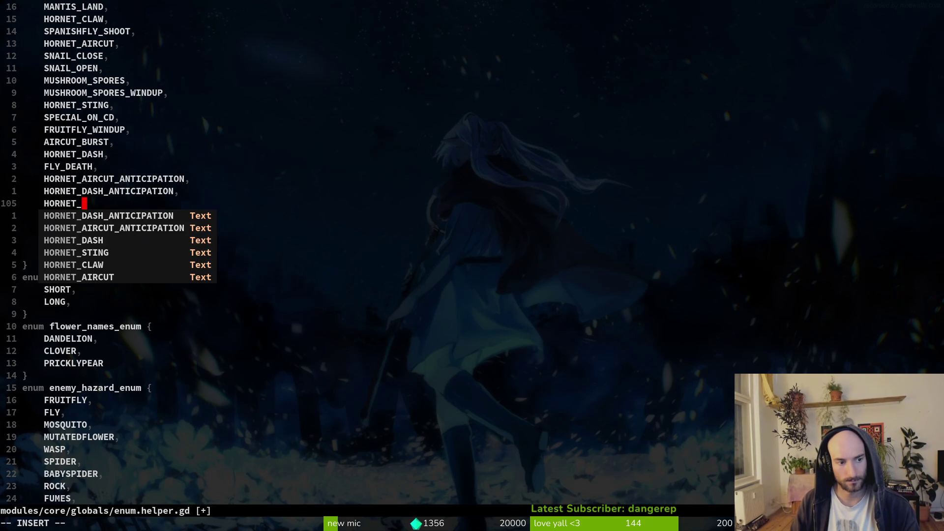
text(L)
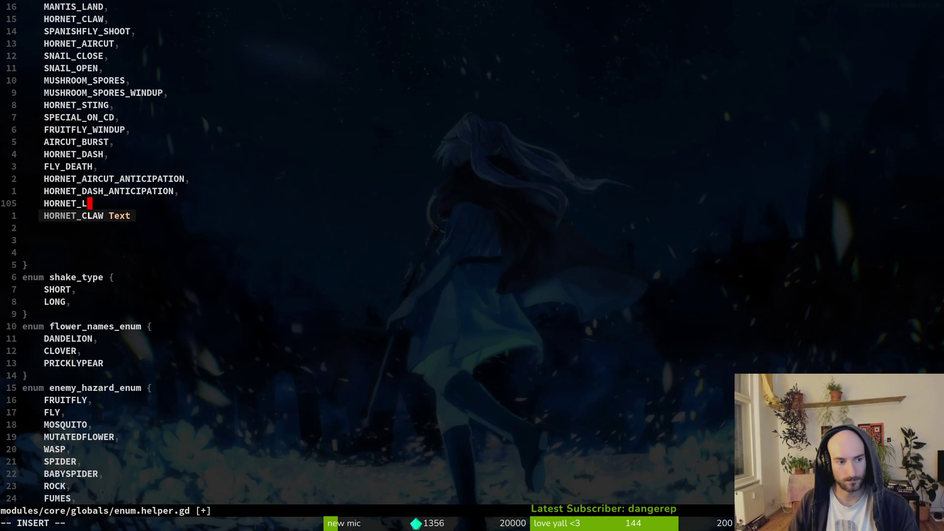
key(BackSpace)
text(ALERT)
key(Escape)
text(:w)
key(Return)
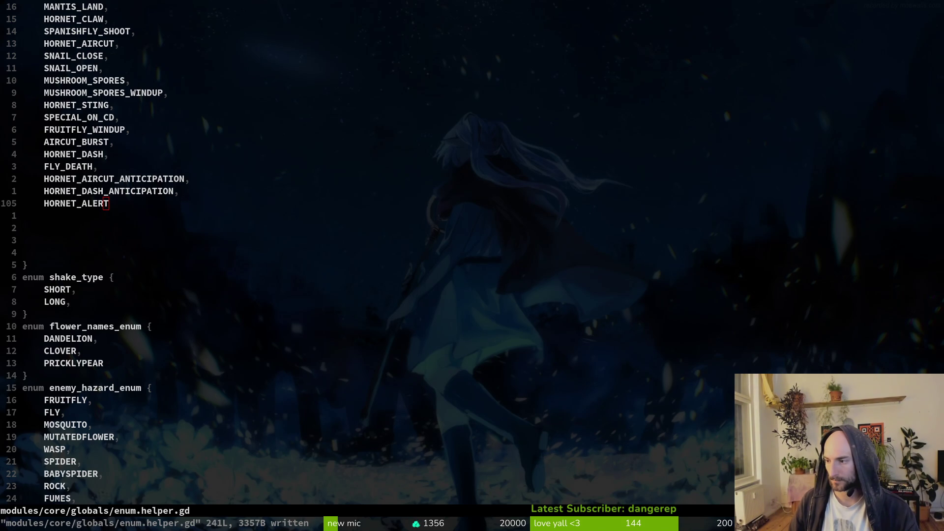
key(j)
key(j)
key(j)
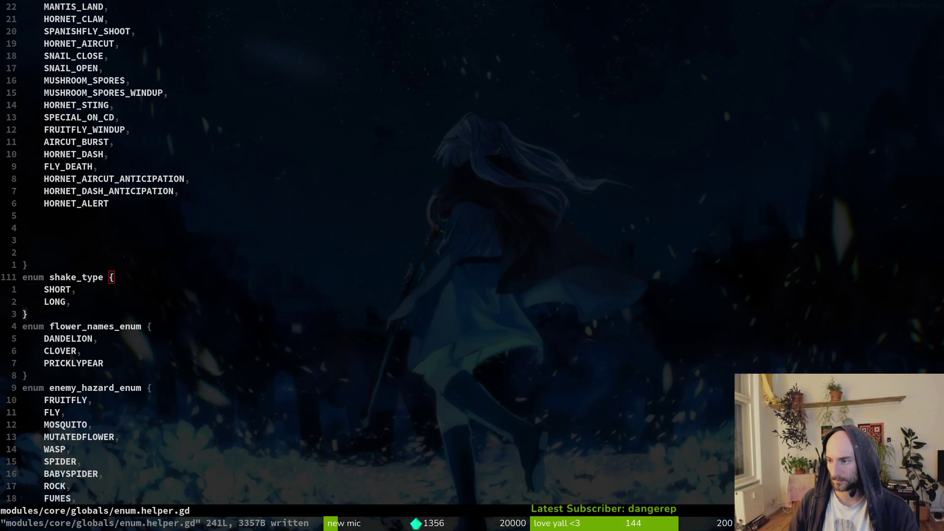
key(alt+Tab)
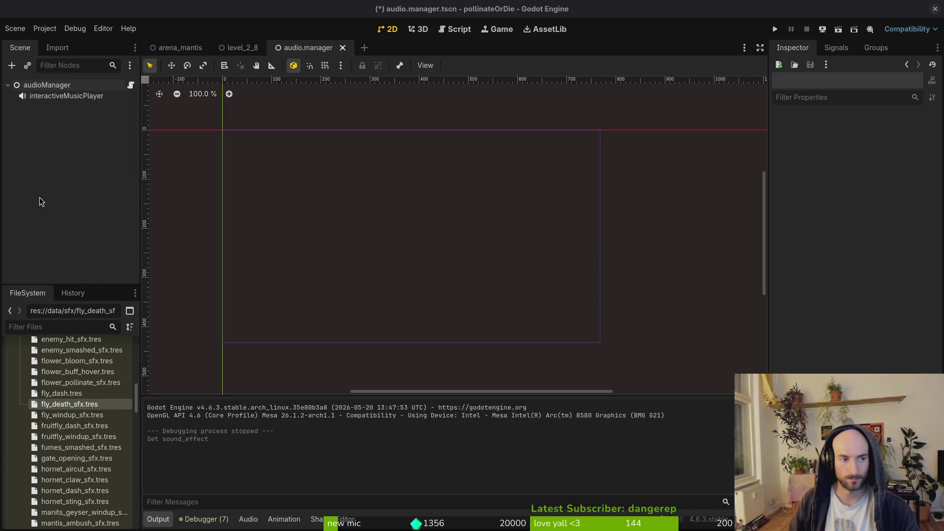
- Preview the mushroom spores sound clip from mushroom_spores_sfx.tres in the Inspector
click(47, 85)
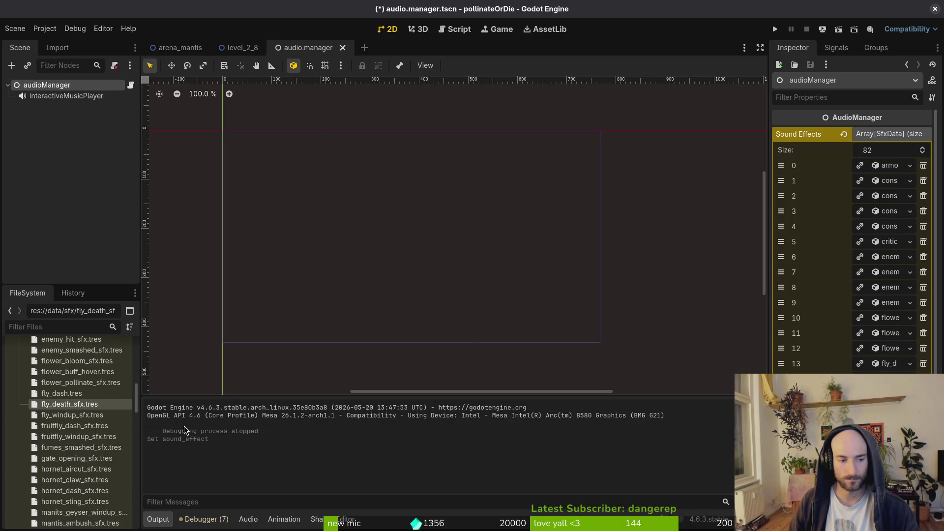
scroll(42, 436, down, 4)
scroll(42, 437, down, 3)
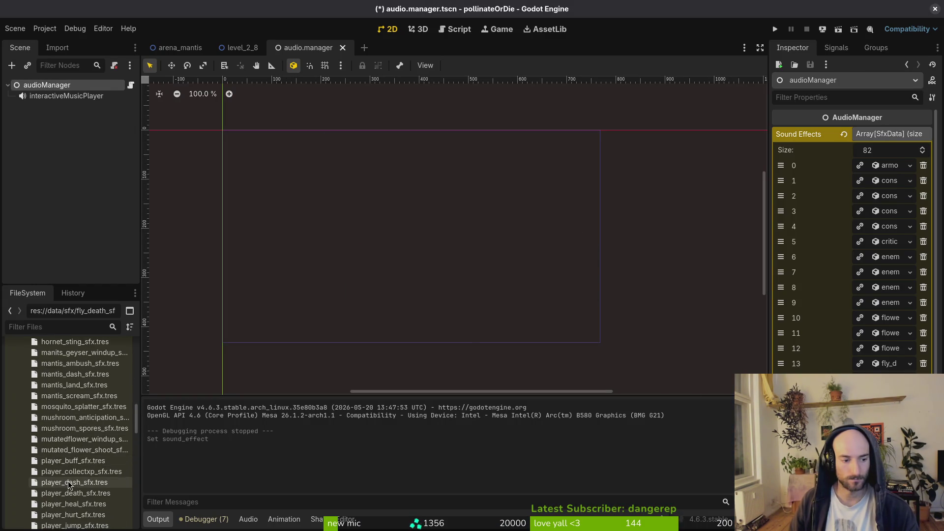
click(54, 429)
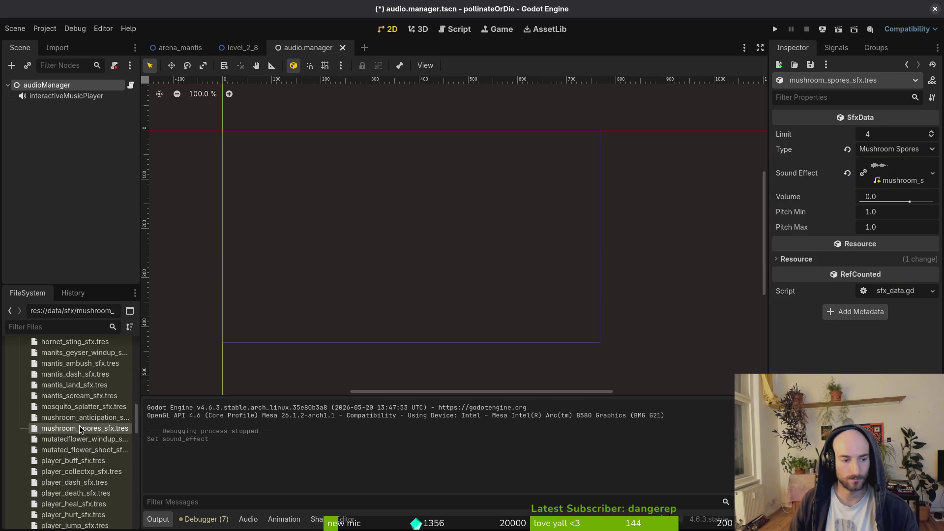
click(879, 177)
click(782, 232)
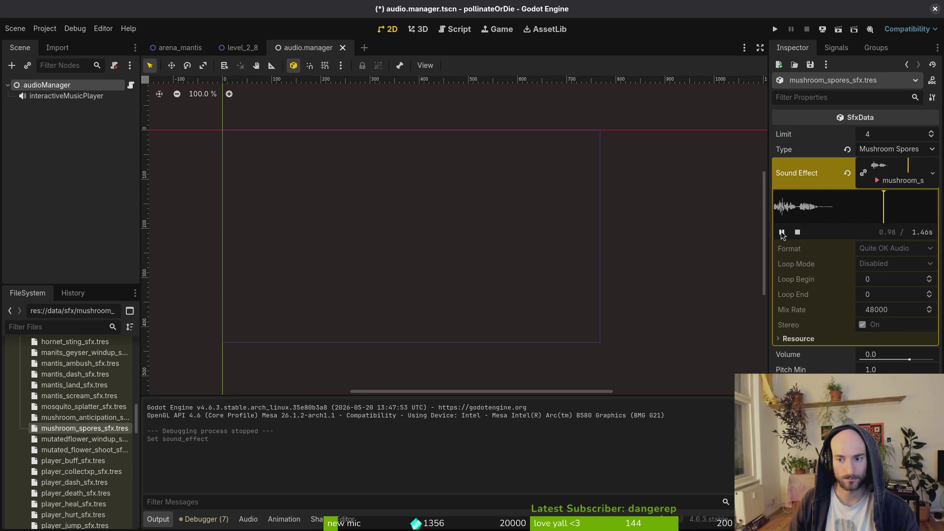
click(782, 232)
scroll(73, 448, up, 10)
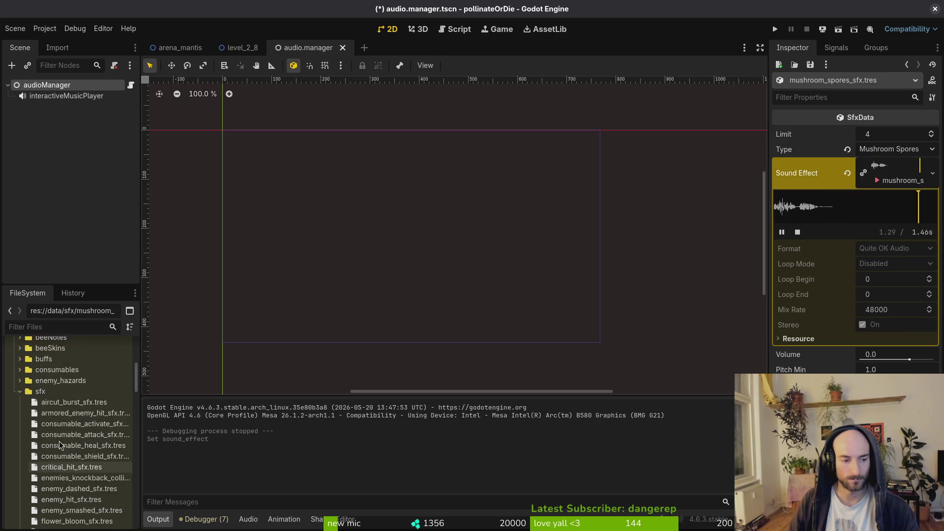
scroll(19, 395, up, 10)
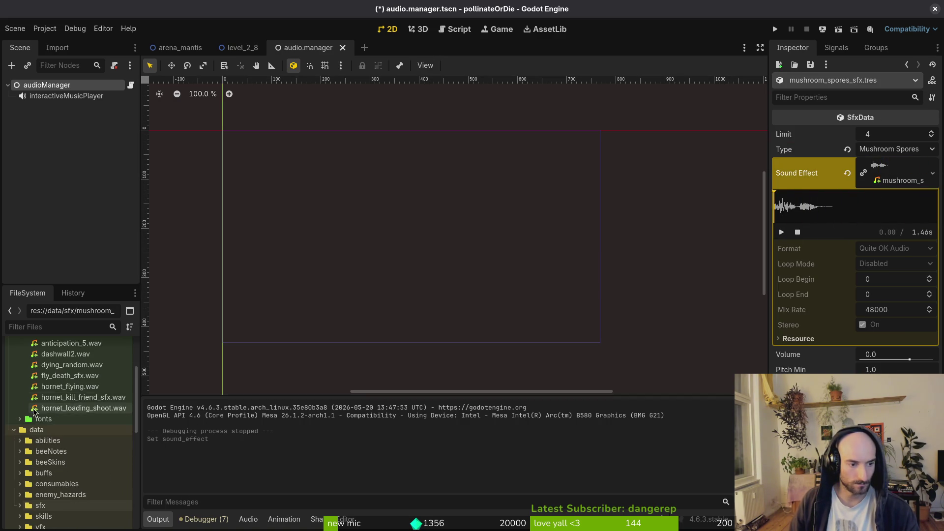
scroll(93, 476, down, 10)
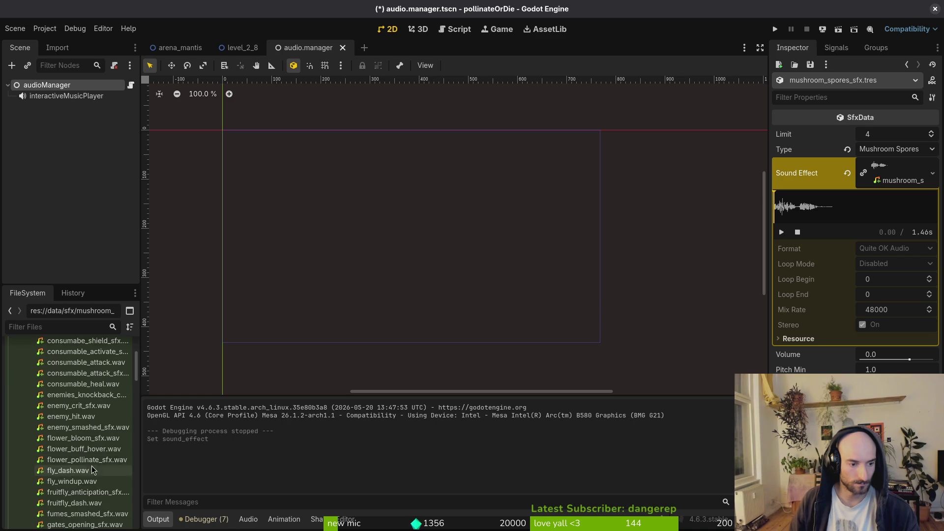
- Reimport mushroom_spores_sfx.wav with Trim enabled, then preview the mushroom sounds
click(88, 393)
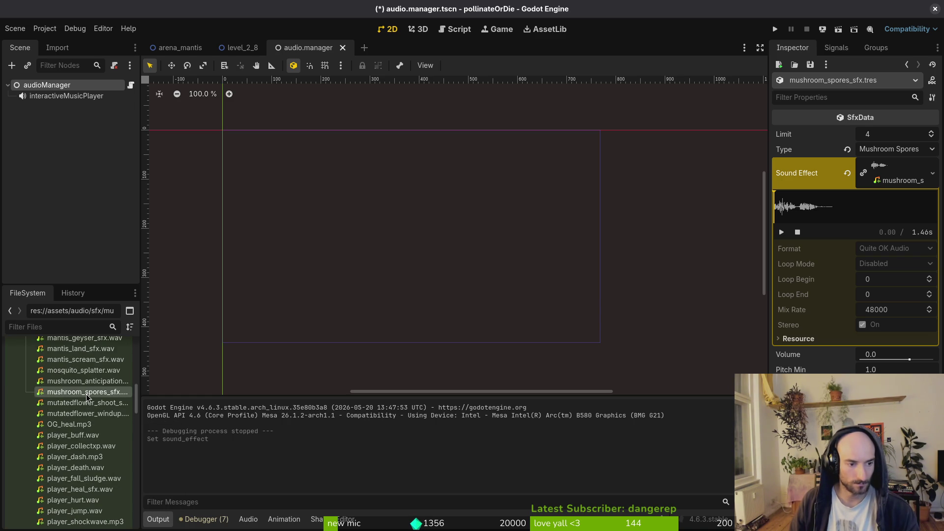
right_click(88, 396)
key(Escape)
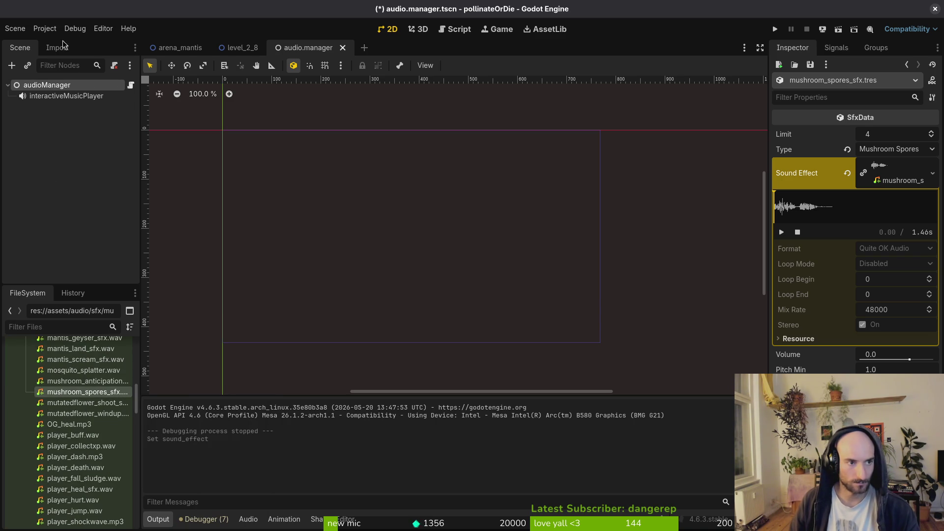
click(57, 47)
click(81, 187)
click(79, 273)
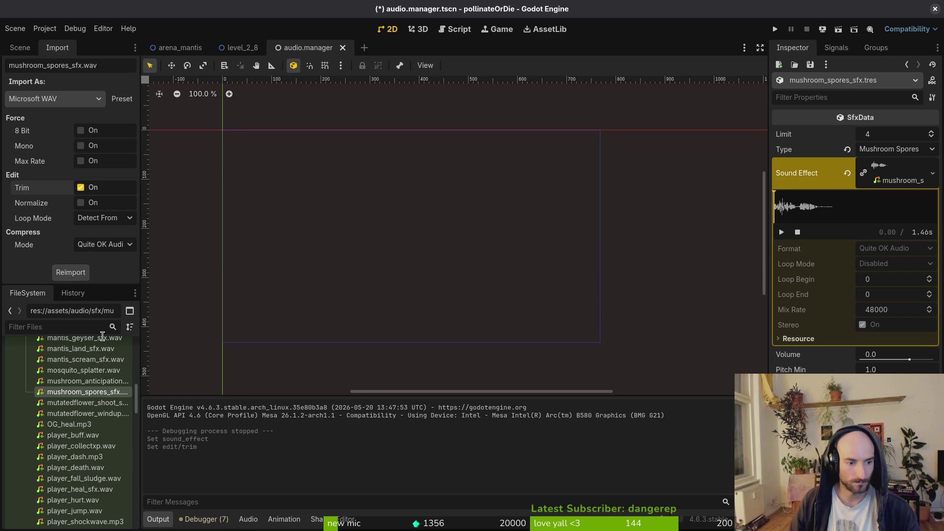
click(84, 382)
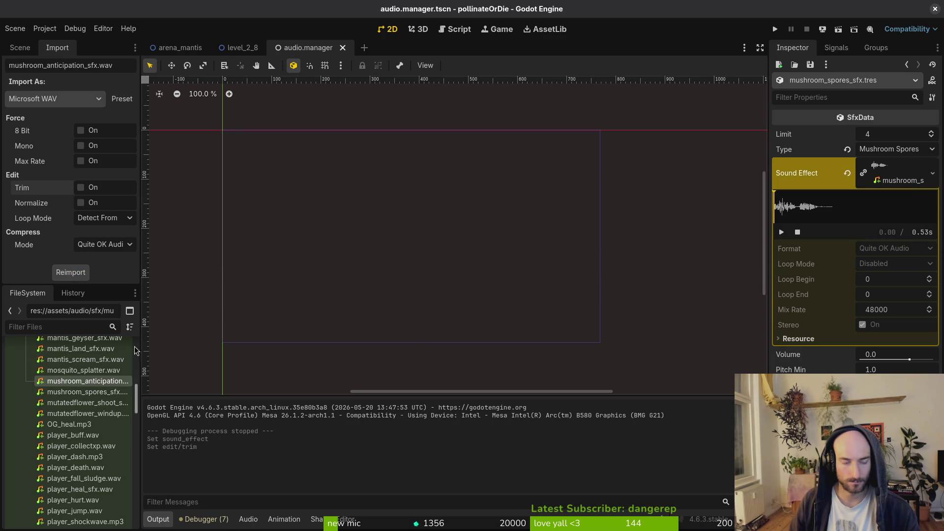
click(782, 232)
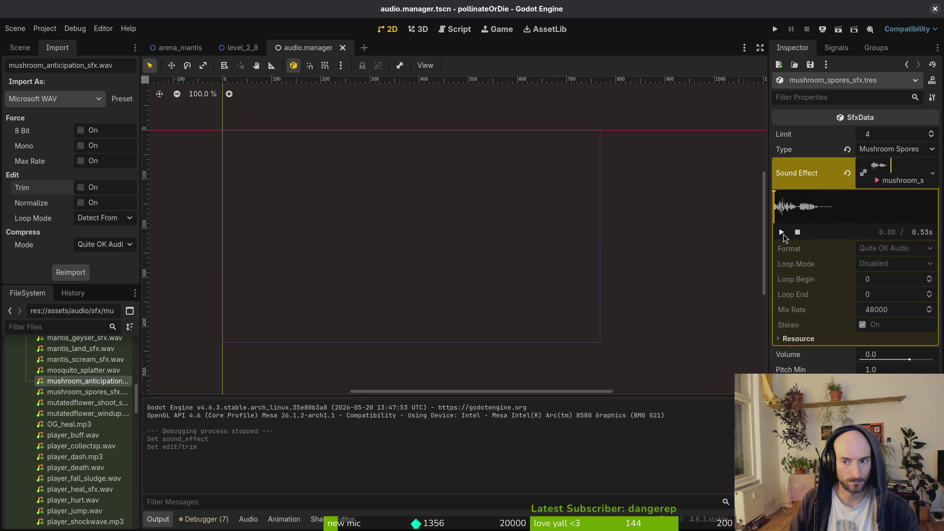
click(83, 392)
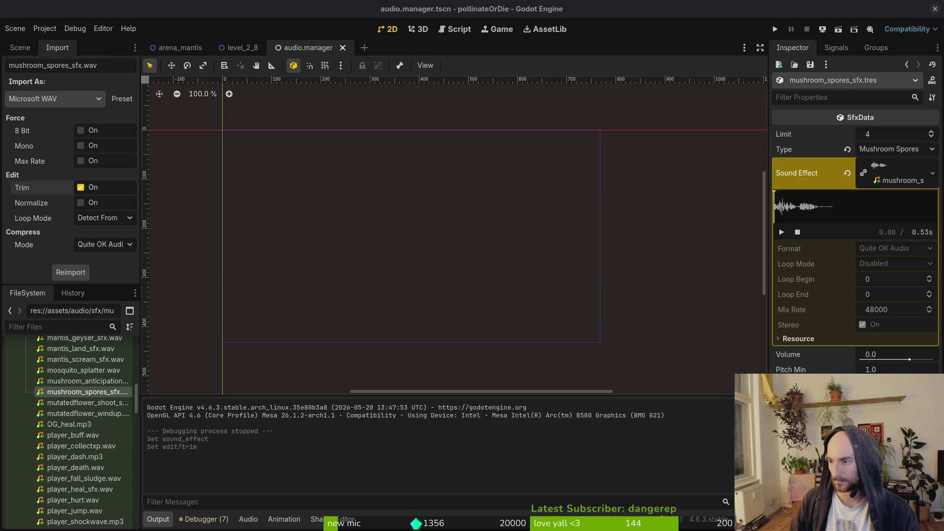
- Replace the HORNET_ALERT enum entry with HORNET_STING_ANTICIPATION
key(alt+Tab)
key(j)
key(c)
key(c)
key(Escape)
key(u)
key(j)
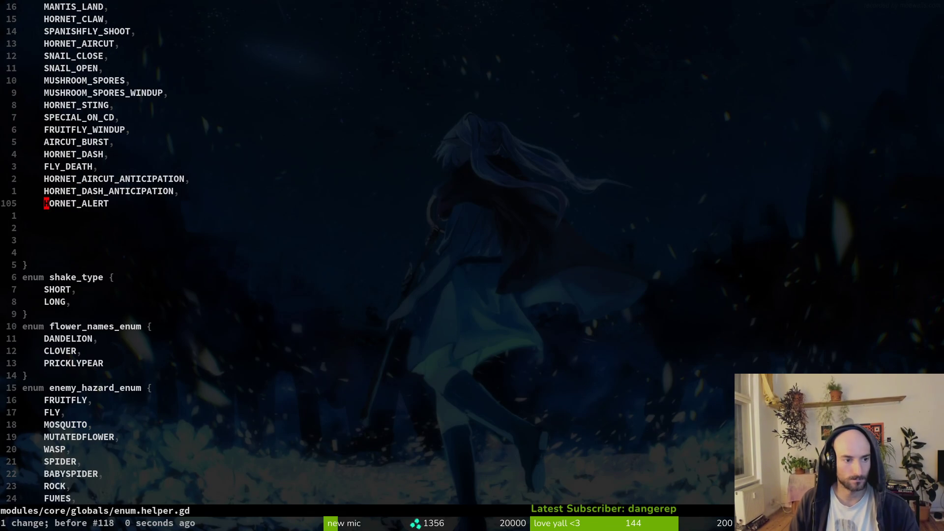
key(c)
key(c)
text(HORNET_STING)
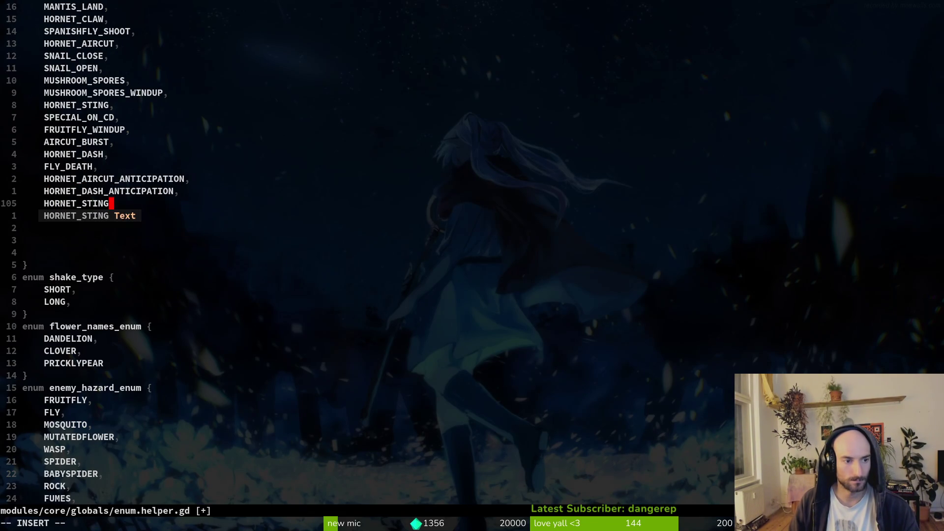
text(_ANTICIAPTI)
key(BackSpace)
key(BackSpace)
key(BackSpace)
text(PATION)
key(Escape)
- Rename the aircut and dash entries to HORNET_AIRCUT_WINDUP and HORNET_DASH_WINDUP
key(k)
key(k)
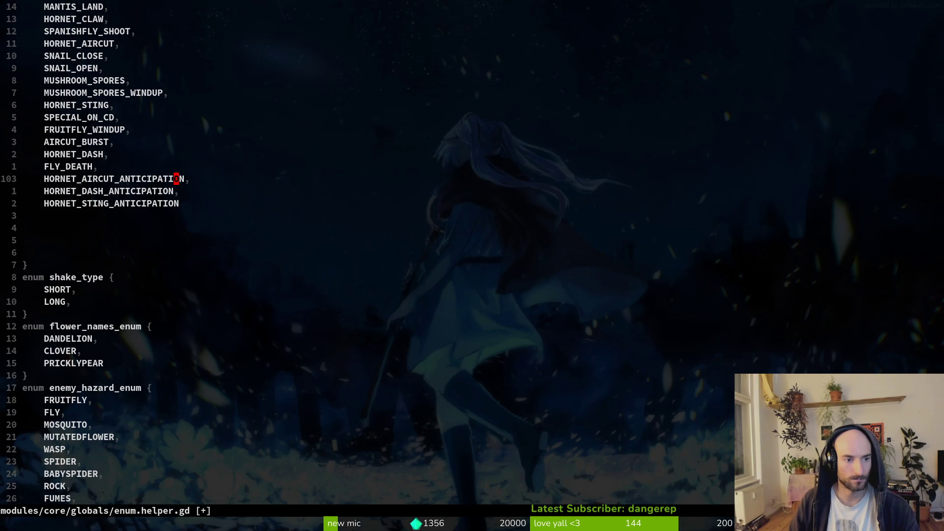
text(ciwHORNET_AI,)
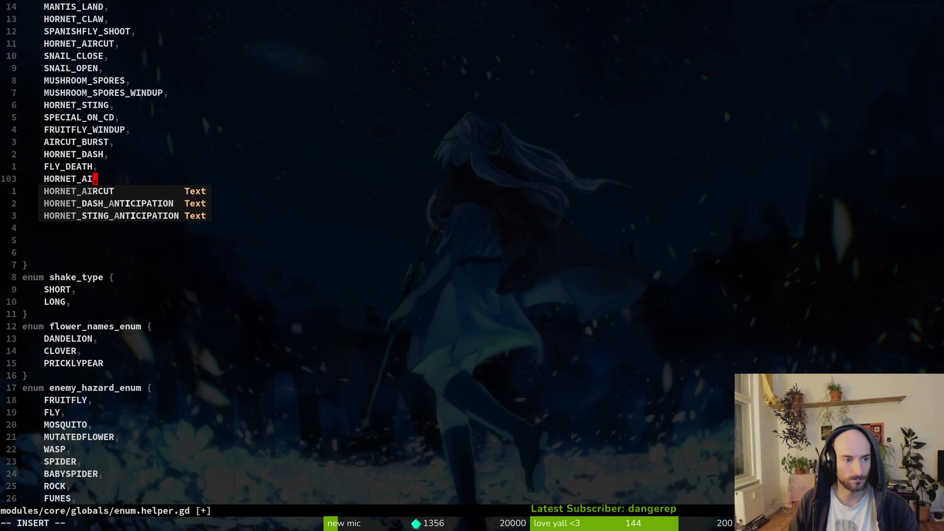
text(RCUT_WINDUP)
key(Escape)
key(j)
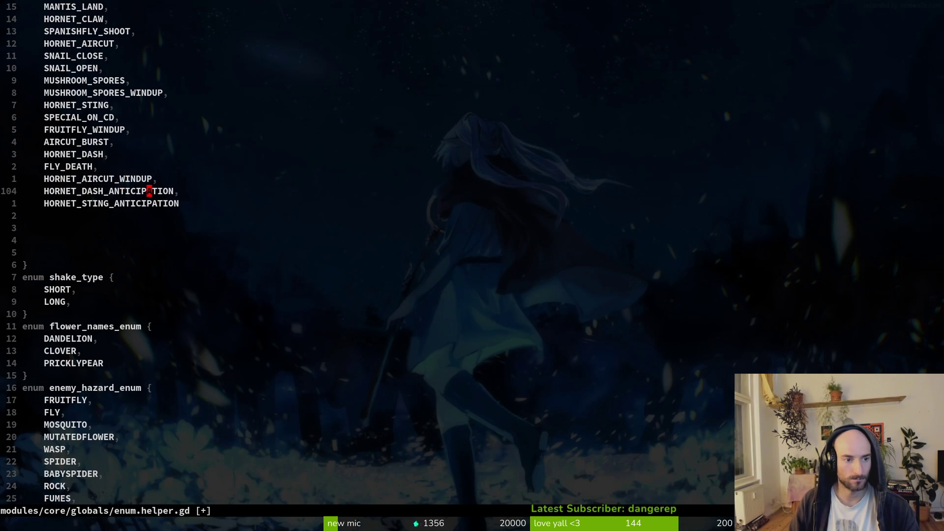
key(l)
key(e)
key(a)
key(BackSpace)
key(BackSpace)
key(BackSpace)
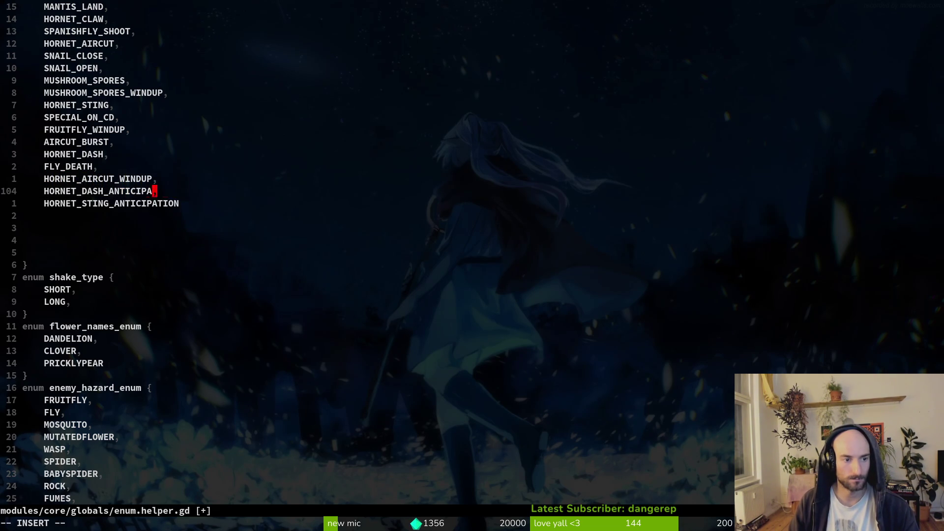
key(BackSpace)
text(WINDUP)
- Rename the sting entry to HORNET_STING_WINDUP with a comma and save with :w
key(Escape)
key(j)
key(j)
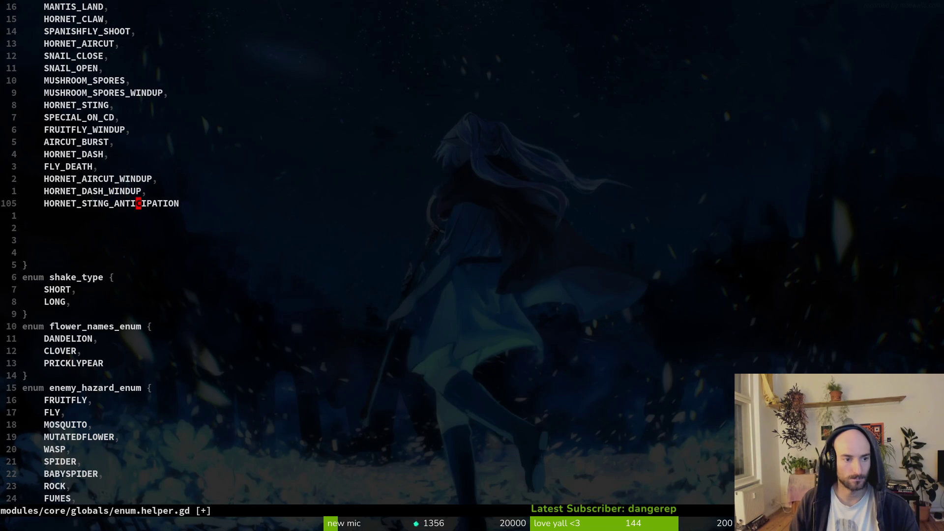
key(k)
key(dollar)
key(i)
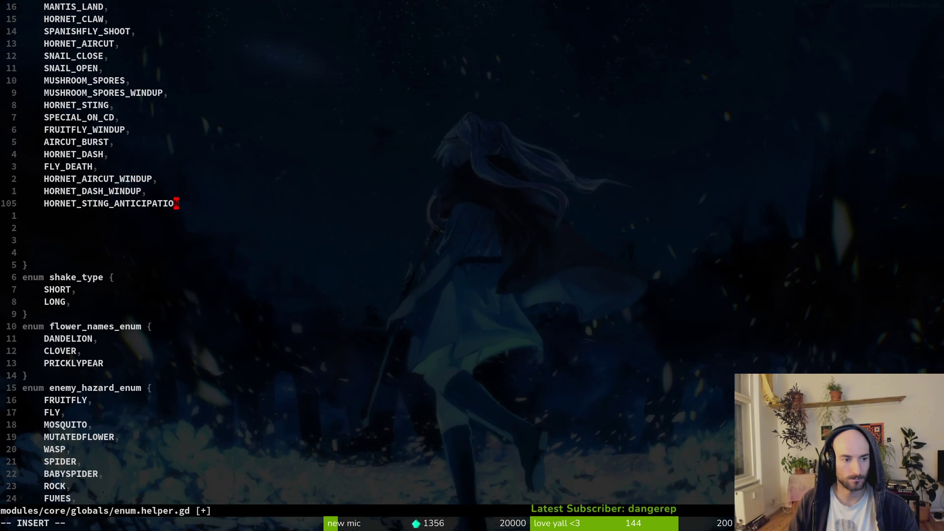
key(BackSpace)
key(BackSpace)
key(BackSpace)
key(BackSpace)
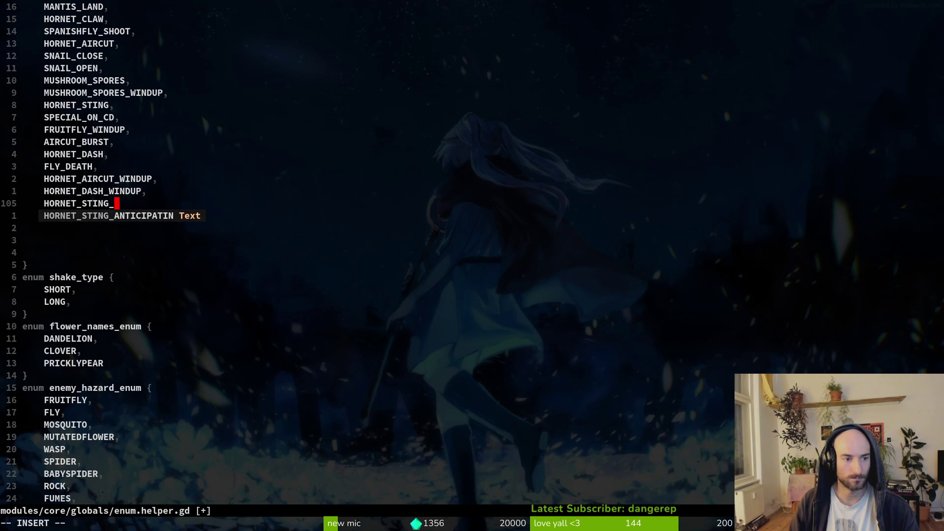
text(w)
key(BackSpace)
text(WINDUP,)
key(Escape)
text(:w)
key(Return)
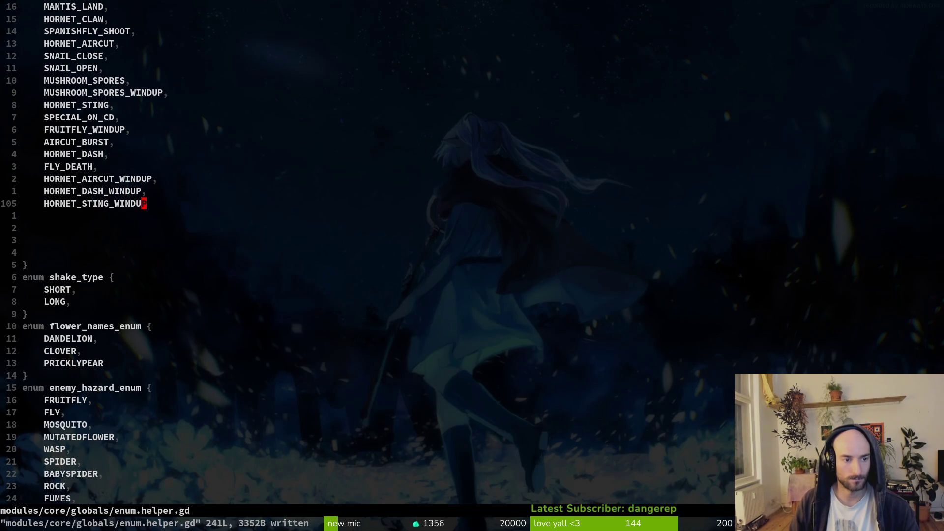
text(:w)
key(Return)
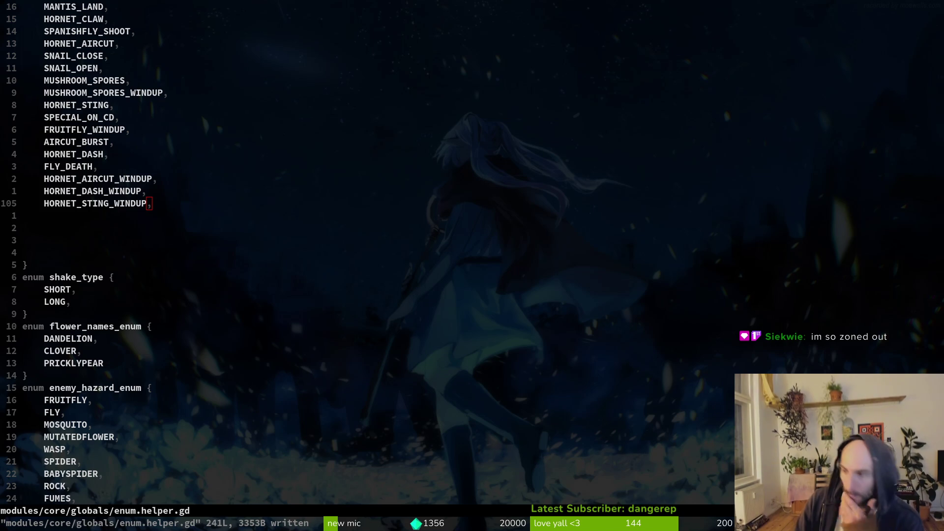
- Bring up the Files window showing the Transfer (2) folder of hornet sound clips
key(super+e)
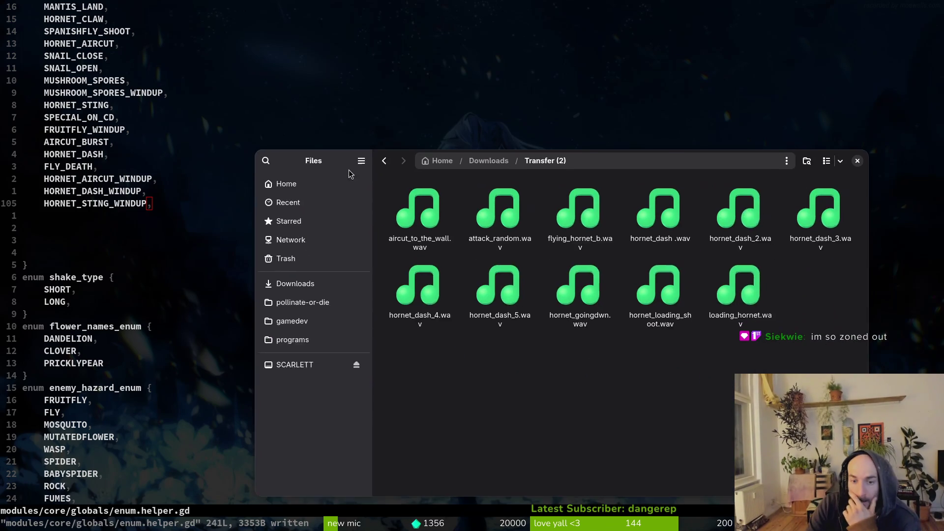
- Listen to the hornet_dash .wav and hornet_goingdwn.wav clips in Files
click(568, 284)
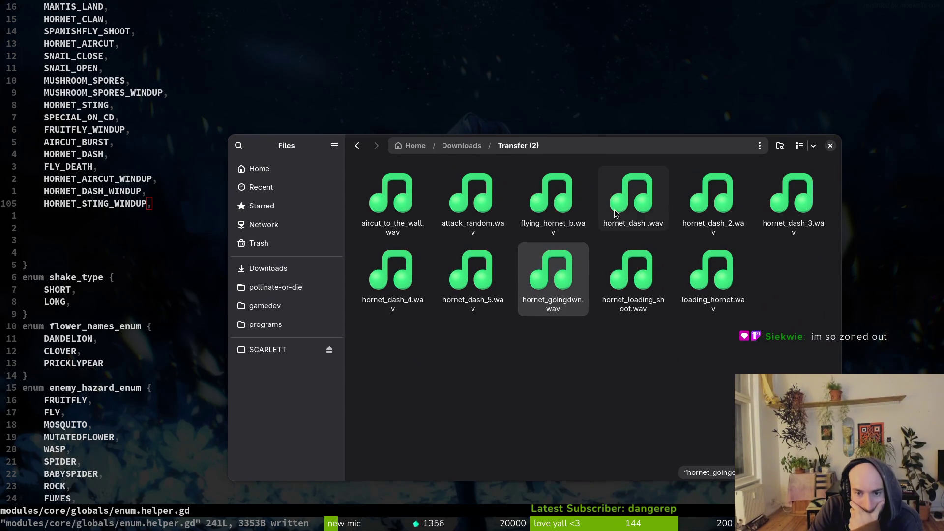
click(629, 192)
key(space)
click(620, 167)
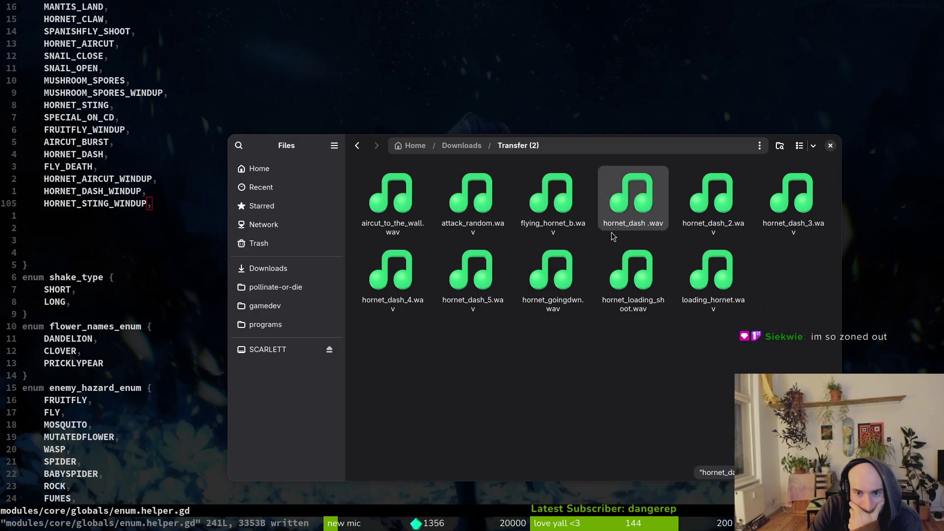
key(Down)
key(Left)
key(space)
click(621, 167)
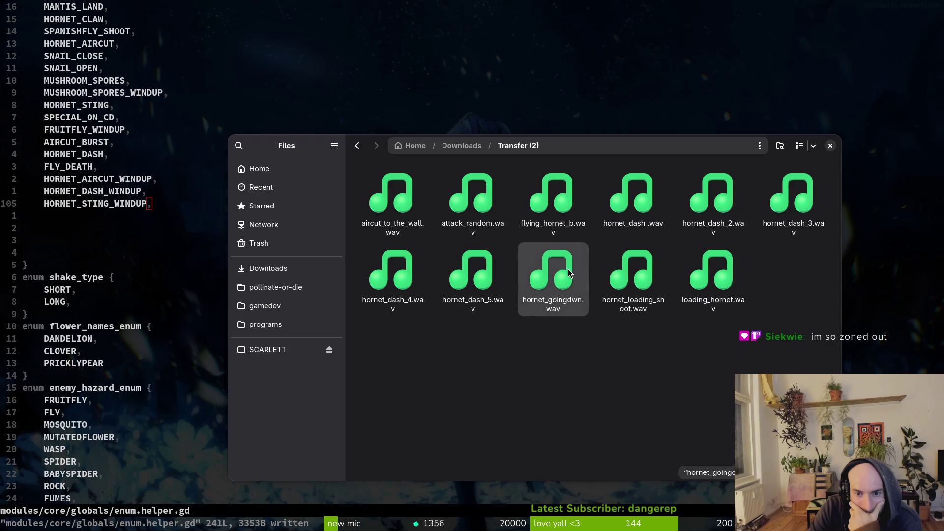
key(space)
- Audition hornet_loading_shoot.wav, then replay loading_hornet.wav several times, including in the audio player
key(space)
click(649, 300)
key(space)
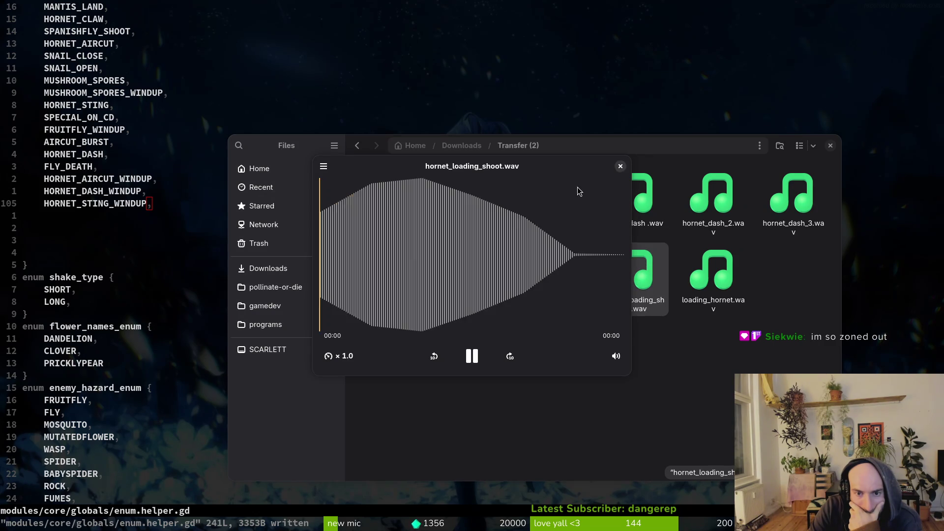
click(620, 167)
key(Right)
key(space)
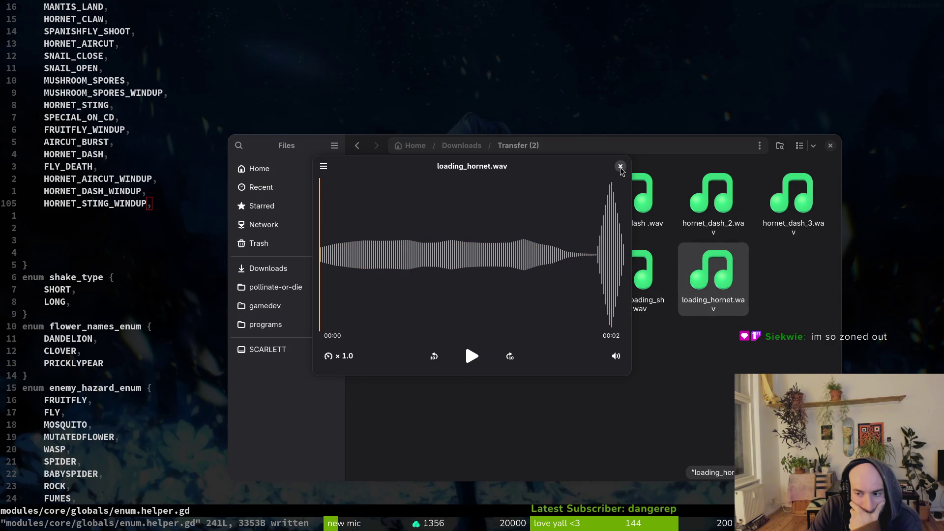
key(space)
key(space)
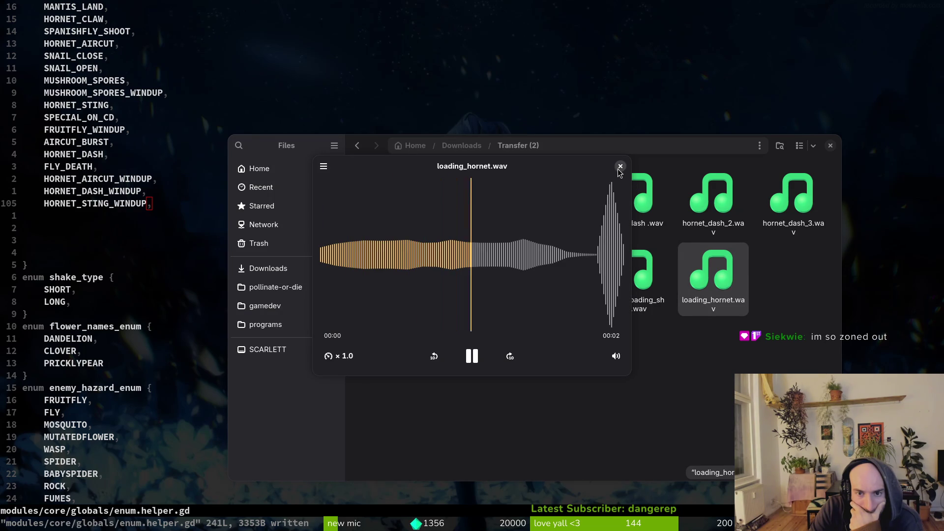
click(621, 168)
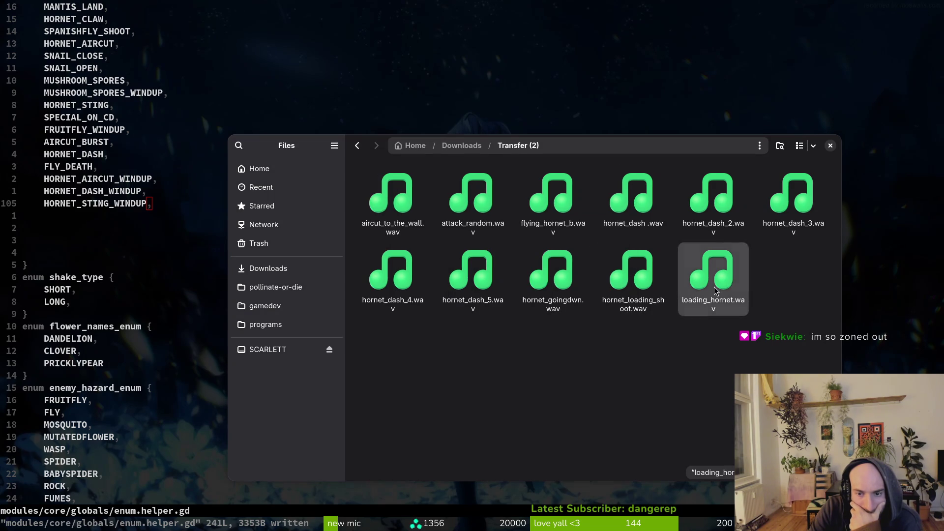
key(space)
click(621, 167)
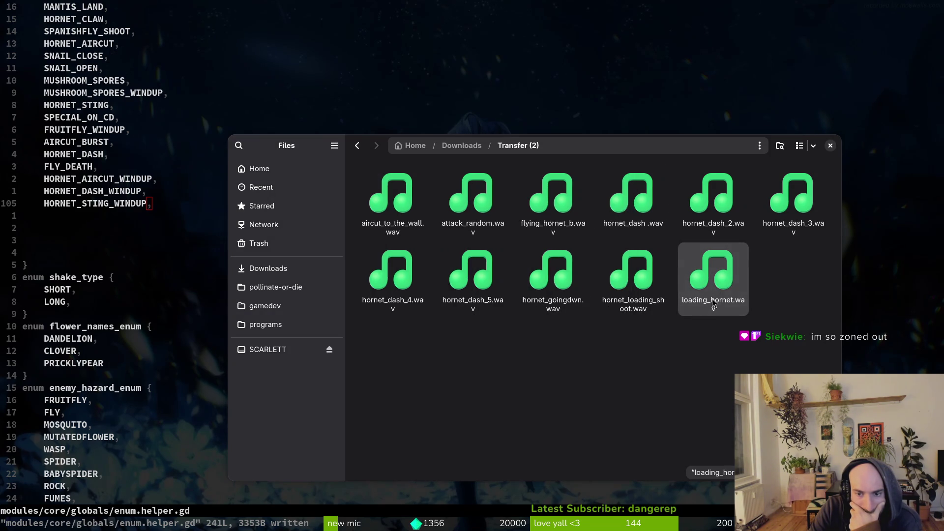
key(space)
click(620, 168)
key(space)
key(space)
key(space)
key(space)
key(space)
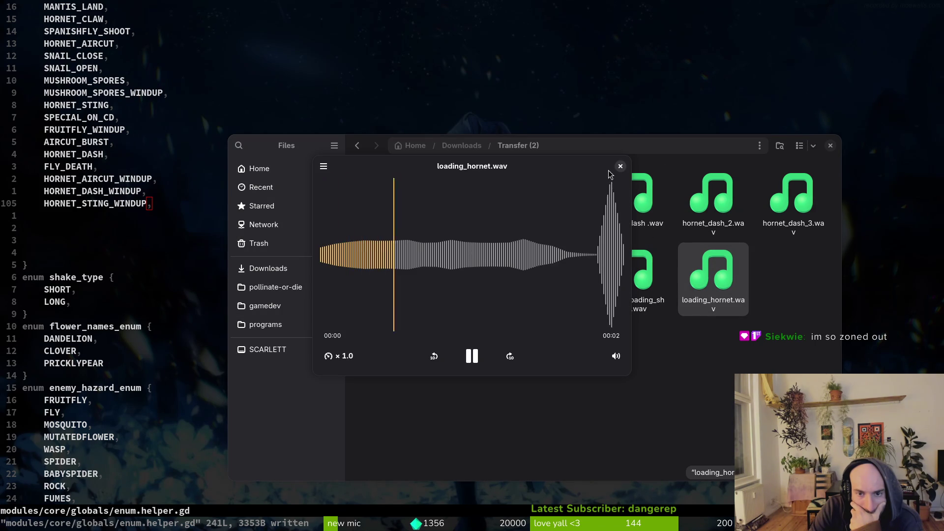
click(620, 167)
key(space)
click(620, 166)
key(space)
click(620, 167)
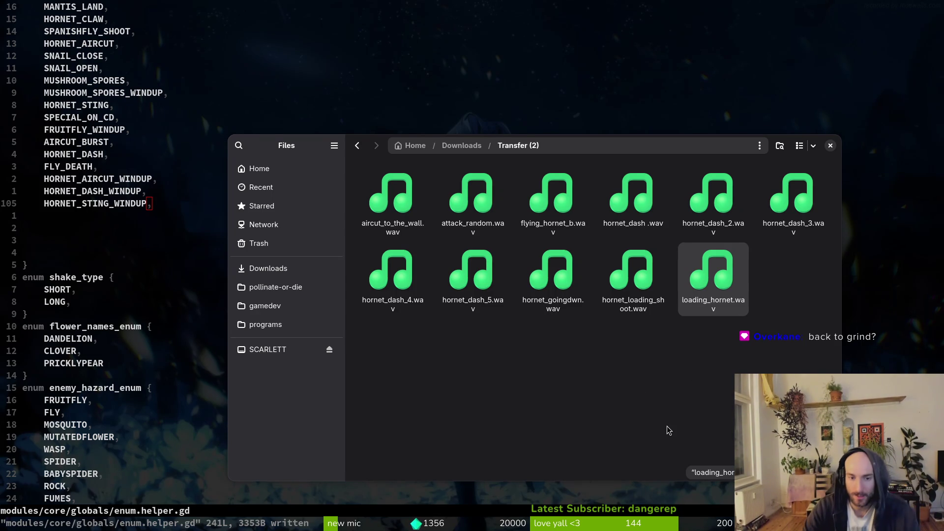
double_click(687, 263)
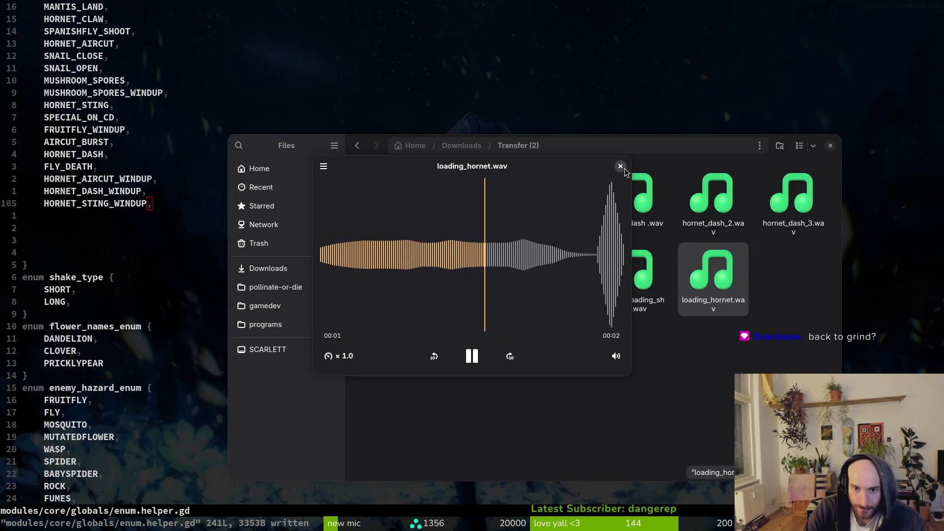
click(621, 166)
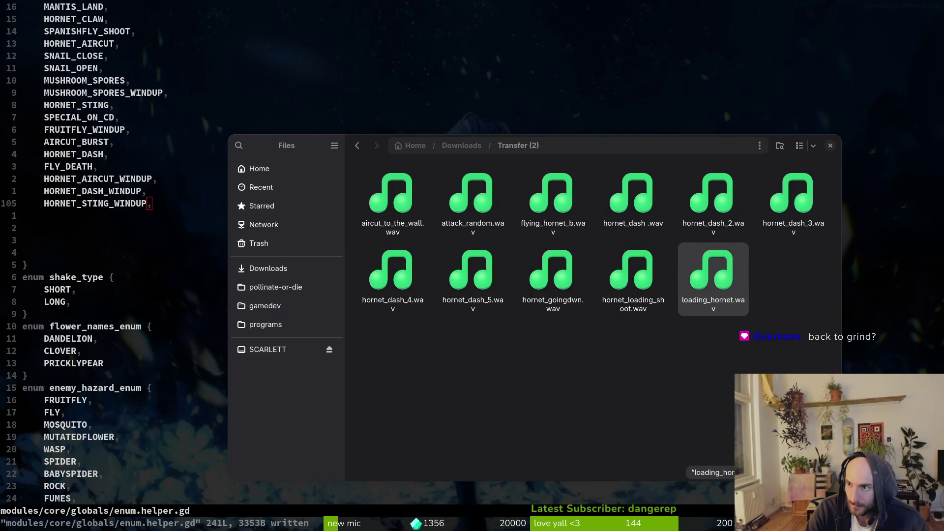
key(alt+Tab)
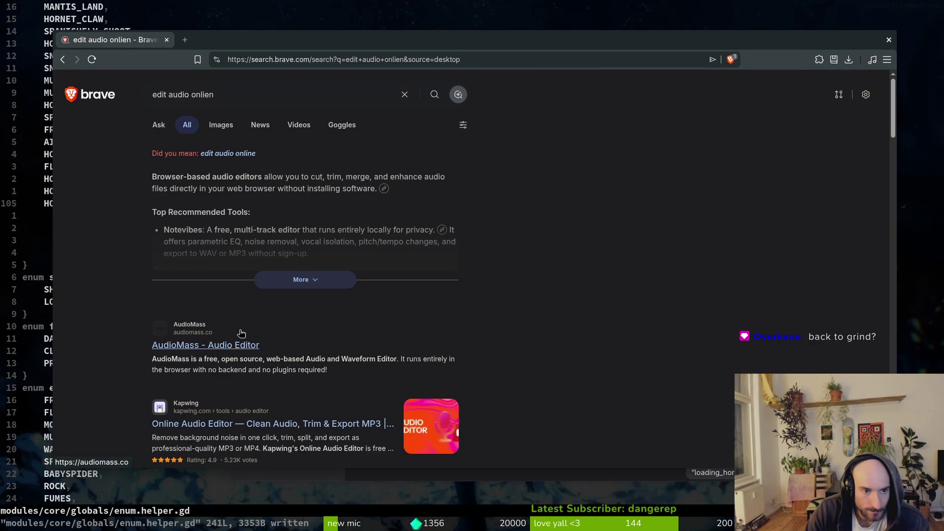
- Open Clideo's MP3 cutter and upload loading_hornet.wav from Downloads › Transfer (2)
click(218, 154)
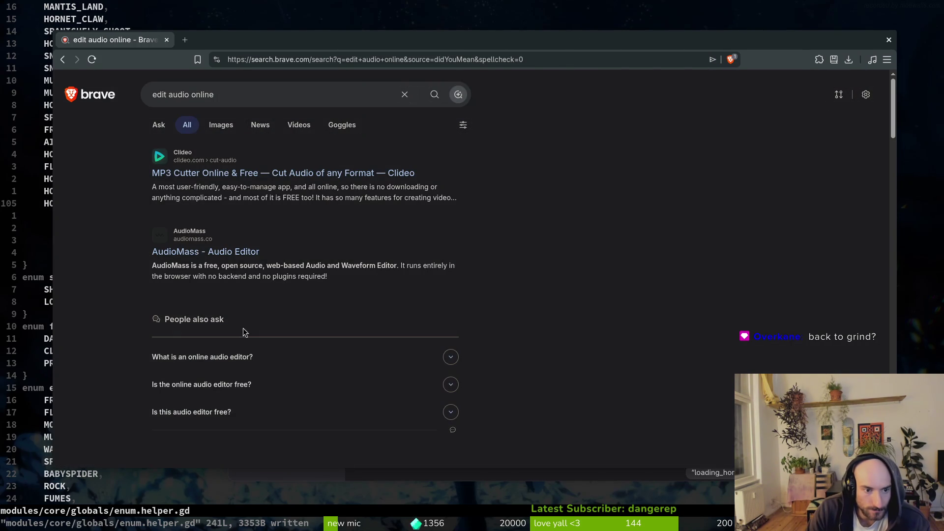
click(241, 174)
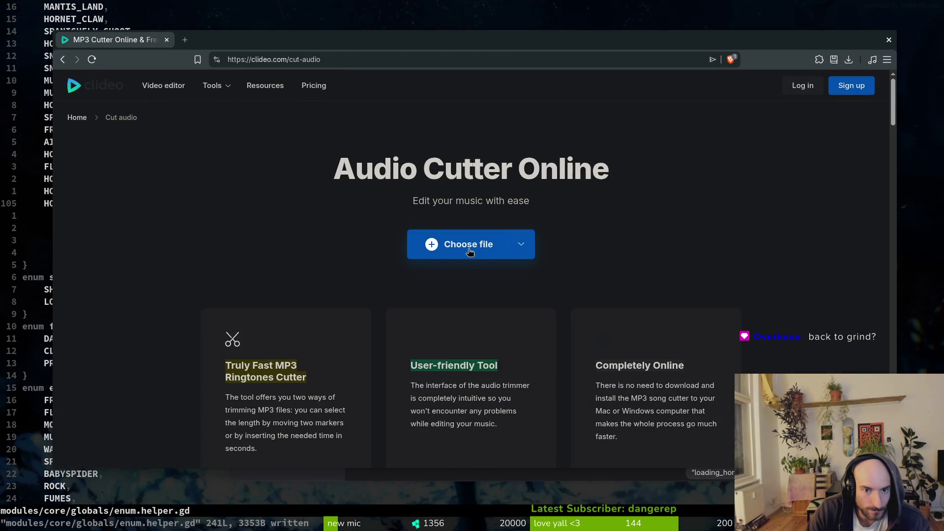
click(465, 253)
click(296, 231)
click(297, 251)
double_click(480, 177)
click(310, 230)
double_click(391, 173)
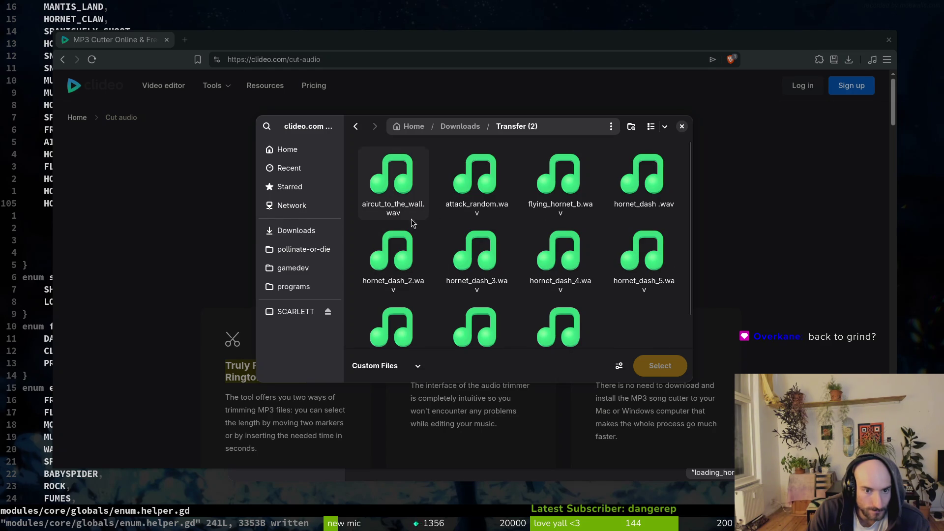
scroll(556, 276, down, 1)
click(554, 304)
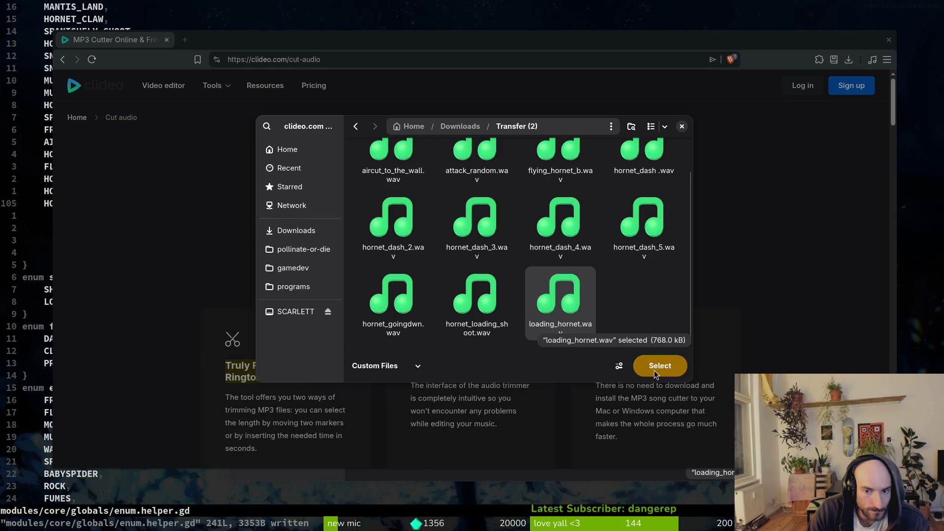
click(657, 367)
- Drag the cut handles to keep the clip from 0 to about 0.67 seconds and preview it
click(376, 312)
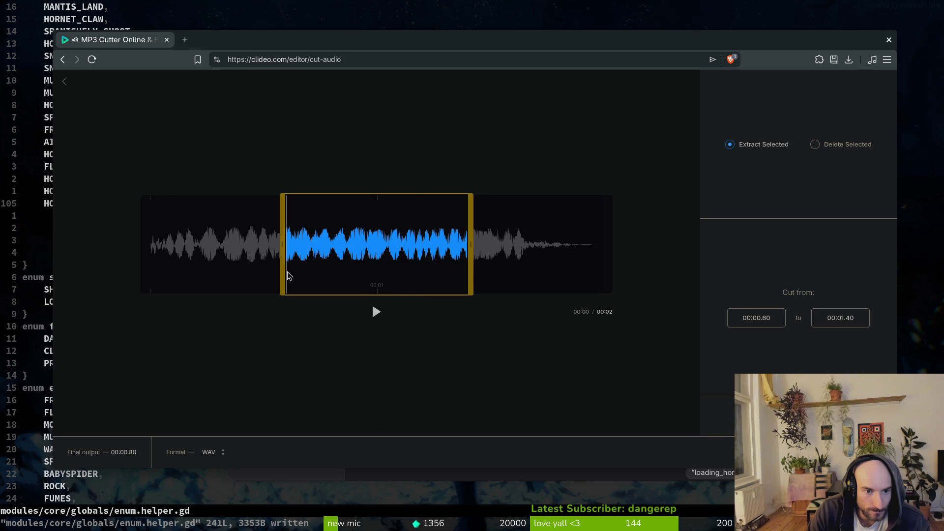
drag(282, 270, 122, 264)
drag(465, 266, 299, 265)
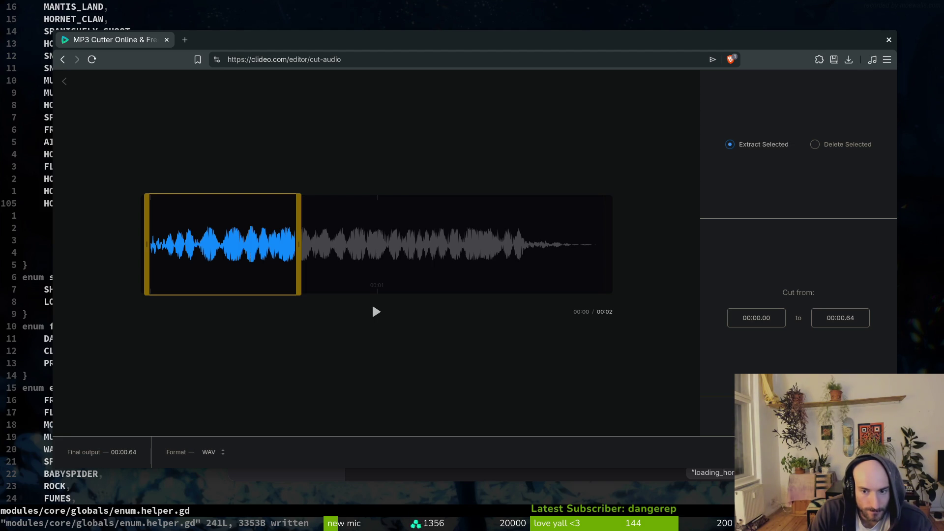
click(377, 312)
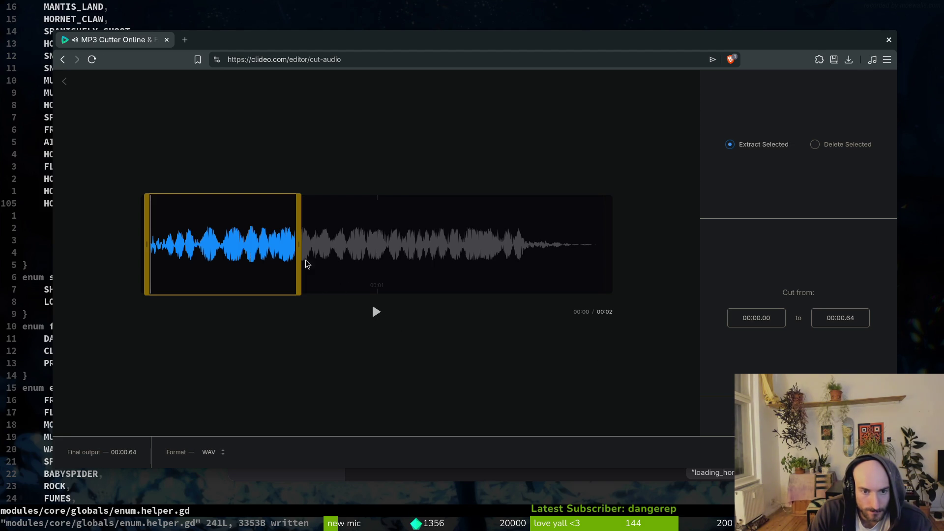
click(375, 312)
click(376, 311)
click(374, 312)
- Fine-tune the selection end to 00:00.71 and replay the trimmed selection
key(ctrl+plus)
key(ctrl+plus)
key(ctrl+plus)
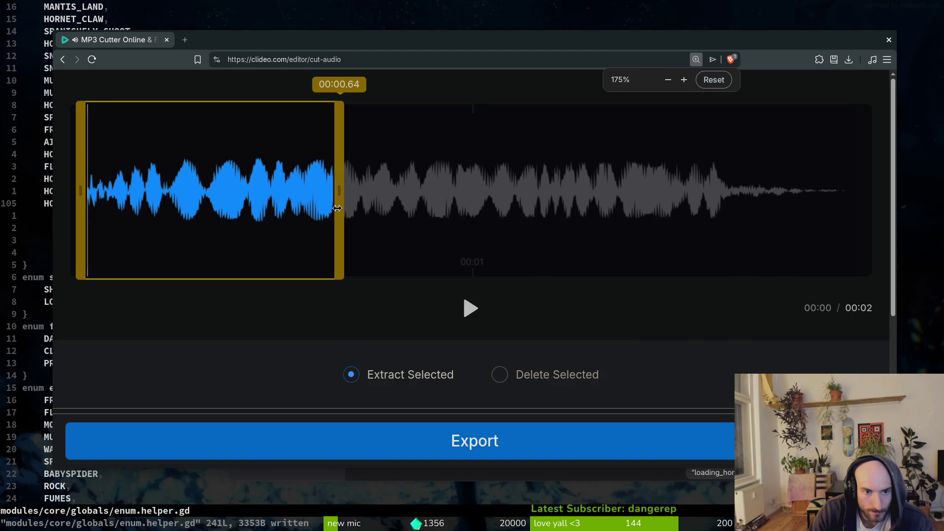
mouse_move(338, 208)
mouse_down()
mouse_move(492, 222)
mouse_move(367, 231)
mouse_up()
key(ctrl+minus)
key(ctrl+minus)
key(ctrl+minus)
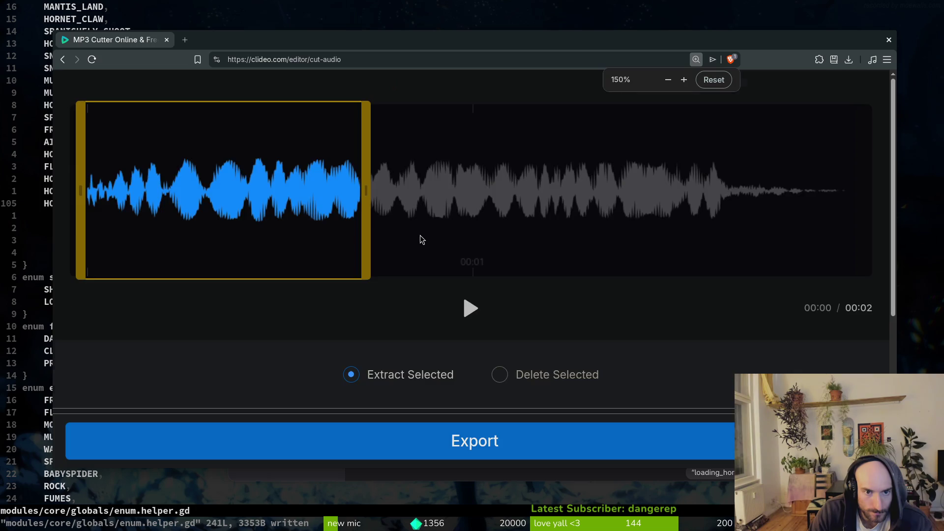
click(366, 317)
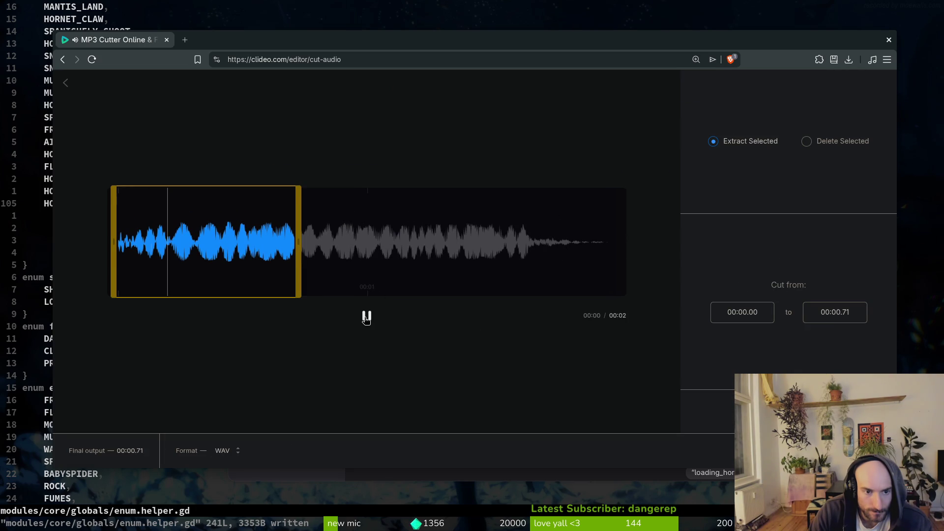
click(367, 317)
click(366, 318)
click(366, 317)
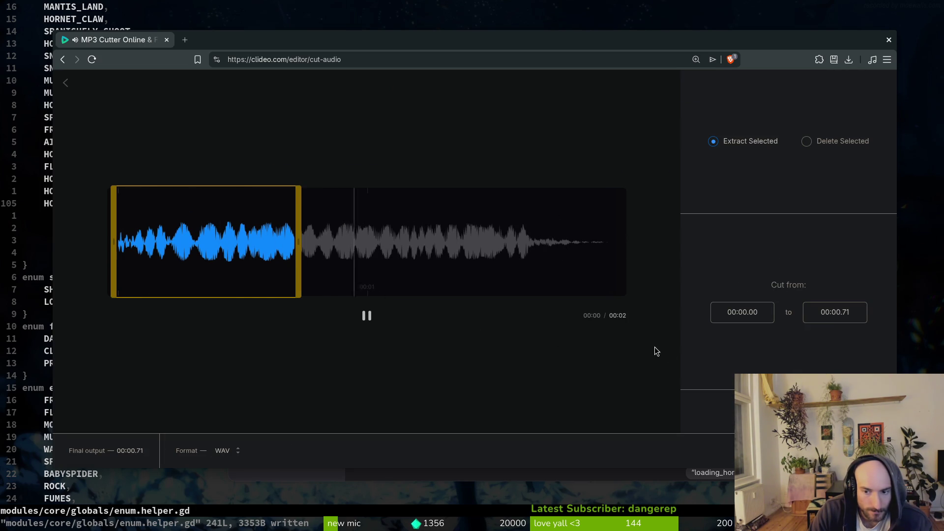
key(ctrl+minus)
key(ctrl+minus)
key(ctrl+plus)
key(ctrl+plus)
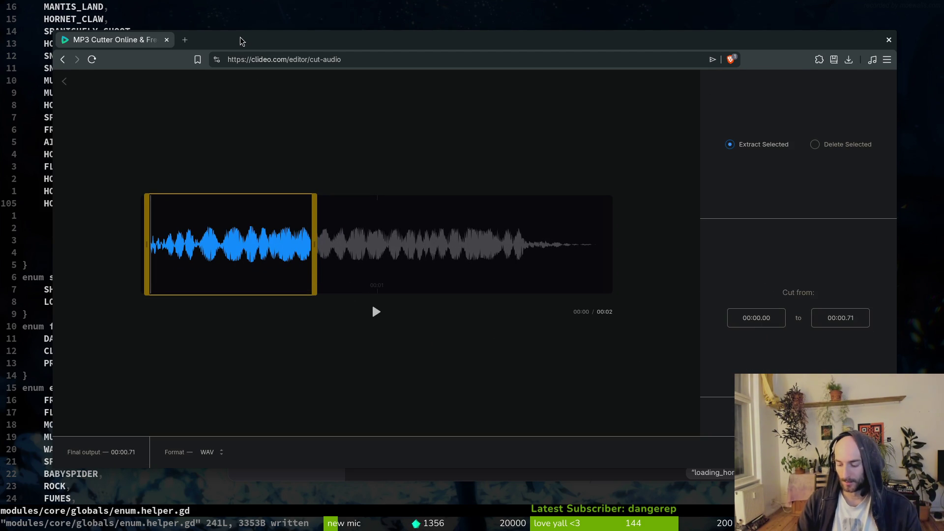
- Open Google Gemini in a new tab and ask whether ffmpeg can trim audio with an end fade-out
key(ctrl+t)
text(be)
key(BackSpace)
key(BackSpace)
text(gem)
key(Down)
key(Return)
text(c)
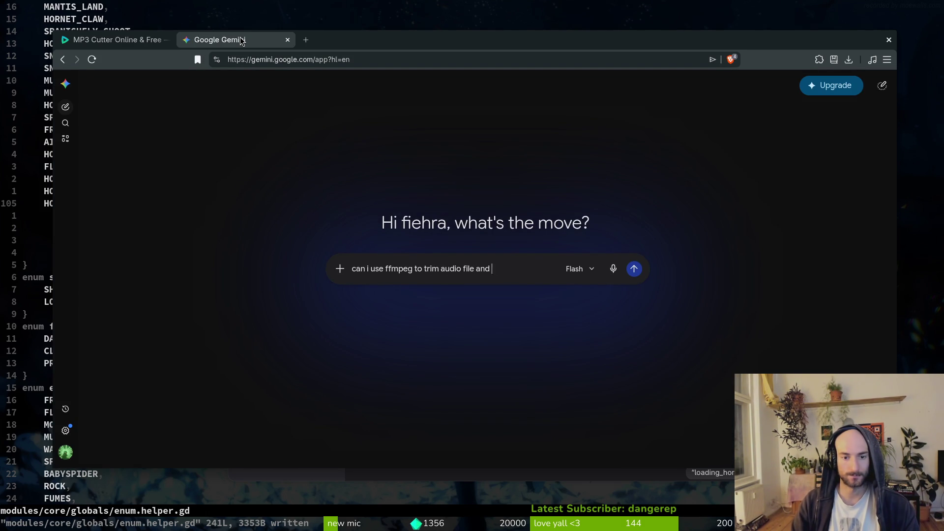
text(t fade out at the end af)
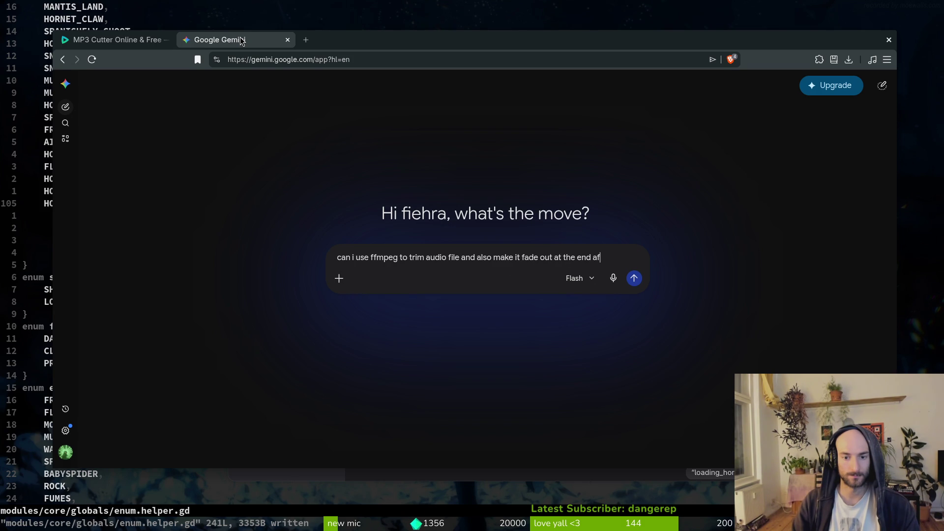
text(?)
key(Return)
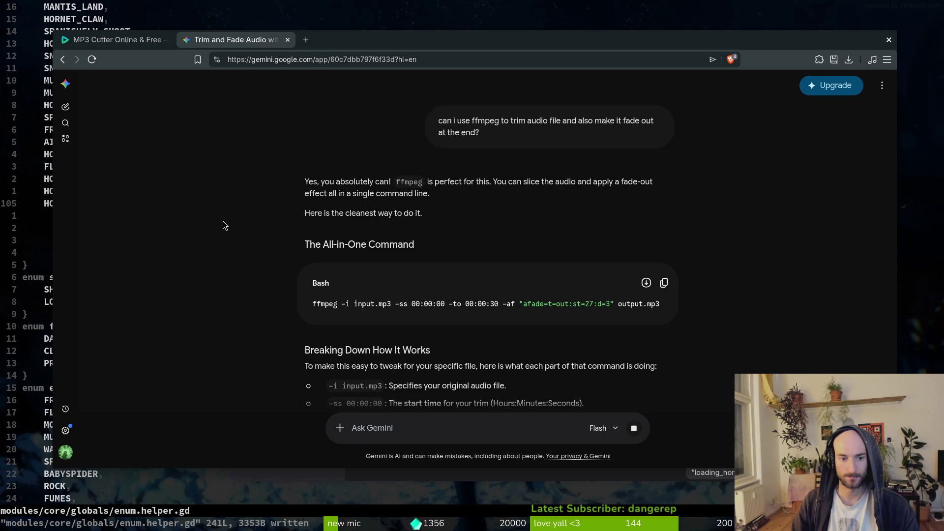
key(super)
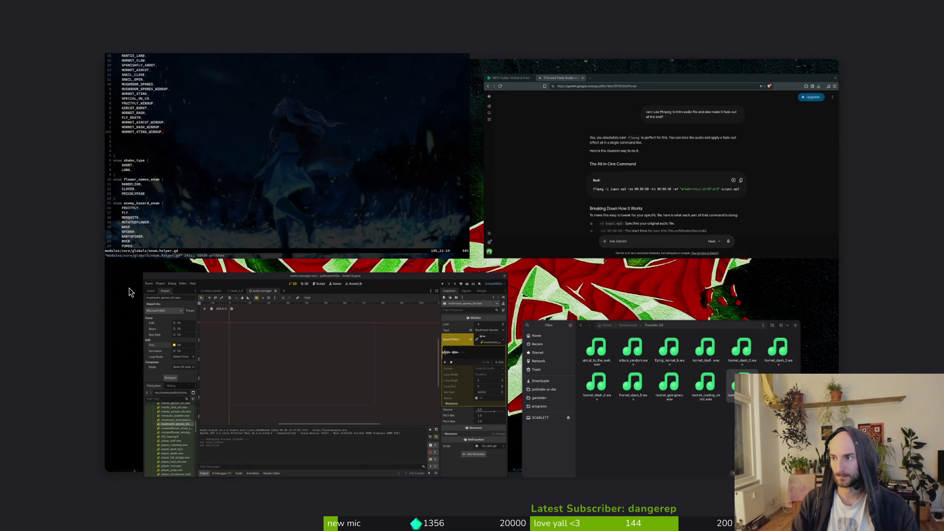
key(super)
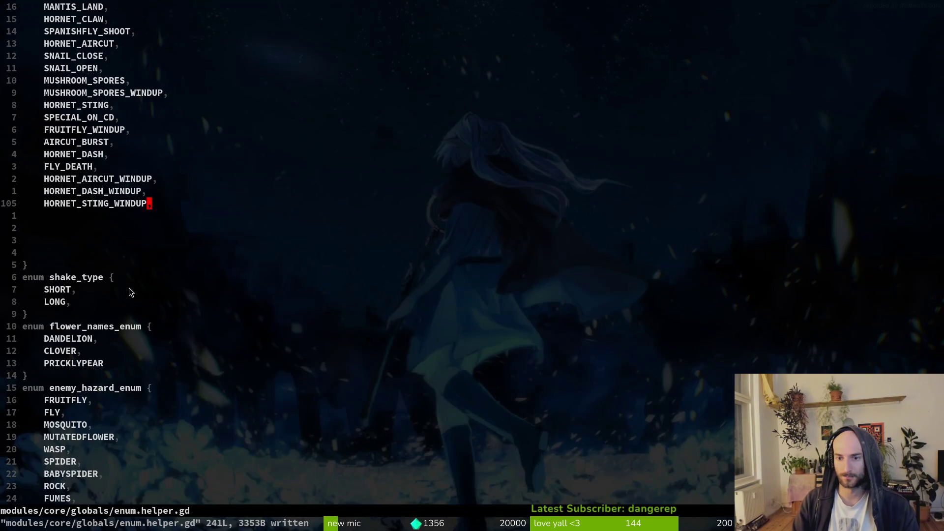
- Quit vim with :qa and return the shell to the home folder
text(:qa)
key(Return)
text(cd)
key(BackSpace)
key(BackSpace)
text(ls)
key(Return)
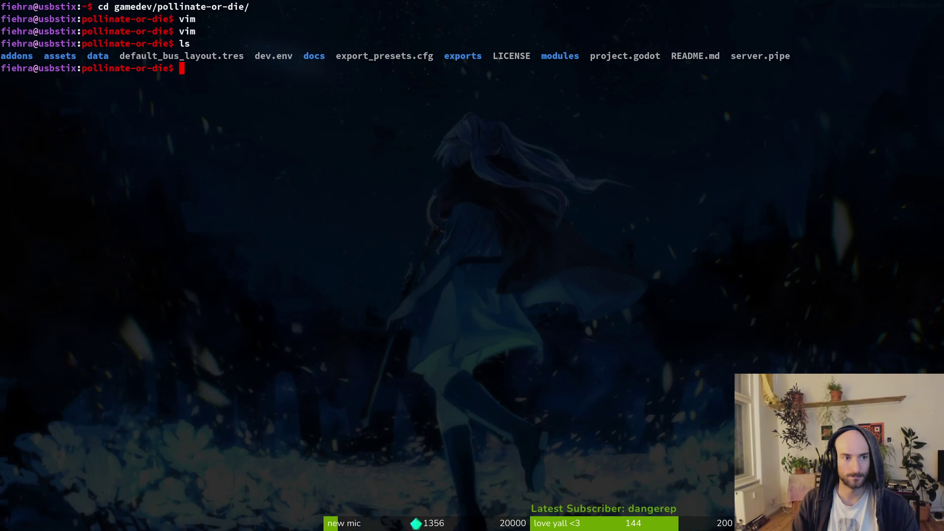
text(cd)
key(Return)
- Preview loading_hornet.wav in Files and move it into the Downloads folder
key(alt+Tab)
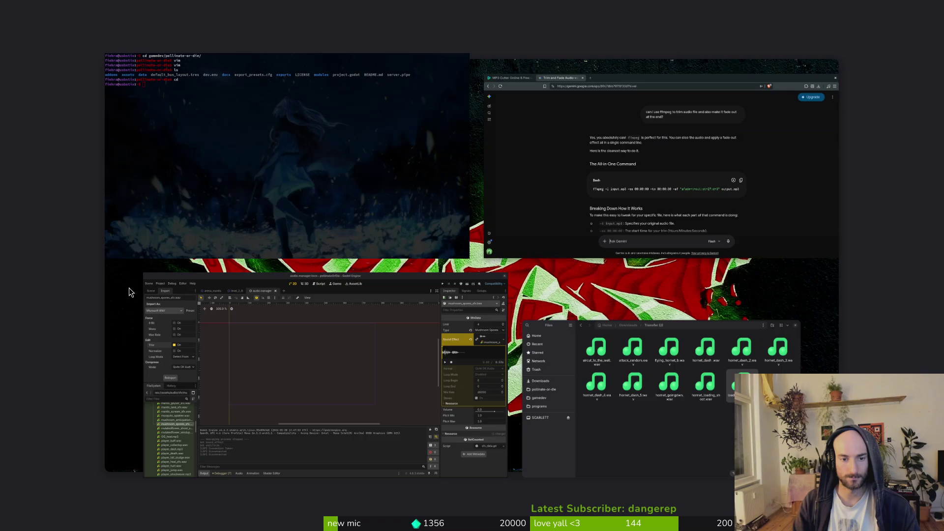
double_click(722, 306)
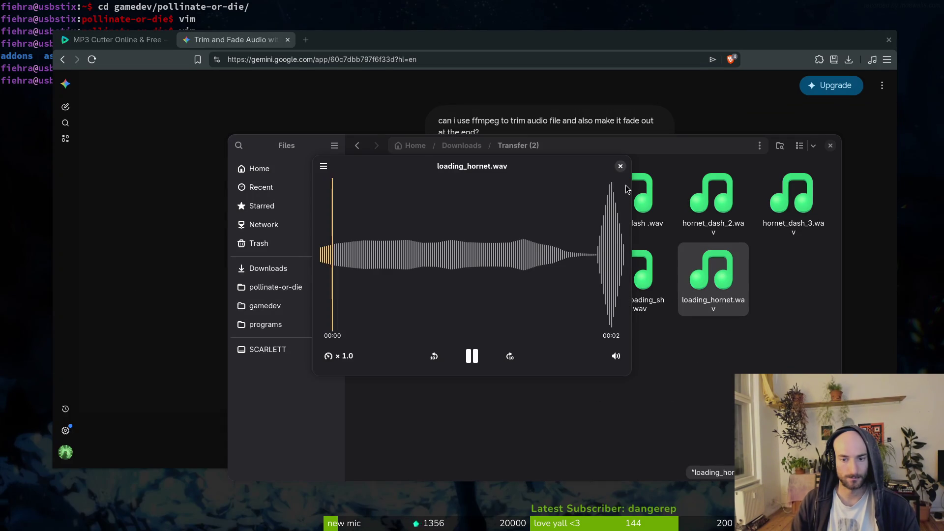
click(620, 169)
mouse_move(713, 280)
mouse_down()
mouse_move(268, 269)
mouse_move(629, 418)
mouse_move(678, 335)
mouse_up()
click(831, 146)
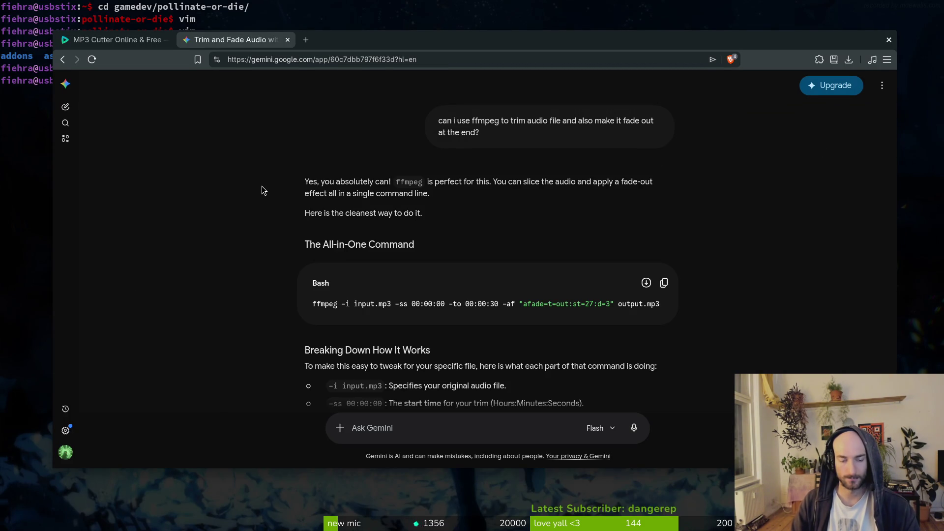
- Change the terminal into Downloads/ and list its files
key(alt+Tab)
text(cd Downloads/)
key(Return)
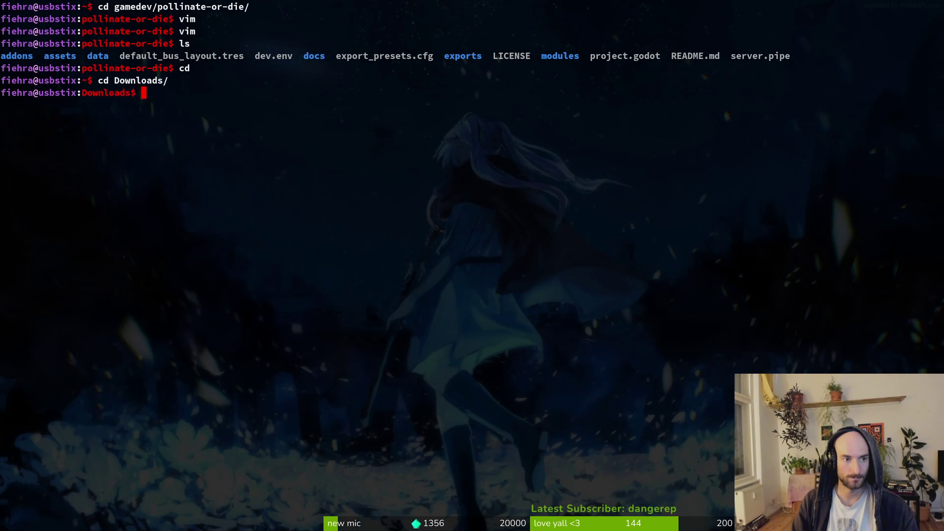
text(ls)
key(Return)
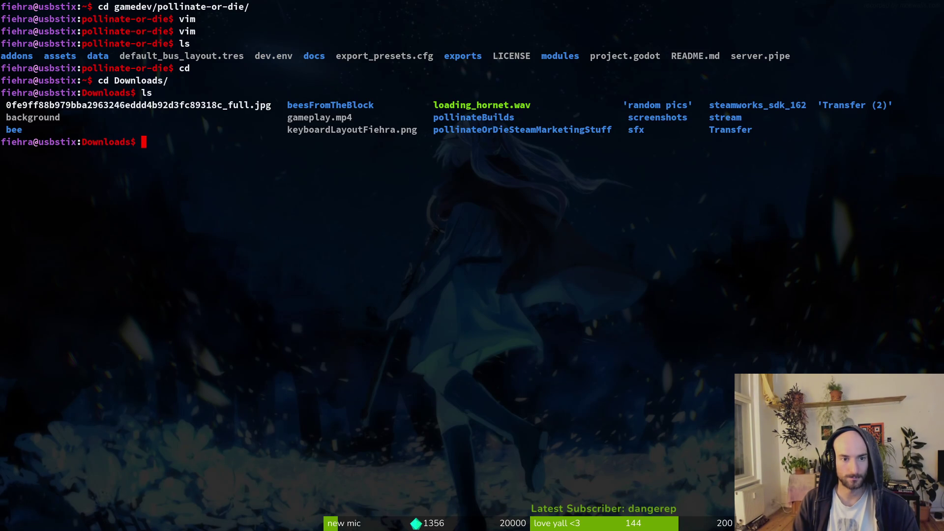
- Start an ffmpeg -i loading_hornet.wav -ss command and begin asking Gemini about keeping 0.7 seconds
key(alt+Tab)
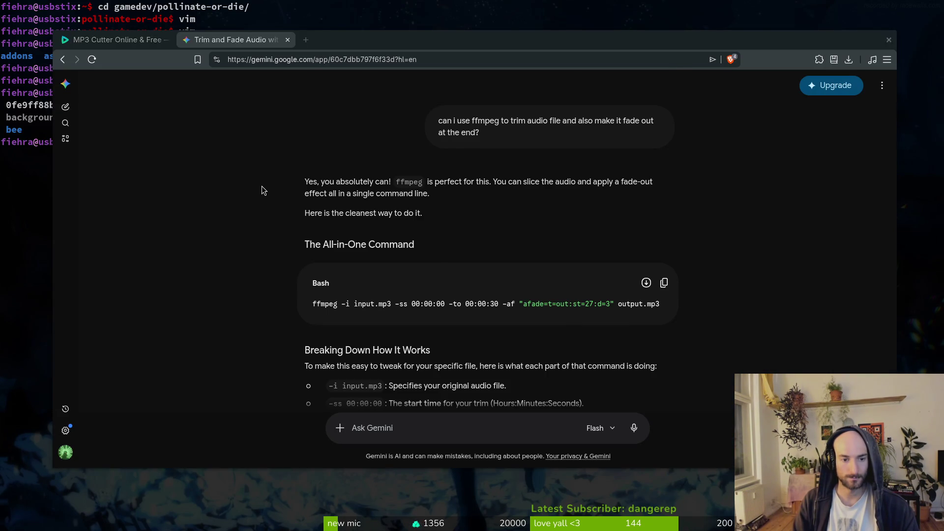
key(alt+Tab)
text(ffmpeg -)
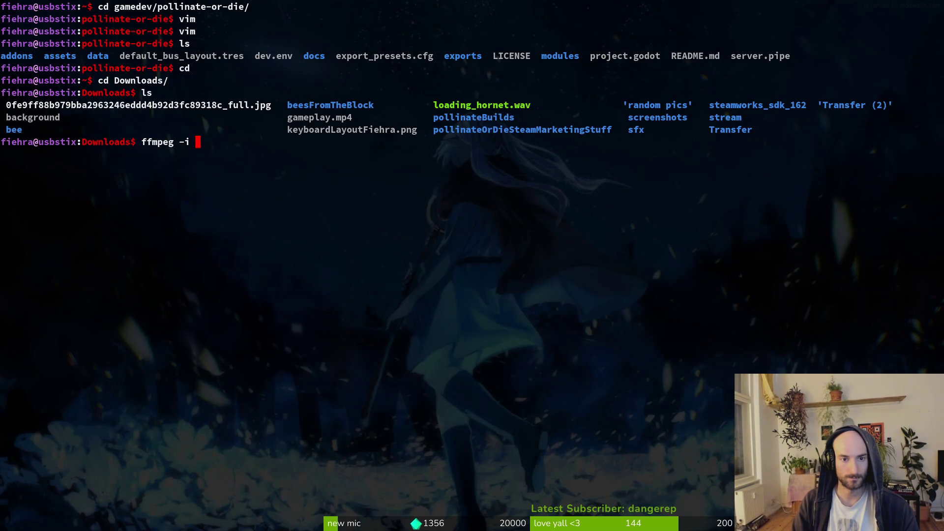
key(BackSpace)
text(loa)
key(Tab)
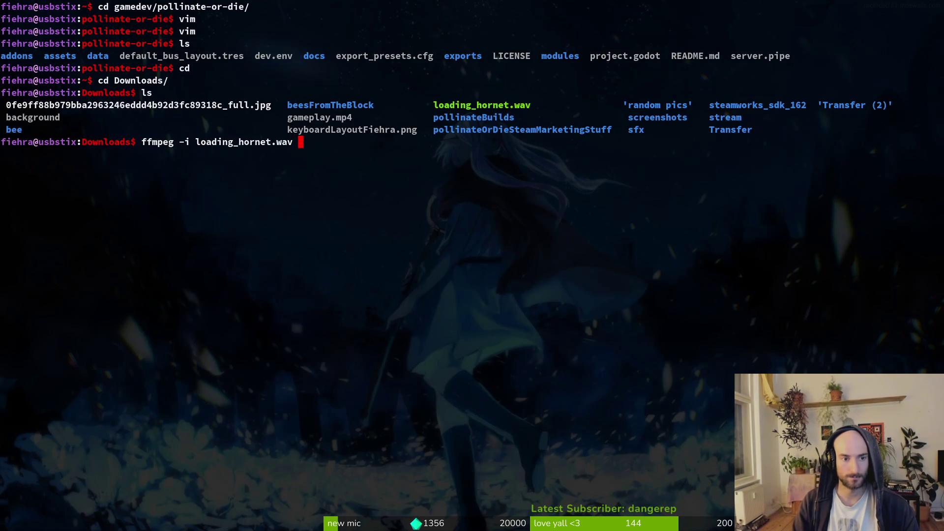
key(alt+Tab)
key(alt+Tab)
text(-ss)
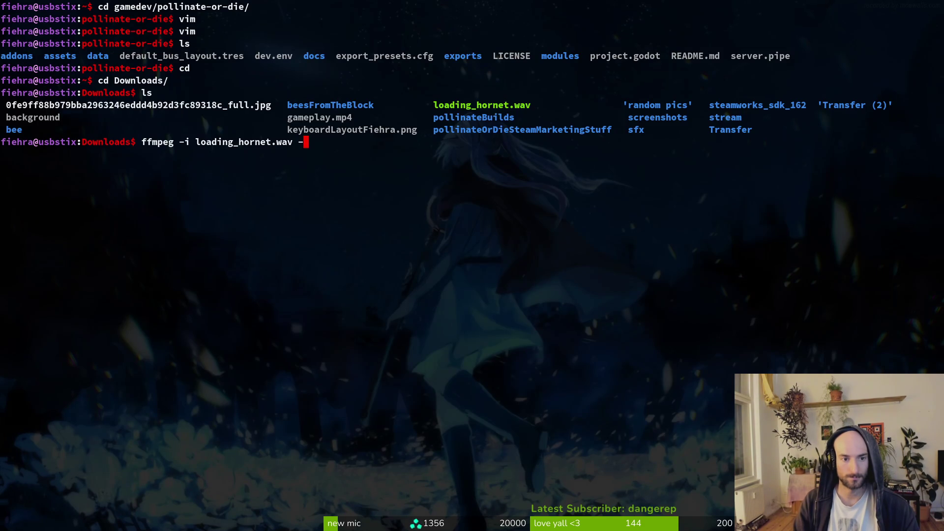
key(alt+Tab)
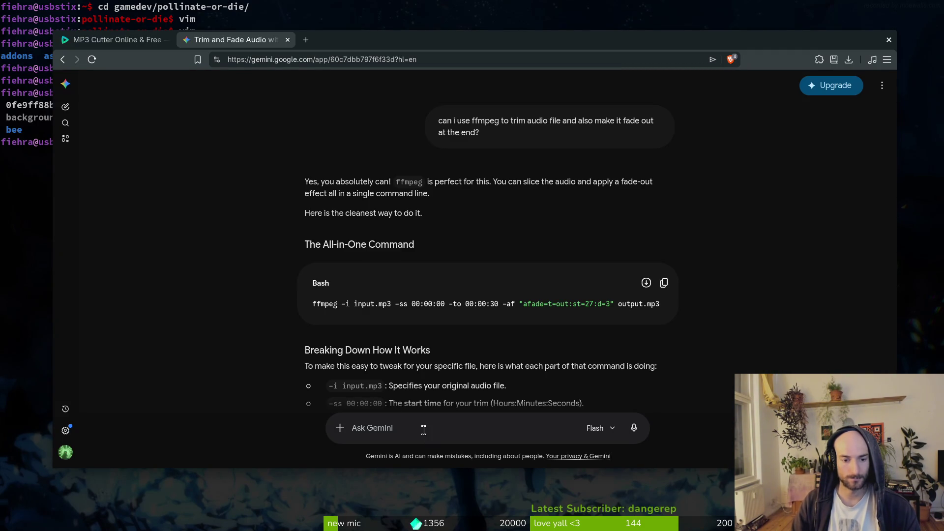
text(i want to keep 0.7 seconds from the start)
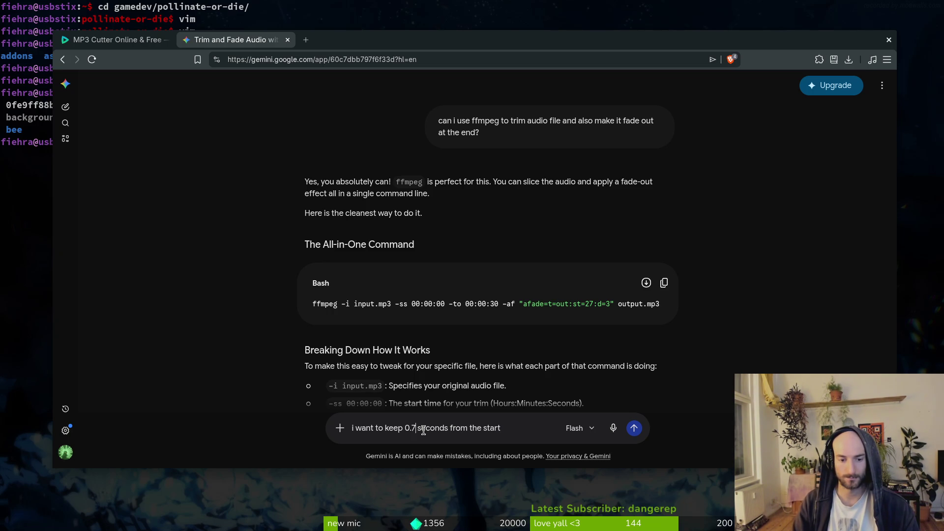
- Send Gemini the 0.7-second question and give the command a -to 0:00:00:7 end time
key(Return)
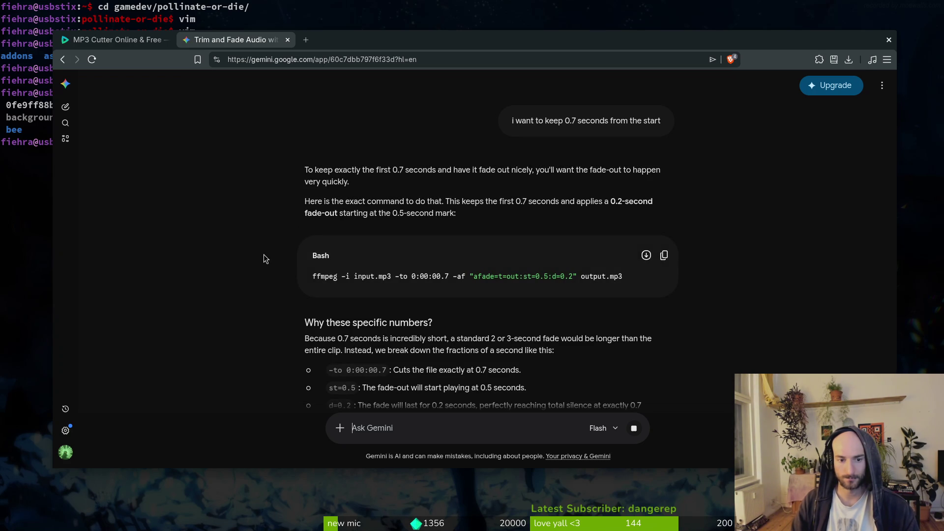
key(super+minus)
key(BackSpace)
key(BackSpace)
key(BackSpace)
text(to)
key(super+minus)
key(super+minus)
text(0)
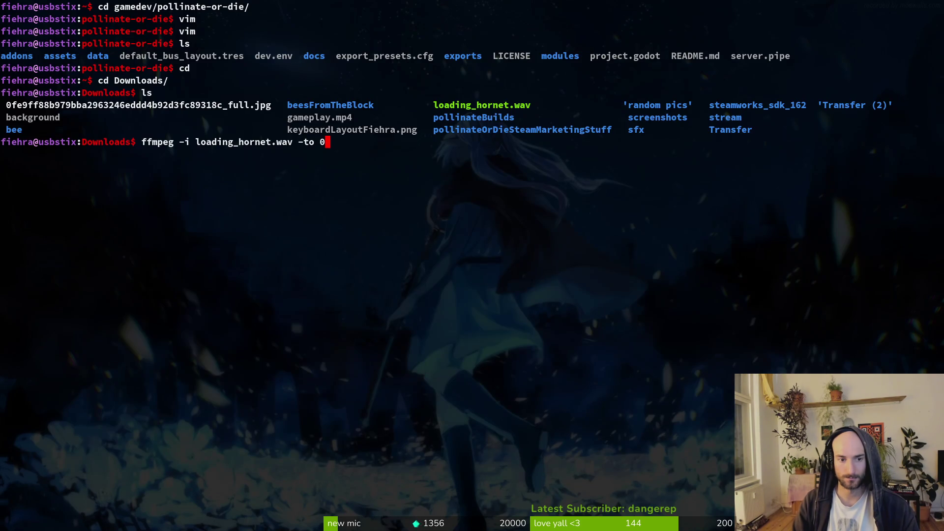
text(:00:00)
text(:6)
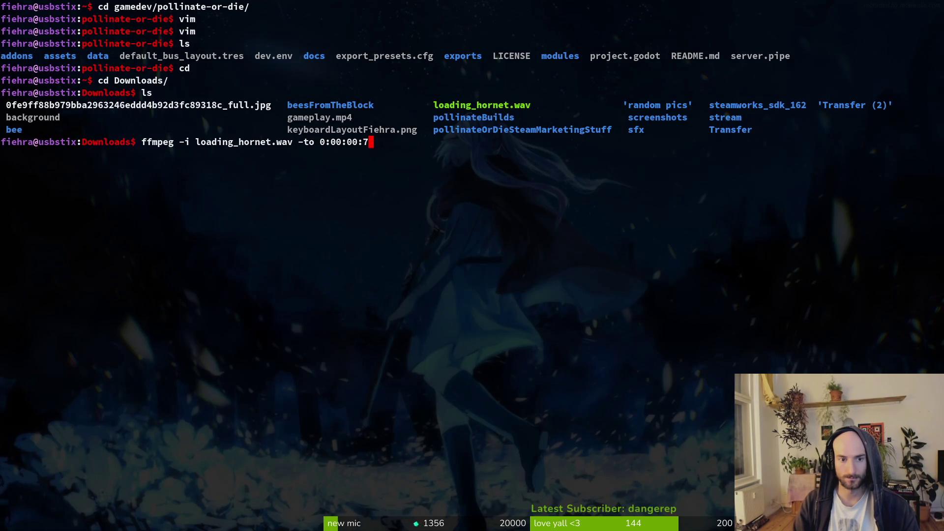
key(super+minus)
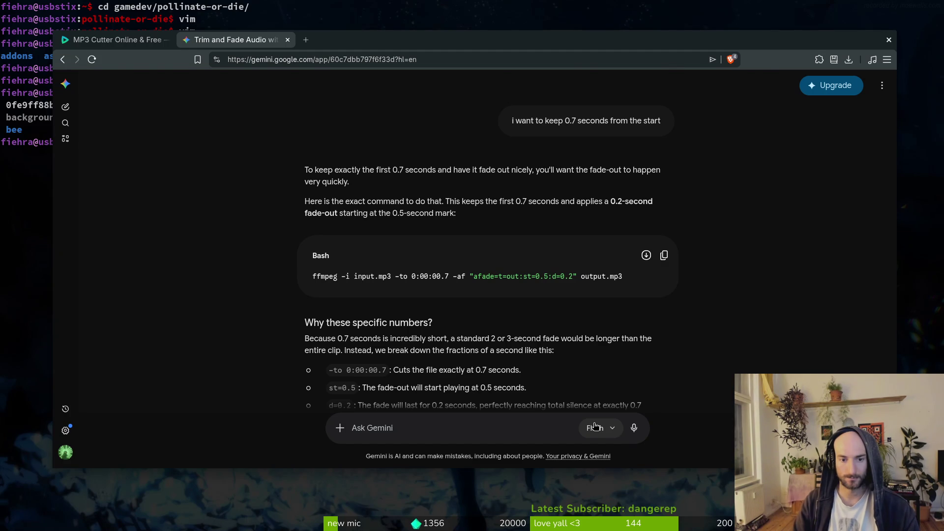
key(super+minus)
key(BackSpace)
text(7 -af)
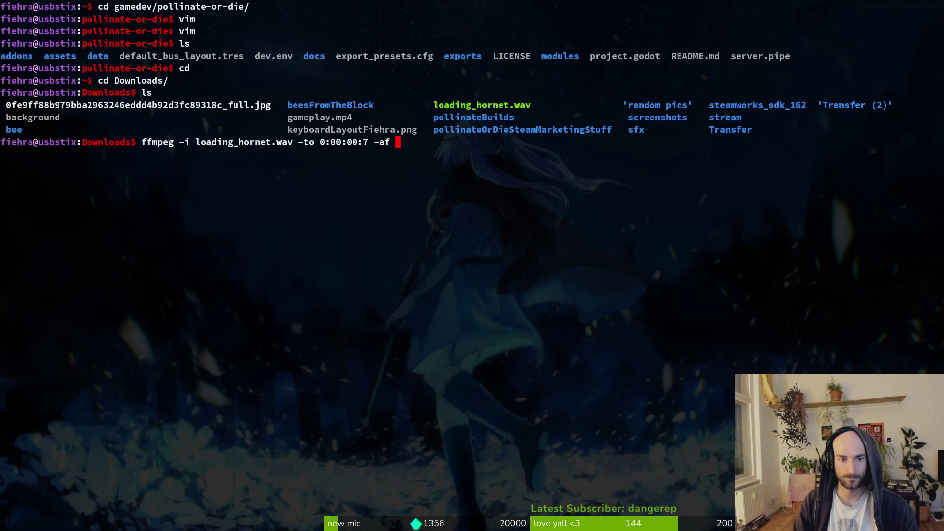
- Add the -af "afade=out:st= fade-out filter to the ffmpeg command
key(super+minus)
key(super+minus)
text("afade)
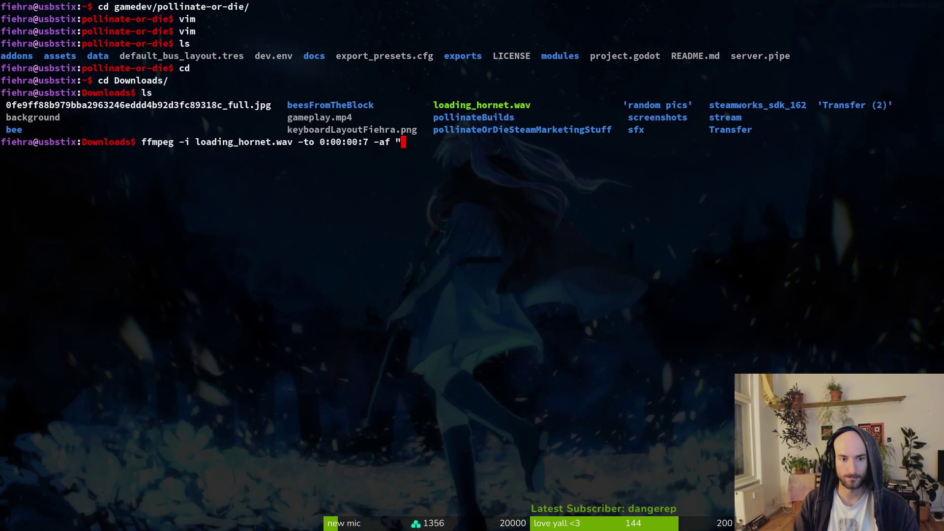
key(super+minus)
key(super+minus)
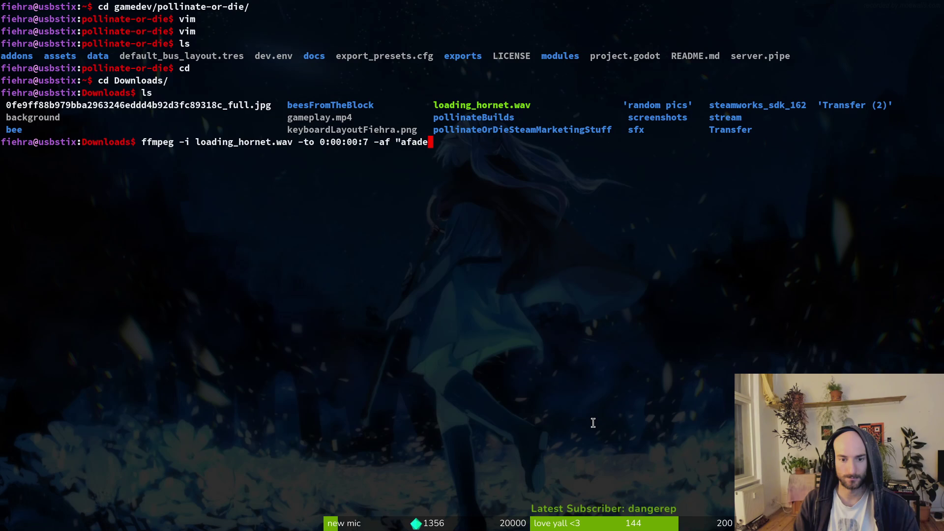
text(=)
text(out:)
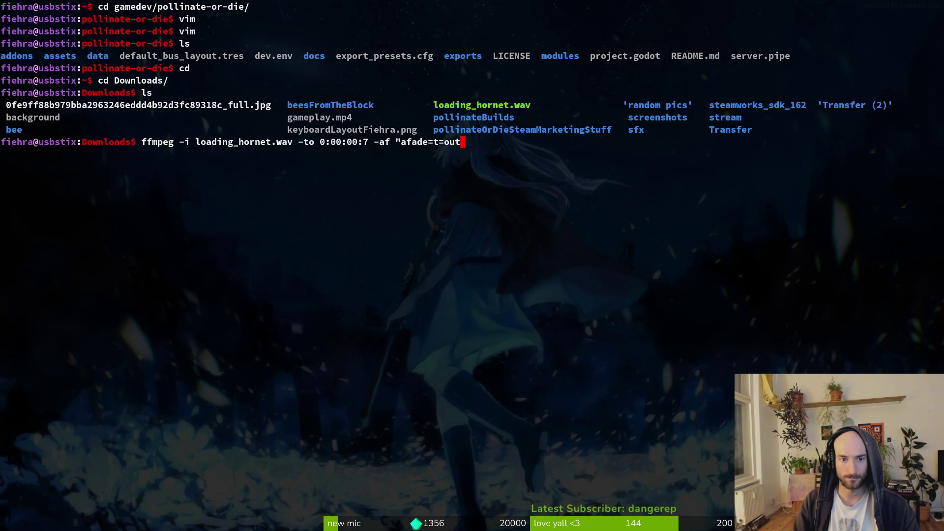
key(super+minus)
key(super+minus)
text(sti)
key(super+minus)
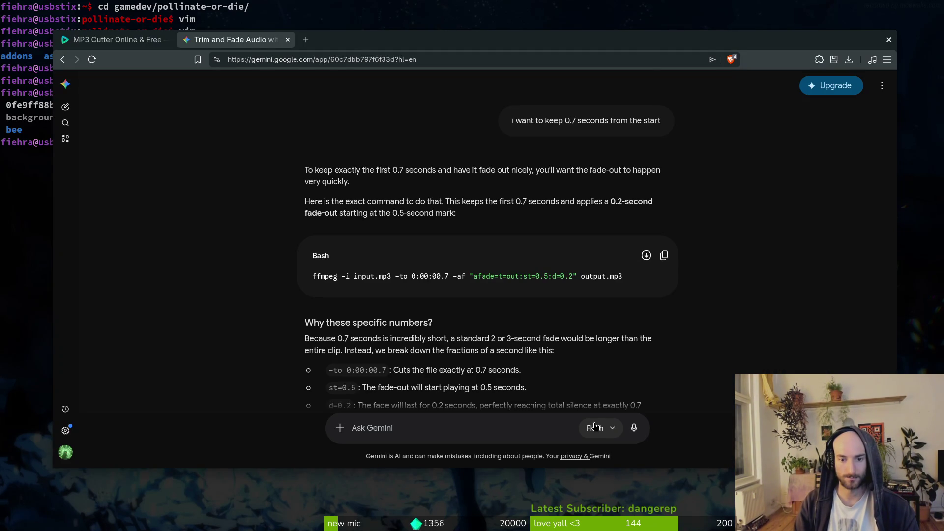
key(super+minus)
text(=t=out:st=)
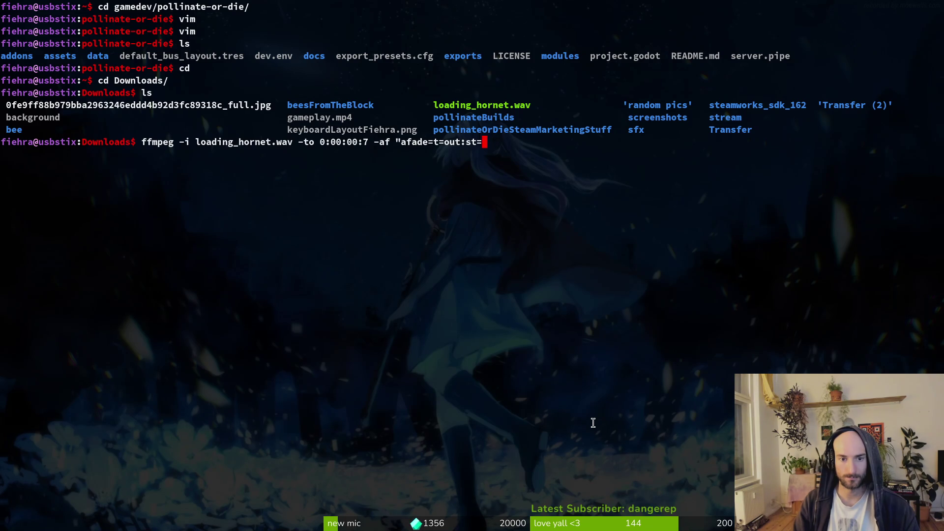
key(super+minus)
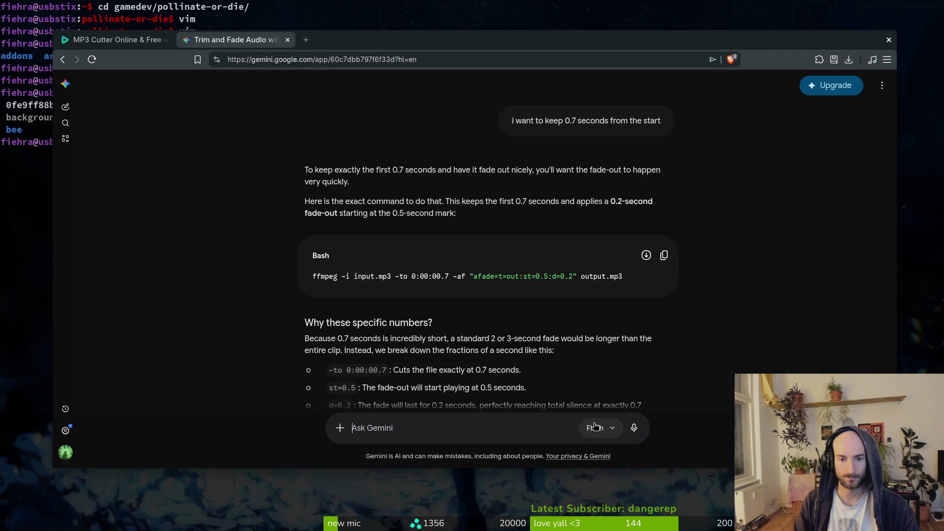
- Clear an unsent question from the Gemini prompt
text(what)
scroll(458, 404, down, 2)
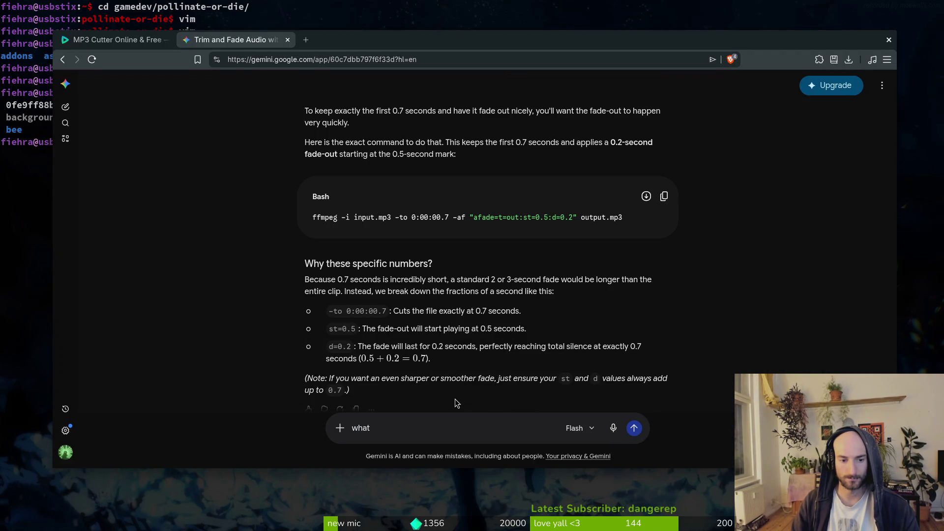
key(ctrl+a)
key(BackSpace)
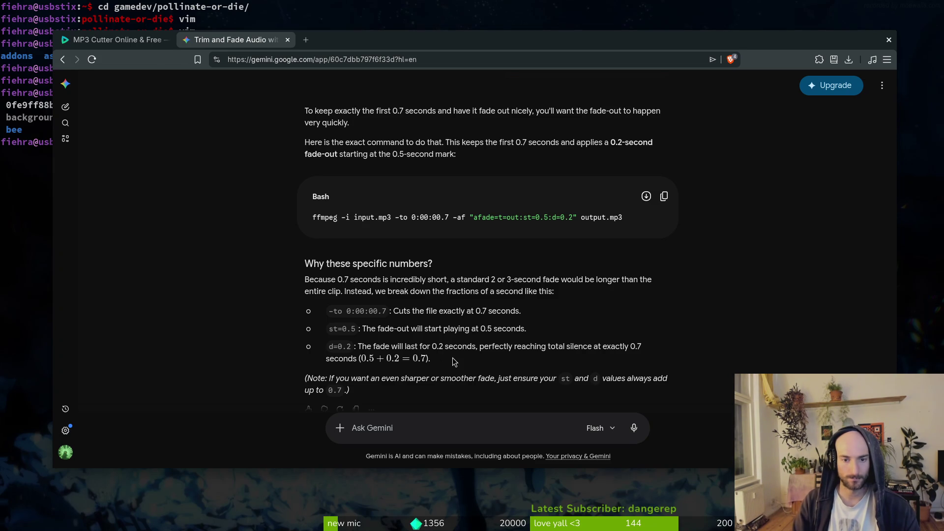
key(alt+Tab)
- Finish the fade with d=0.2, set the output to hornet_dash_sfx.wav, and run the command
text(0.)
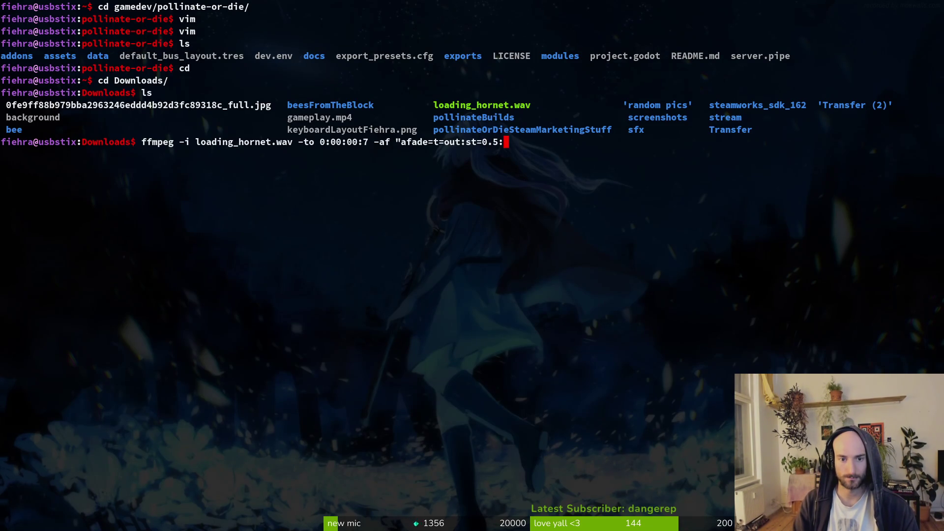
key(alt+Tab)
key(alt+Tab)
text(d=)
text(0.2")
key(alt+Tab)
key(alt+Tab)
text(out)
key(BackSpace)
key(BackSpace)
key(BackSpace)
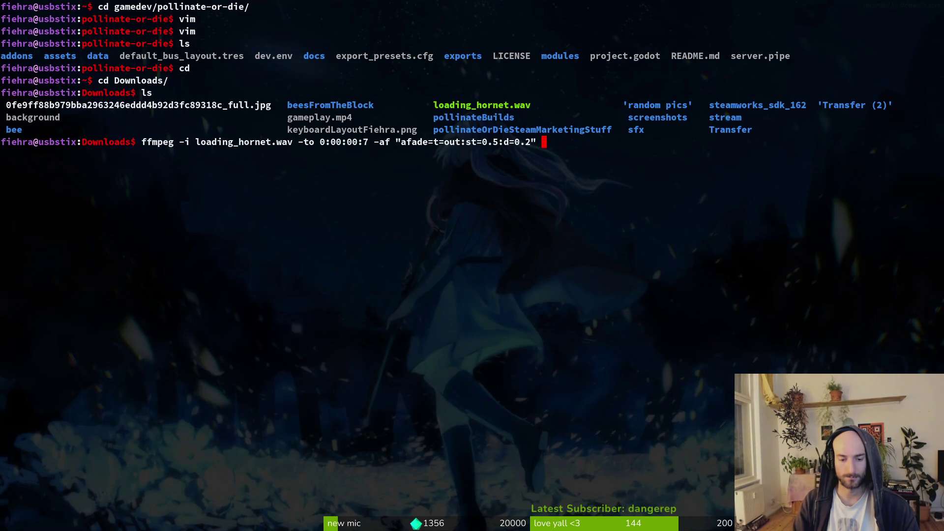
text(hornet_dash)
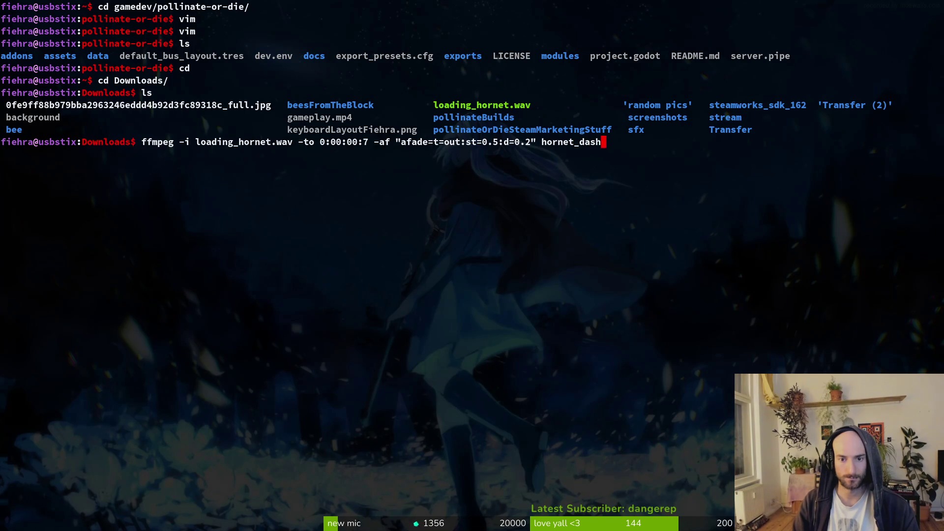
text(_sfx.wav)
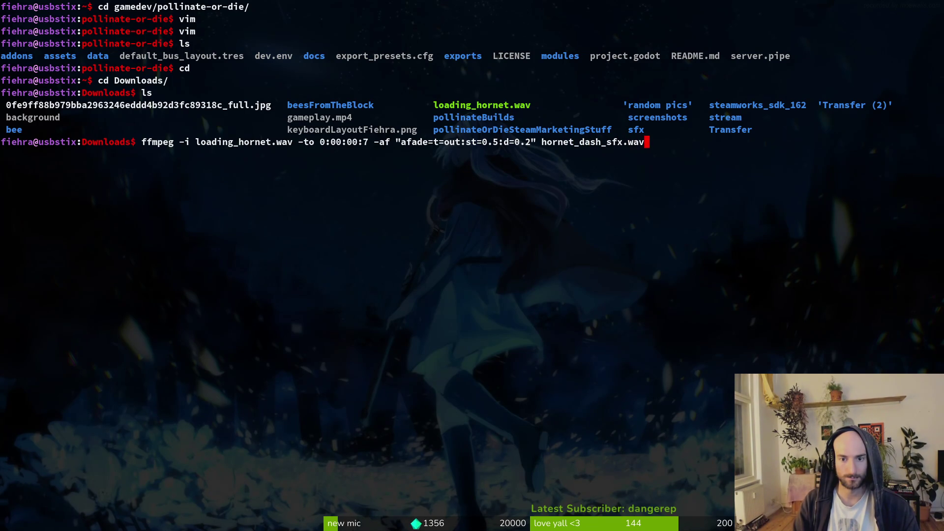
key(Return)
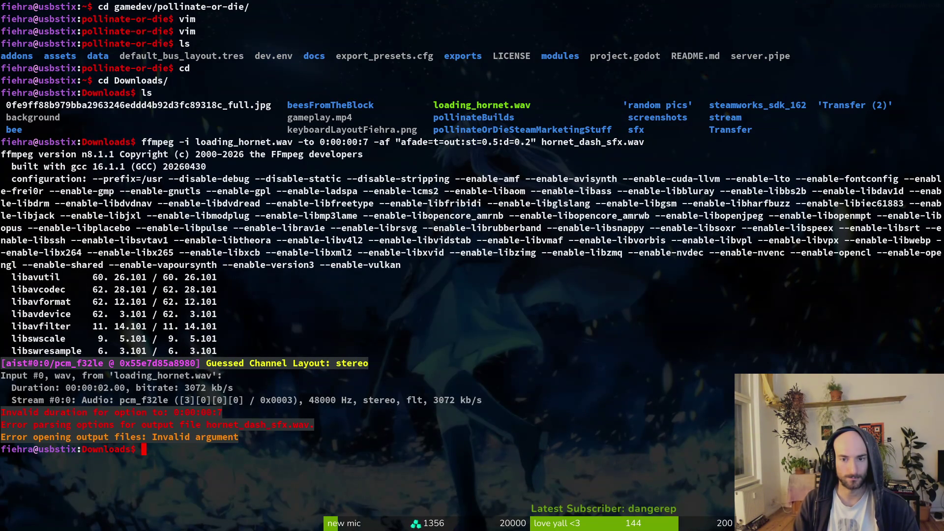
- Copy the failed ffmpeg command into Gemini and ask what's wrong with it
key(Up)
key(alt+Tab)
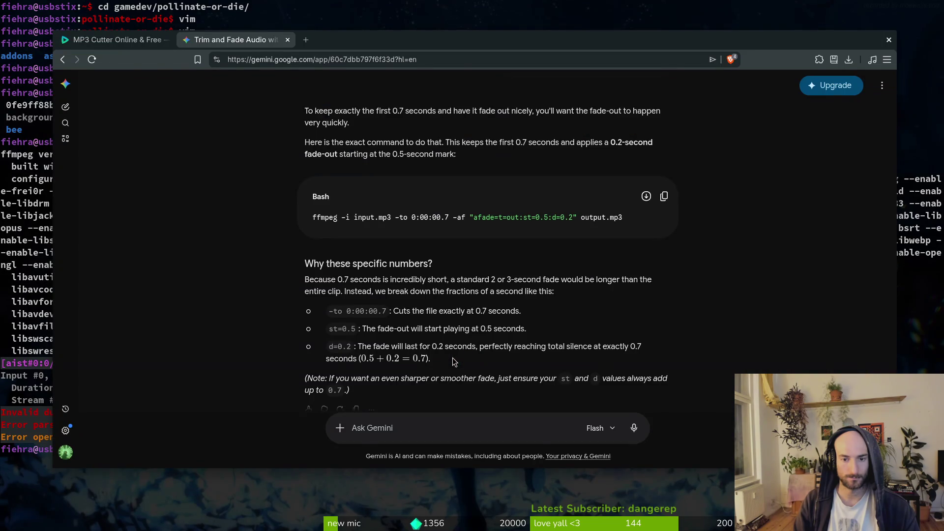
key(alt+Tab)
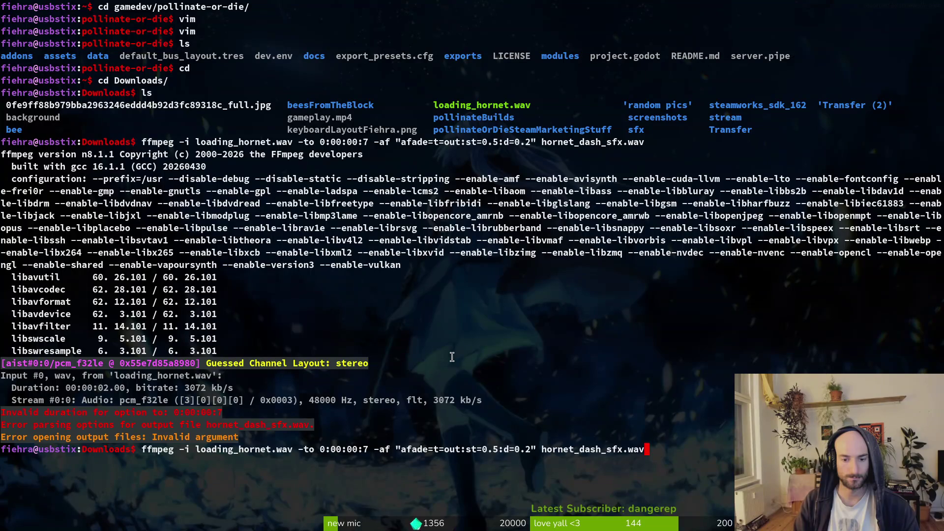
key(alt+Tab)
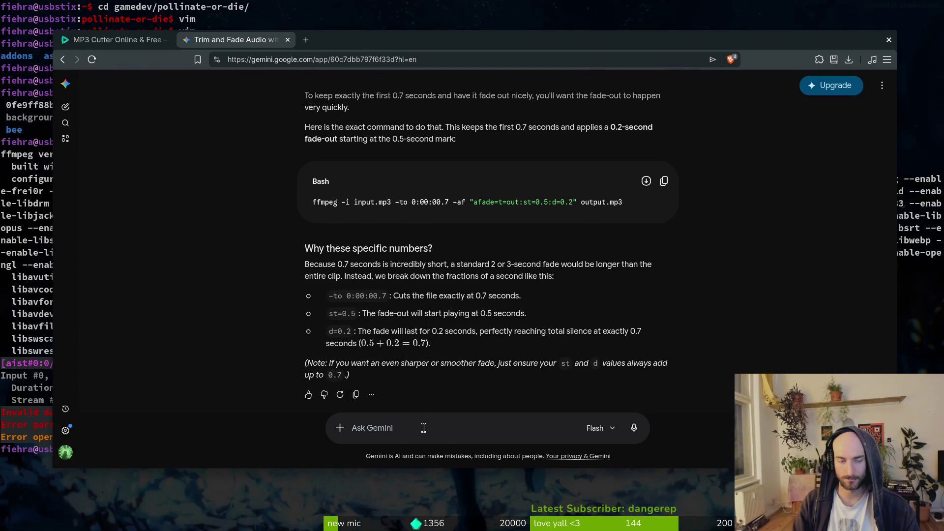
key(alt+Tab)
drag(142, 452, 703, 445)
triple_click(703, 445)
key(ctrl+c)
key(alt+Tab)
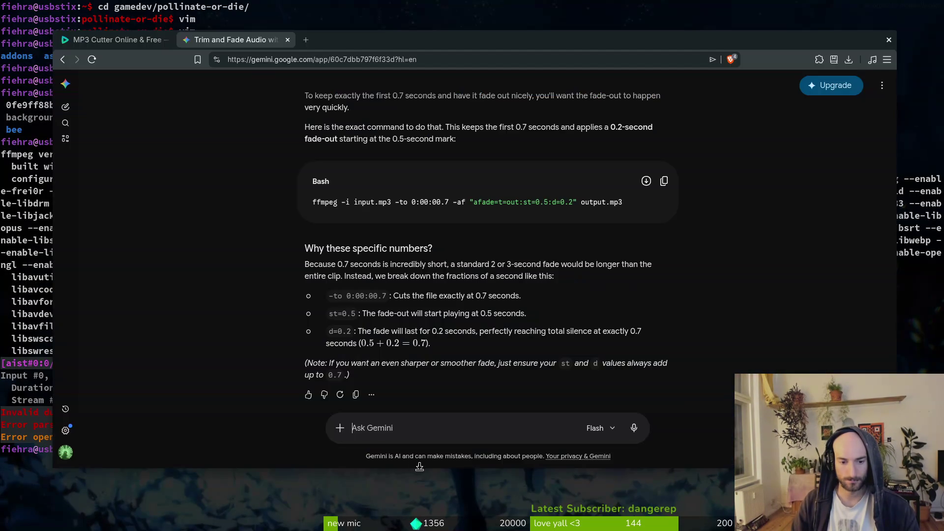
key(ctrl+v)
key(Return)
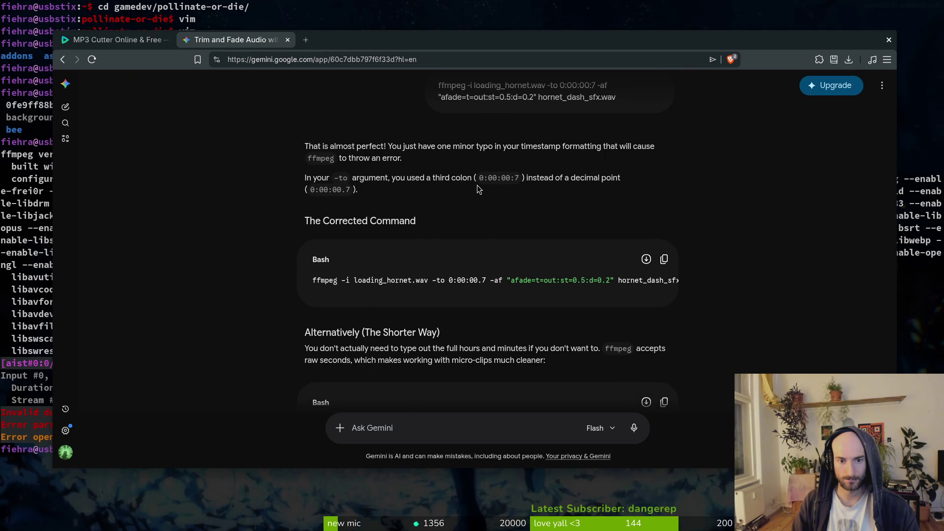
key(alt+Tab)
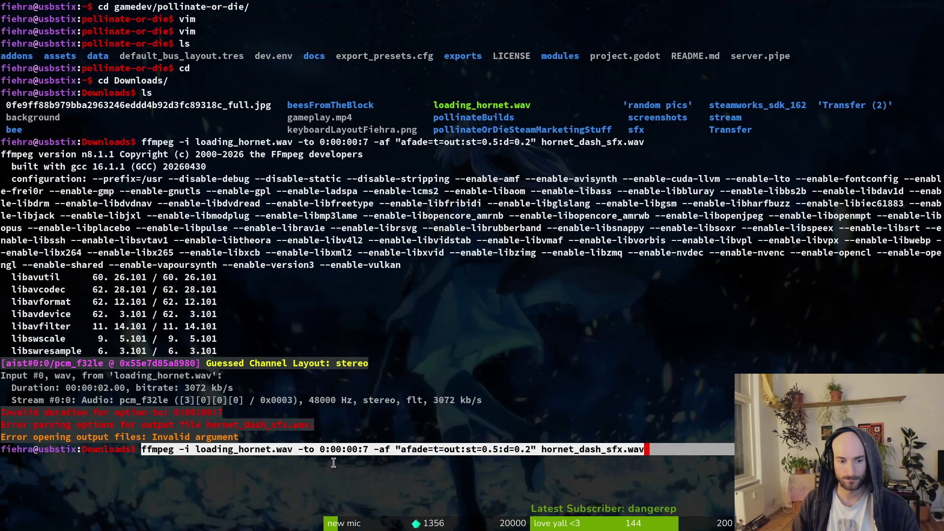
- Correct the end time to 0:00:00.7, rerun ffmpeg, and open Downloads in Files
click(363, 452)
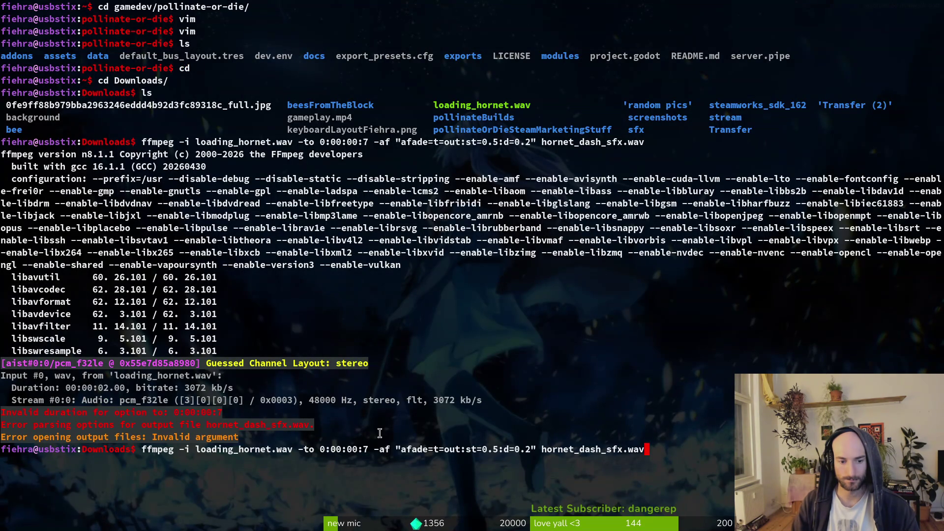
key(alt+Tab)
key(alt+Tab)
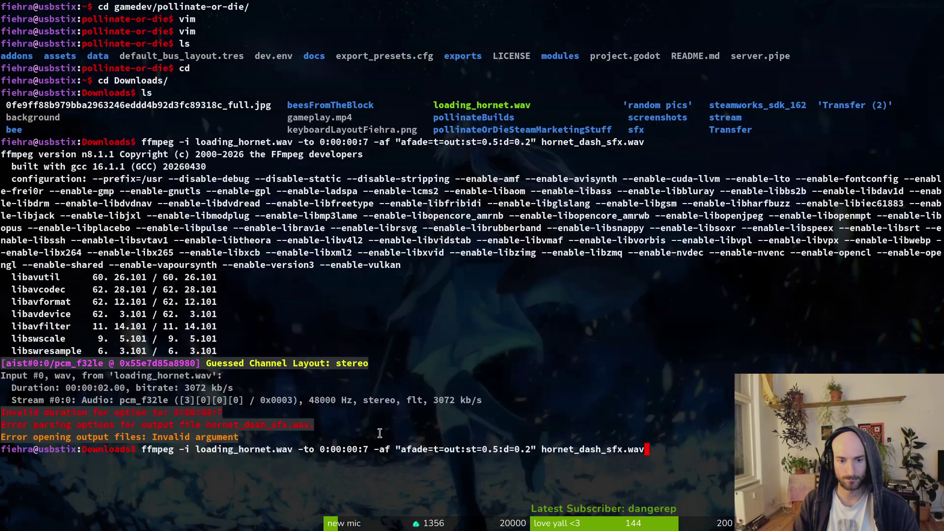
key(ctrl+Left)
key(ctrl+Left)
key(ctrl+Left)
key(ctrl+Left)
key(ctrl+Left)
key(ctrl+Left)
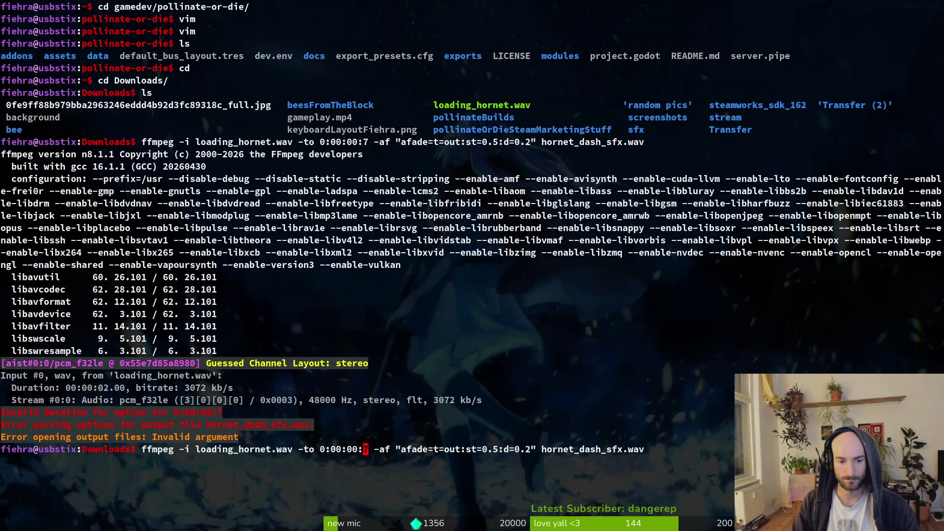
key(Right)
key(Delete)
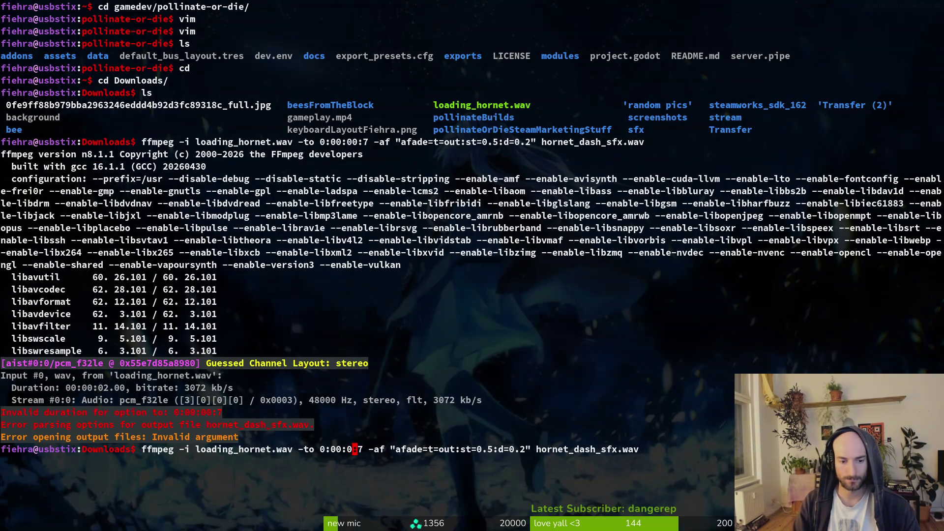
text(.)
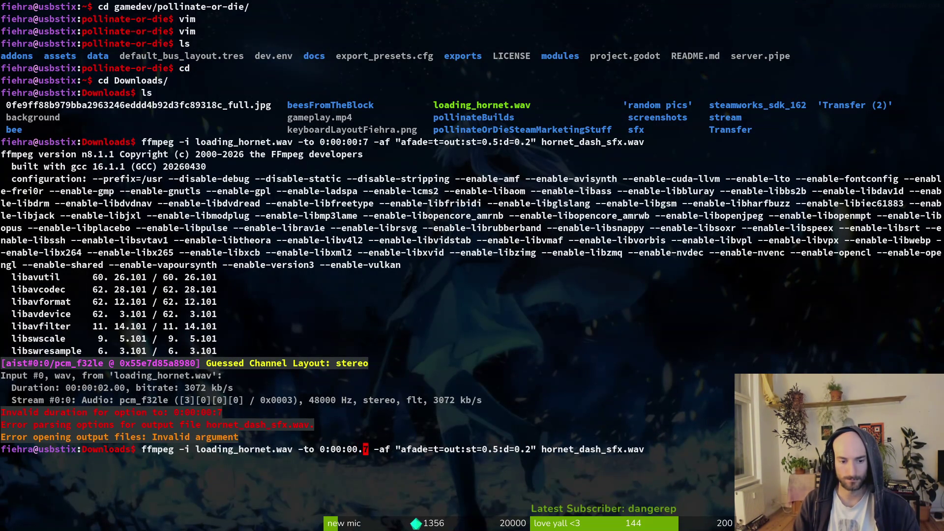
key(alt+Tab)
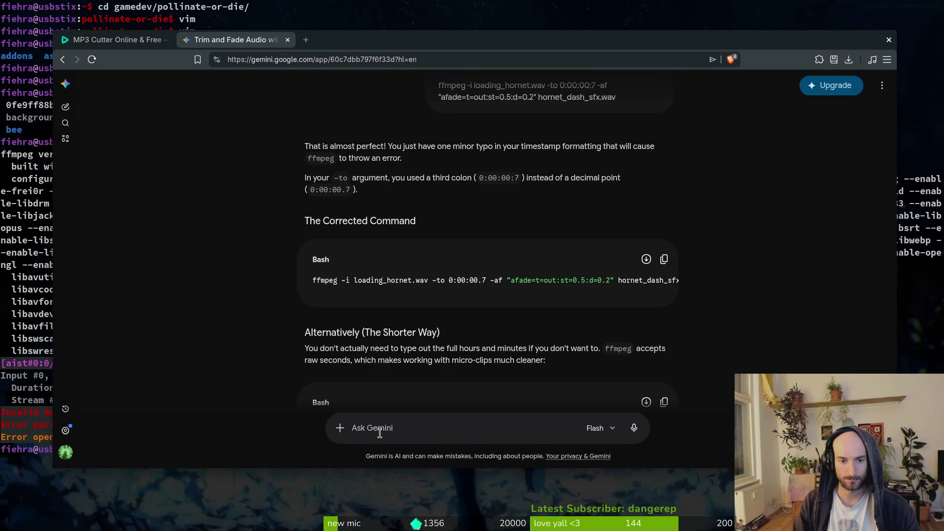
key(alt+Tab)
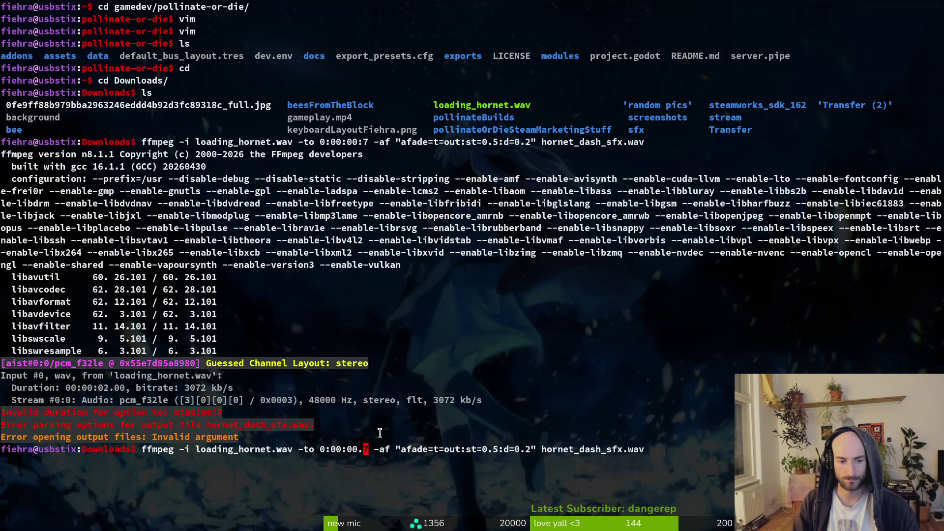
key(Return)
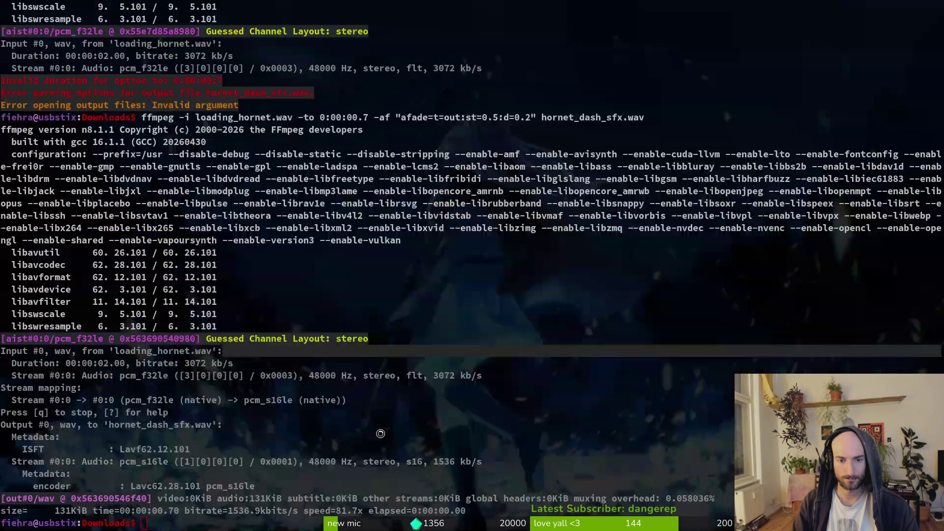
key(super+e)
double_click(491, 155)
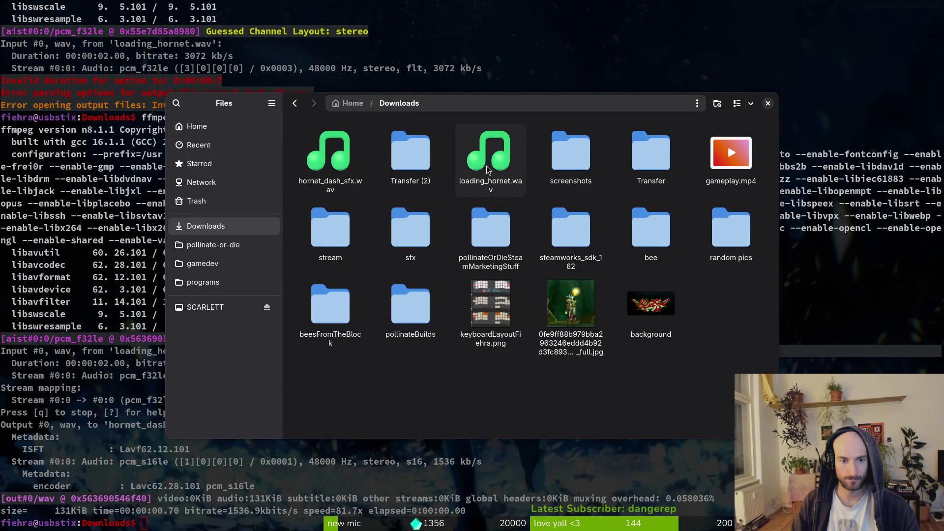
- Play the trimmed hornet_dash_sfx.wav to check how it sounds
double_click(333, 156)
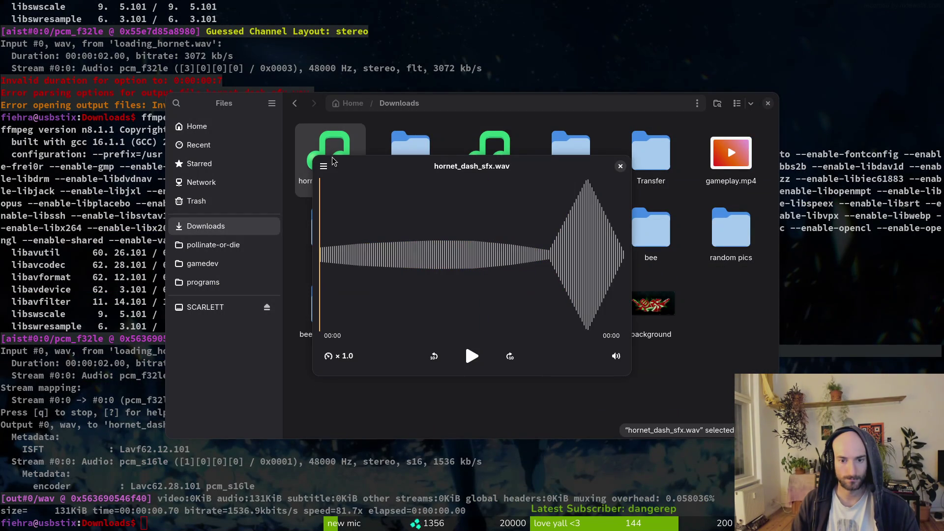
key(space)
click(620, 166)
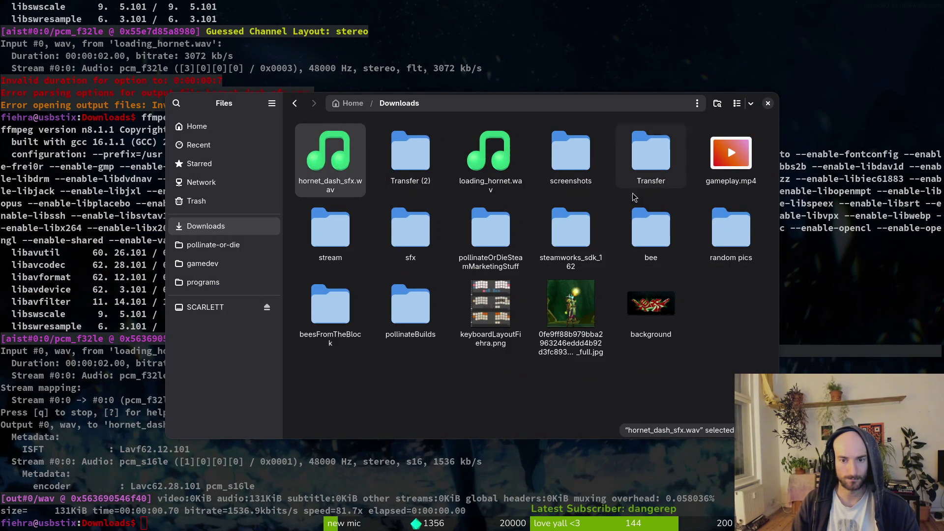
- Open pollinate-or-die/assets/audio in Files and switch back to the Godot editor
click(213, 245)
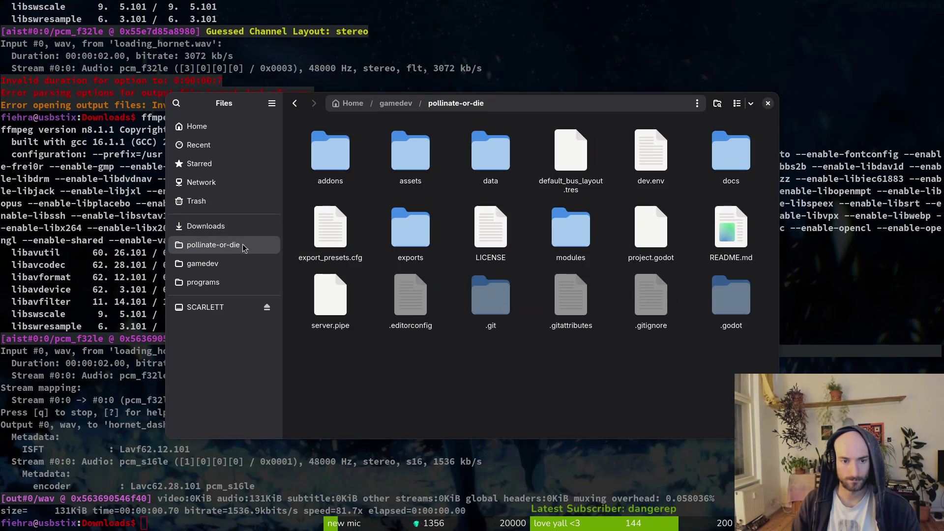
double_click(412, 154)
double_click(491, 152)
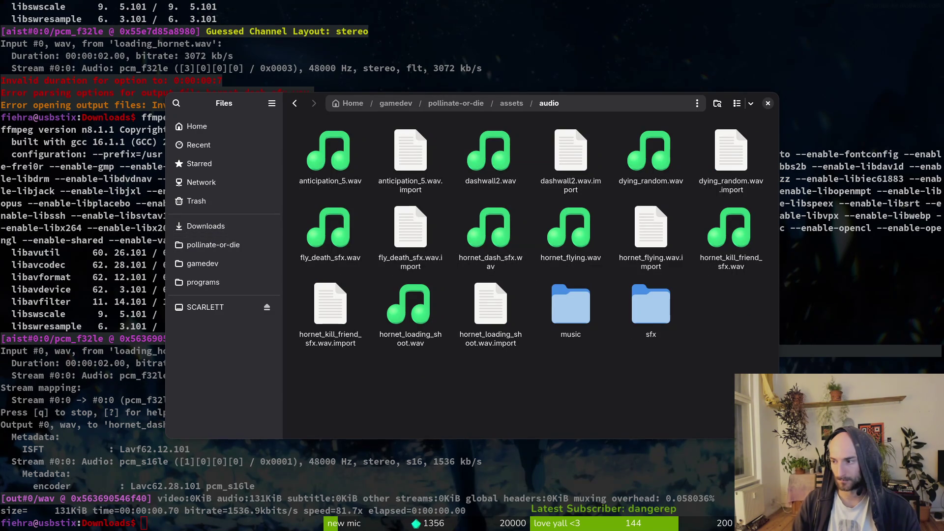
key(alt+Tab)
scroll(68, 426, down, 5)
scroll(68, 426, down, 10)
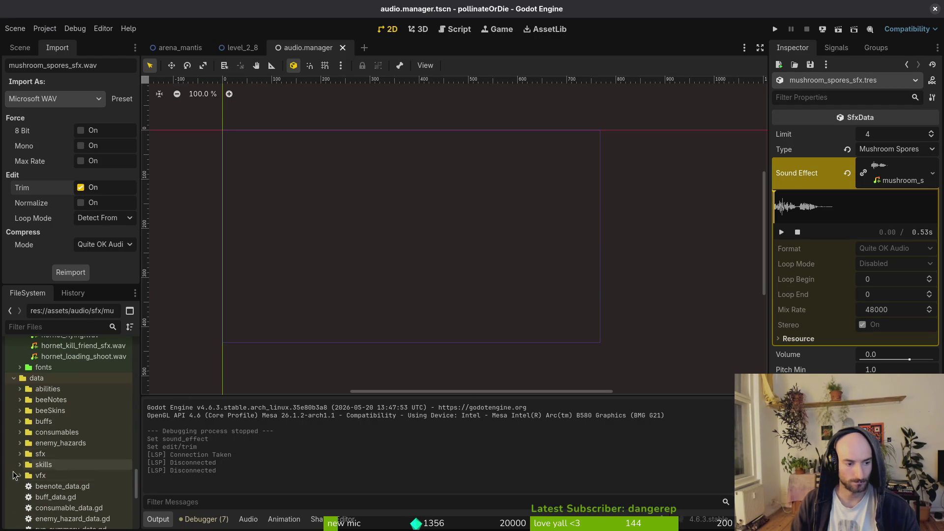
- Expand and look through the data/sfx folder in the FileSystem dock
click(20, 454)
scroll(74, 450, down, 5)
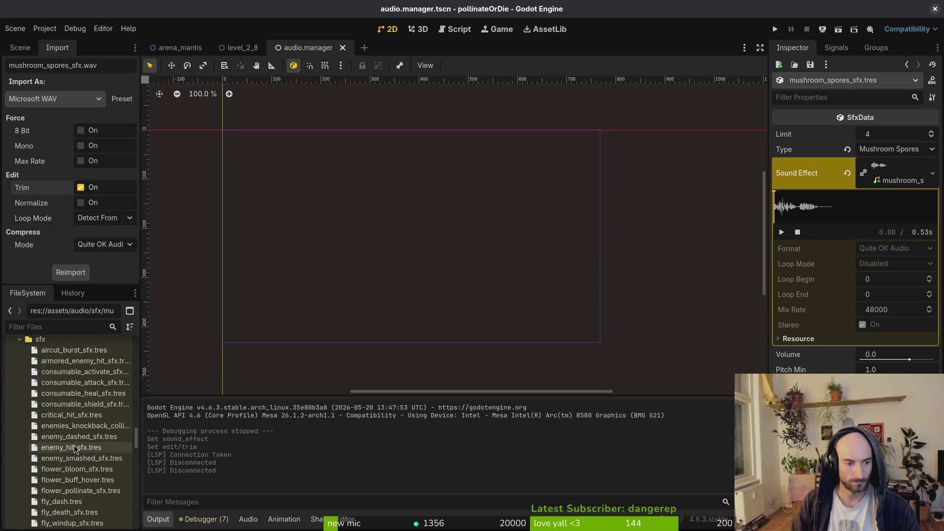
scroll(74, 450, down, 3)
scroll(69, 458, down, 3)
scroll(68, 462, down, 10)
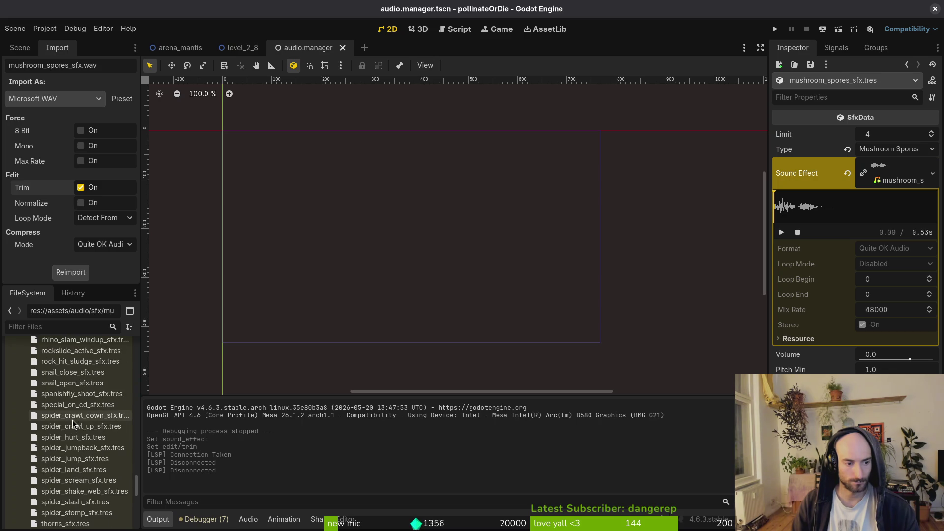
scroll(74, 424, up, 8)
scroll(74, 426, up, 10)
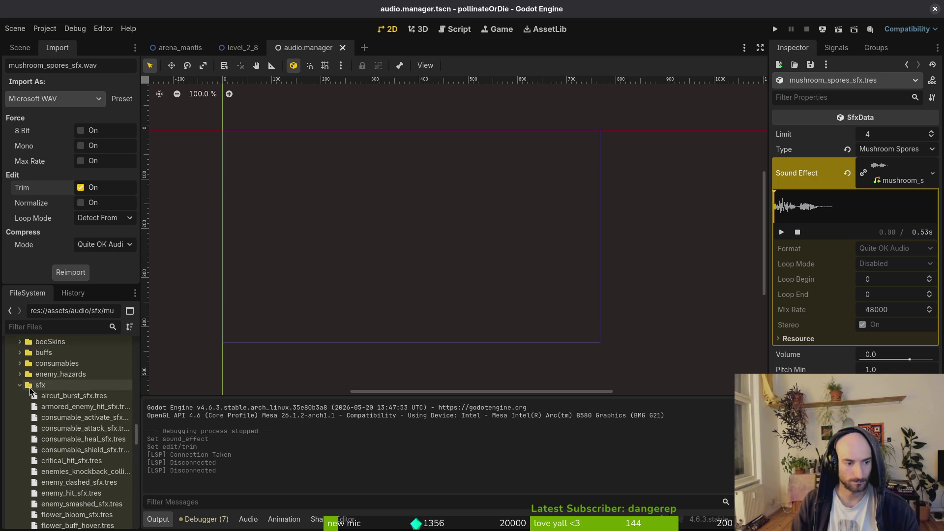
click(19, 385)
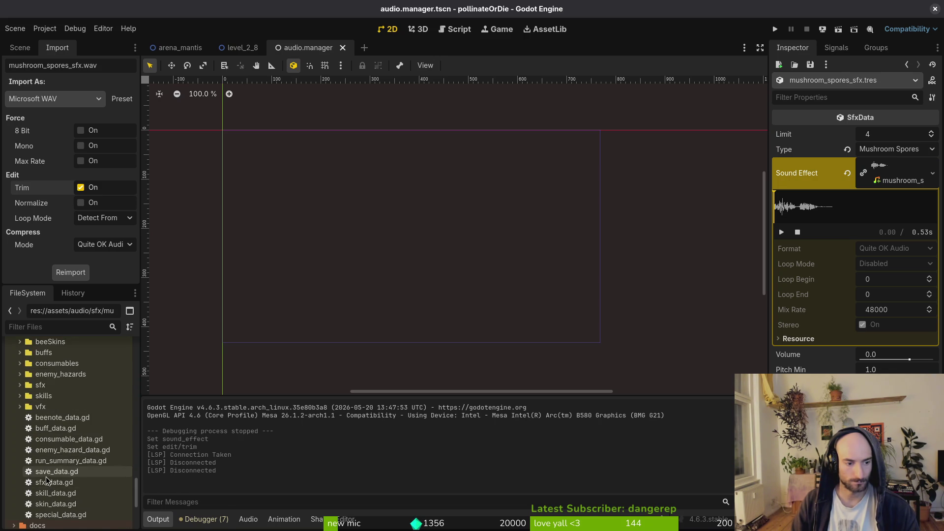
- Create a new SfxData resource hornet_dash_windup_sfx.tres from sfx_data.gd and move it into data/sfx
right_click(49, 480)
mouse_move(64, 385)
click(278, 424)
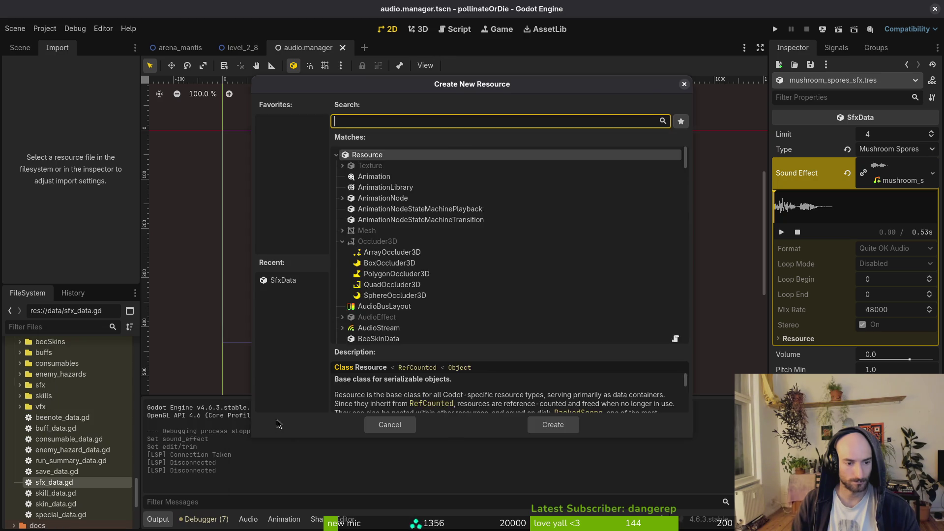
text(sf)
key(Return)
text(hornet_dash_windu)
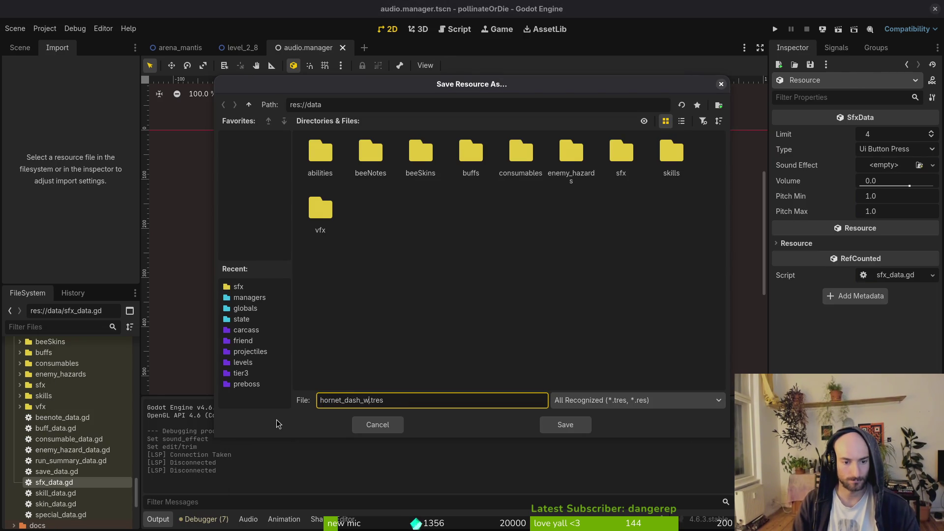
text(p_sfx)
key(Return)
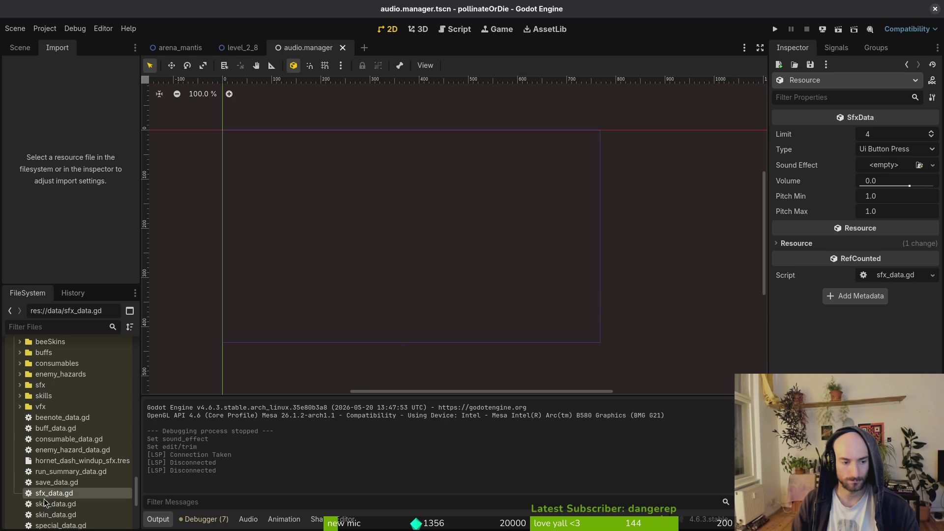
drag(65, 461, 56, 390)
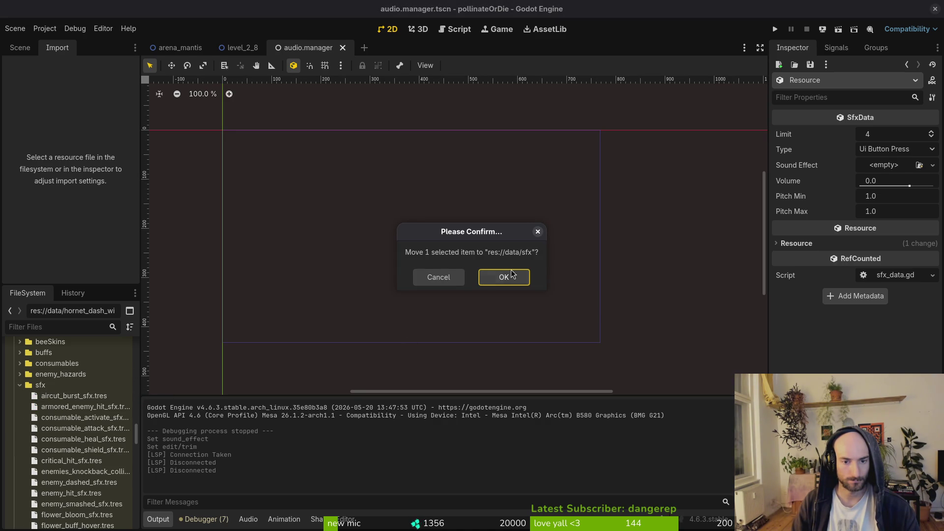
click(502, 284)
- Set the resource's Type to Hornet Dash and abandon a quick-load search for the audio clip
click(898, 154)
scroll(898, 154, down, 5)
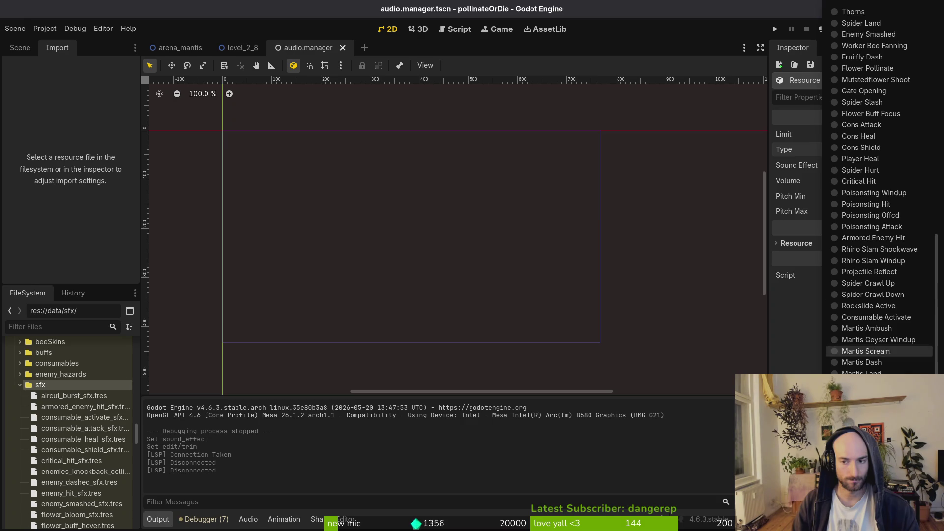
click(873, 295)
click(933, 165)
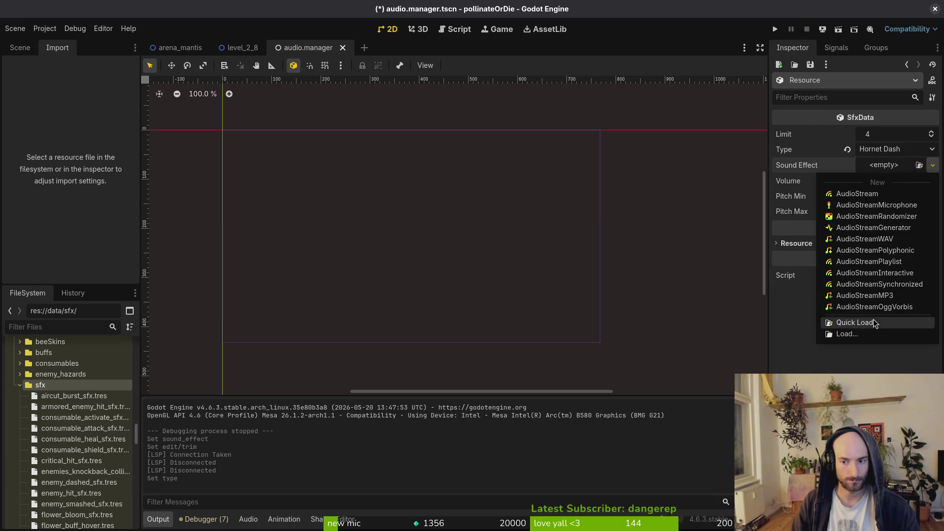
click(866, 321)
text(hordas)
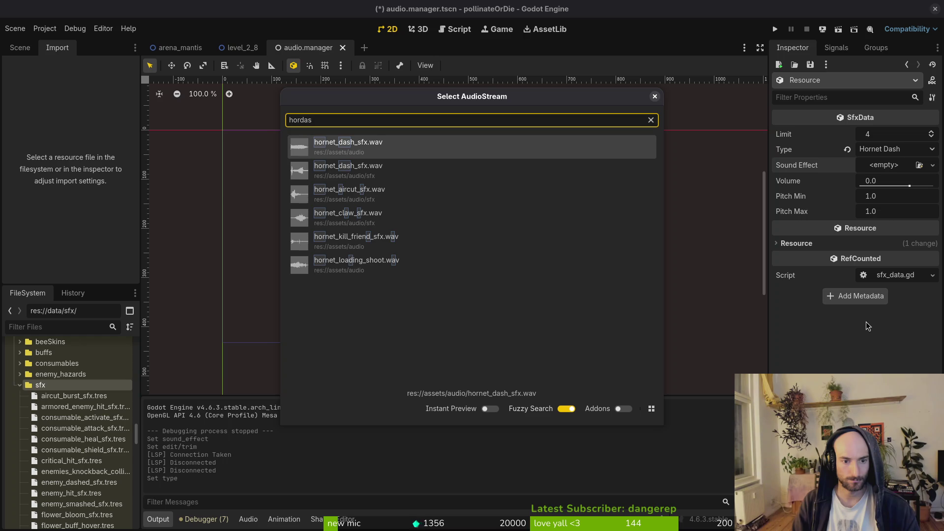
key(Escape)
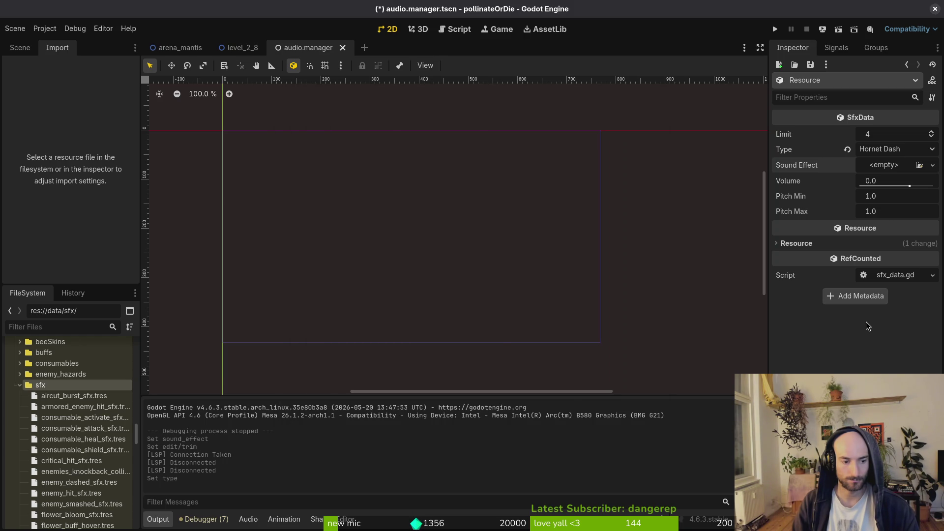
key(alt+Tab)
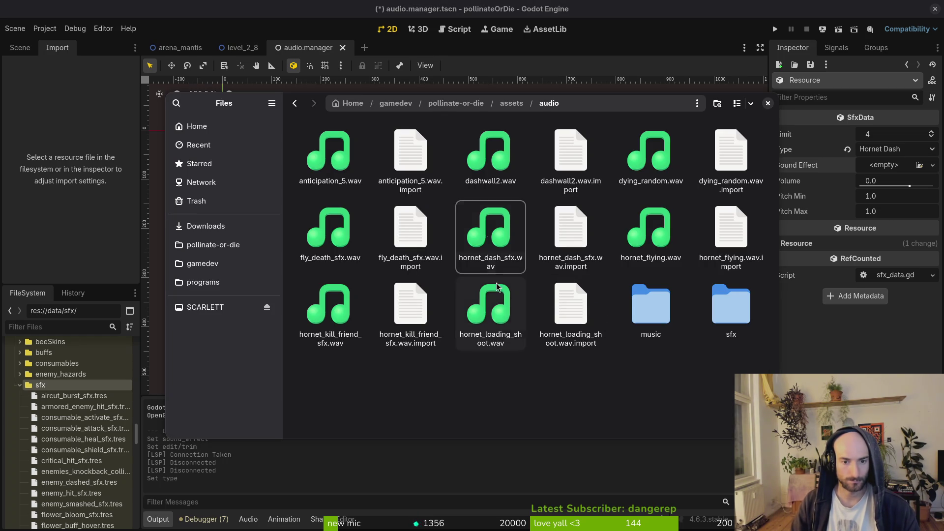
- Preview hornet_dash_sfx.wav, rename it to hornet_dash_windup_sfx.wav, and close Files
click(492, 231)
text(qho)
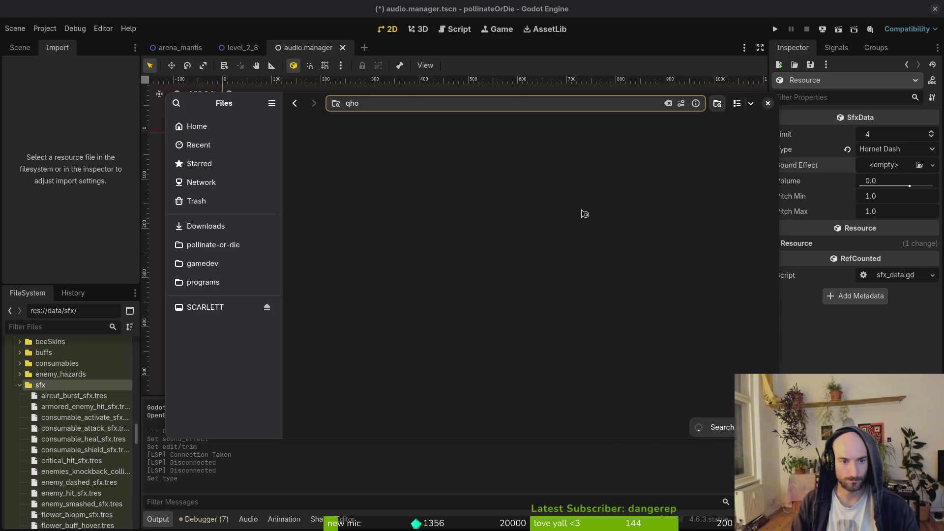
key(Escape)
click(470, 239)
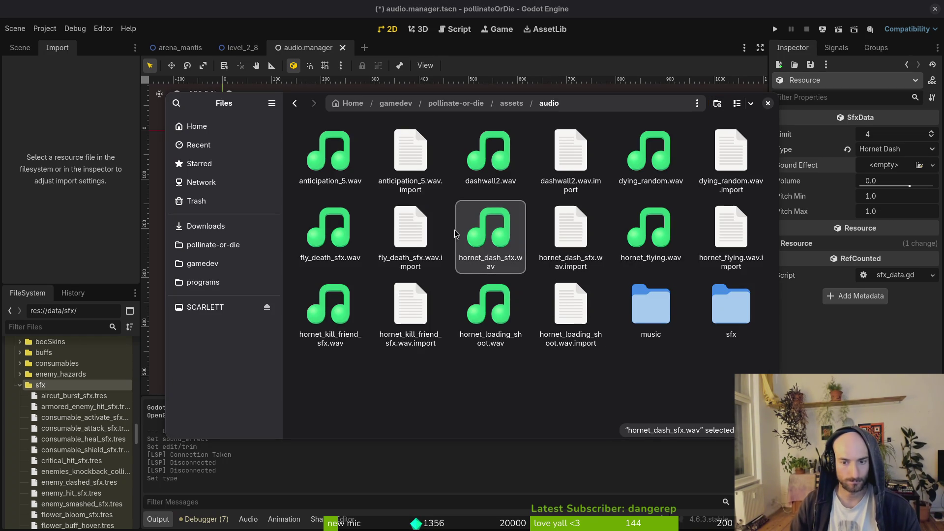
key(space)
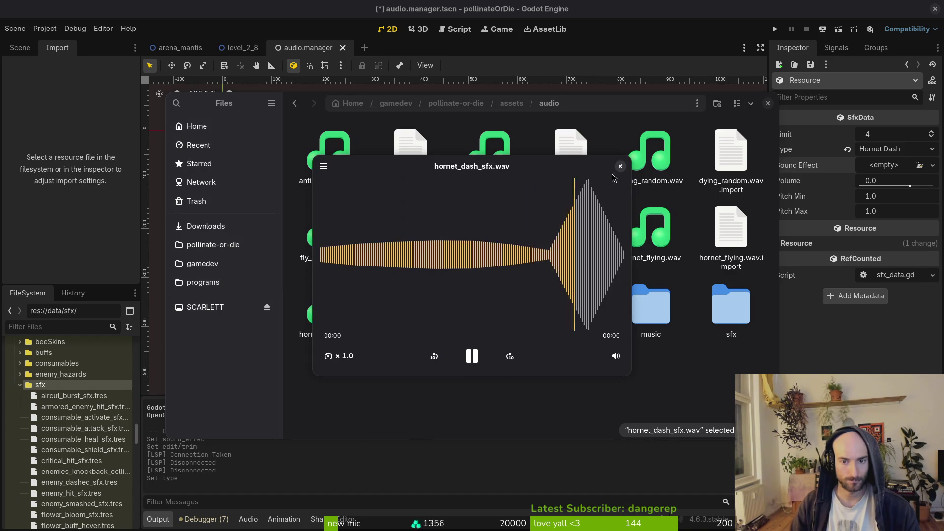
key(space)
key(F2)
text(hornet_dash_)
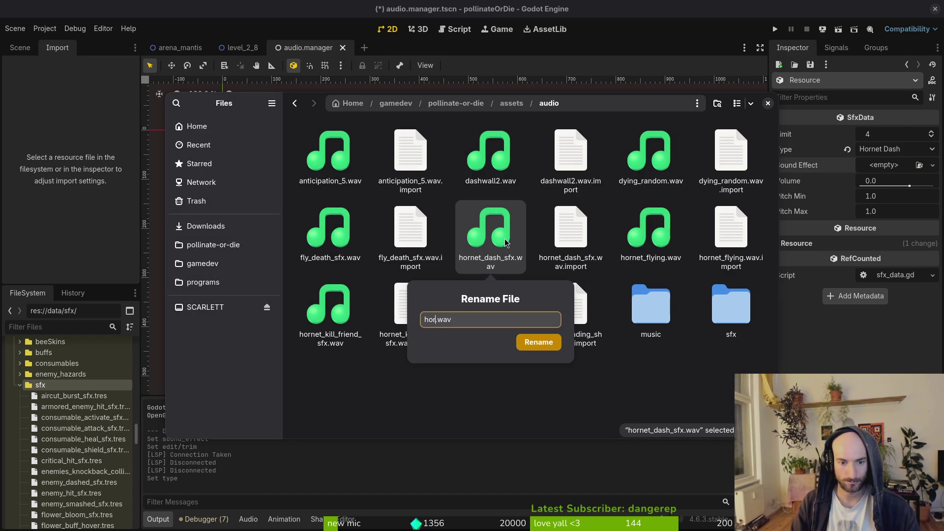
text(windup_sfx)
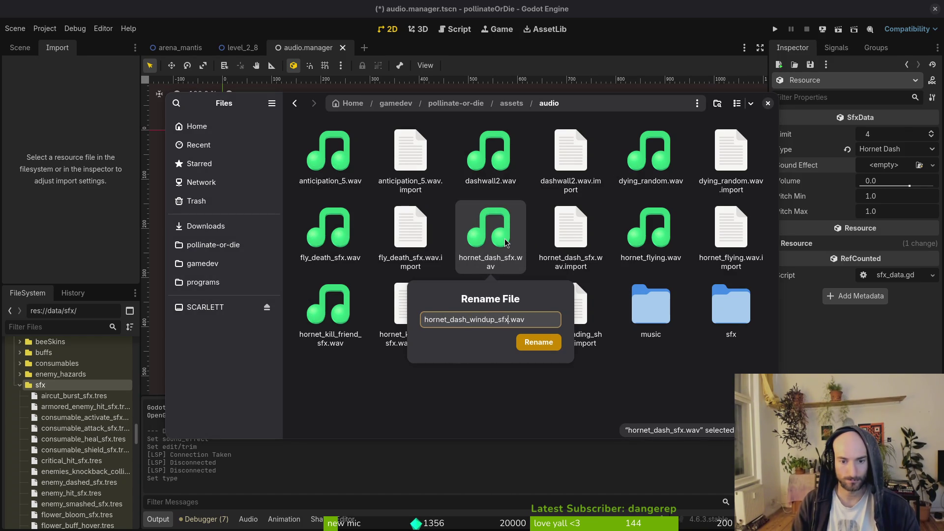
key(Return)
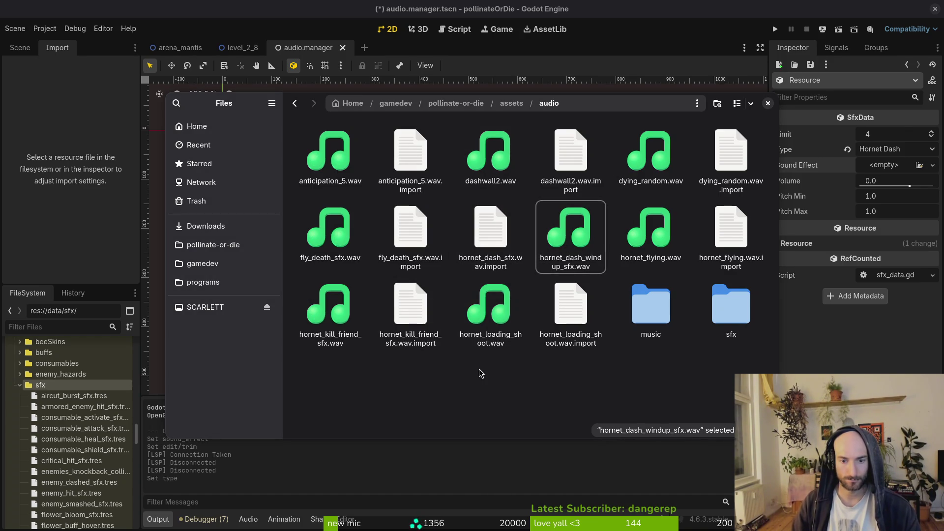
key(ctrl+w)
click(889, 159)
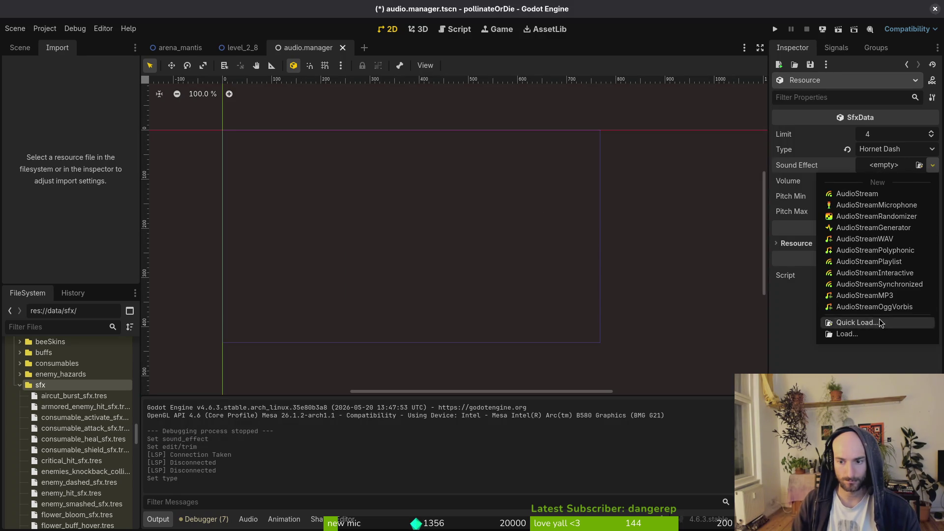
- Reload the current project, saving changes first
click(422, 173)
click(45, 28)
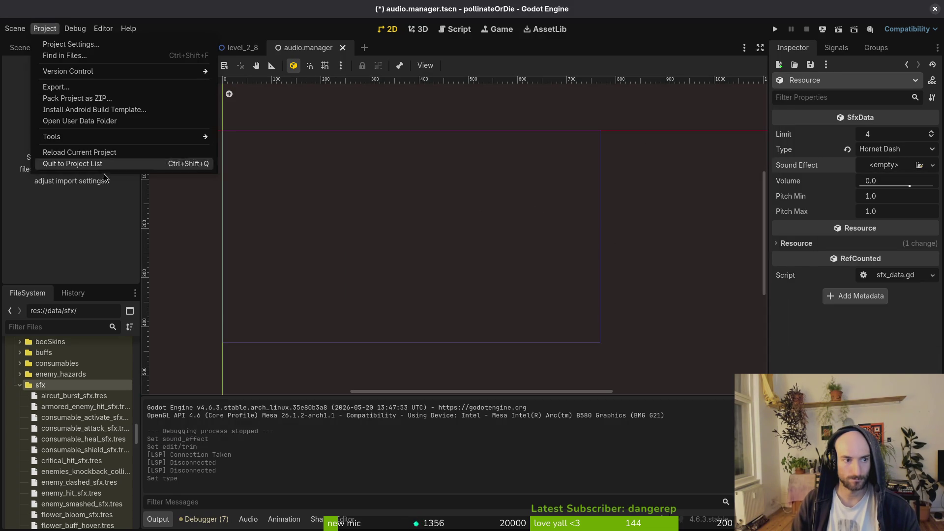
click(77, 152)
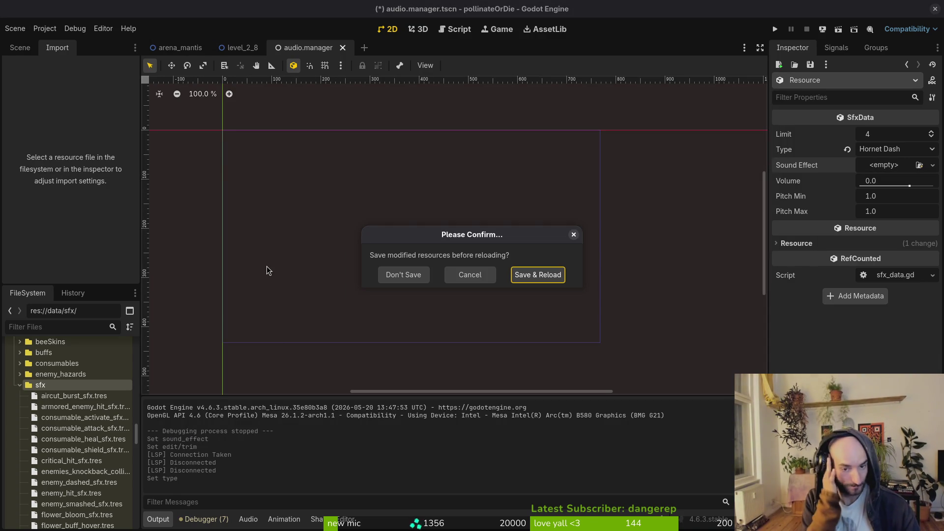
key(Return)
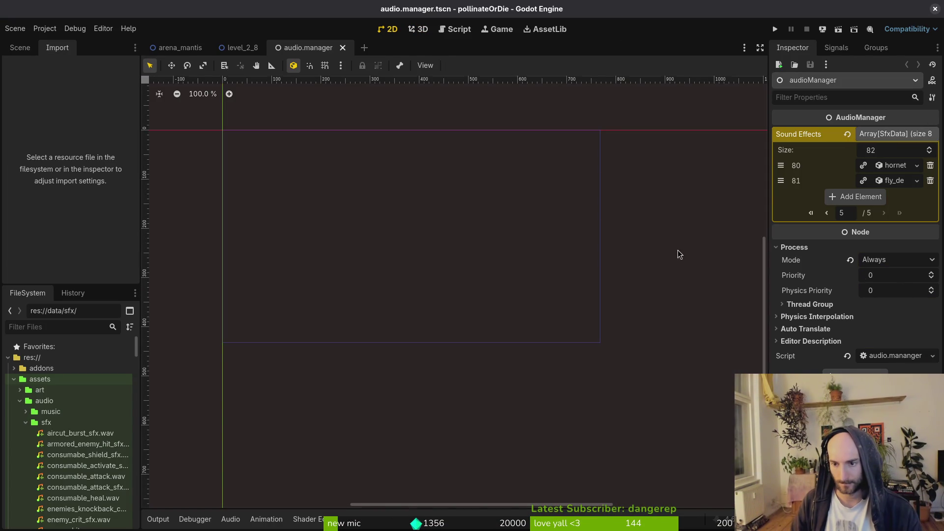
- Collapse the audio sfx and assets folders and open hornet_dash_windup_sfx.tres
scroll(68, 432, down, 2)
click(26, 400)
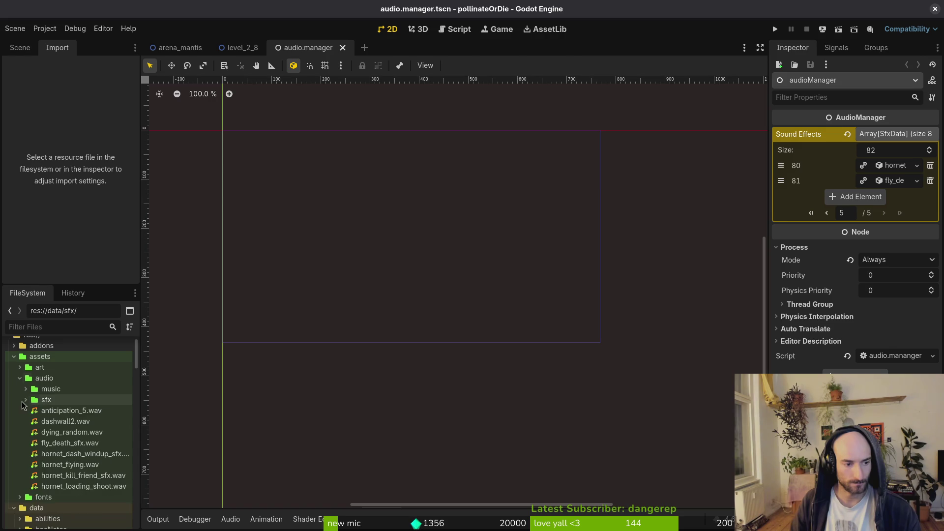
click(13, 356)
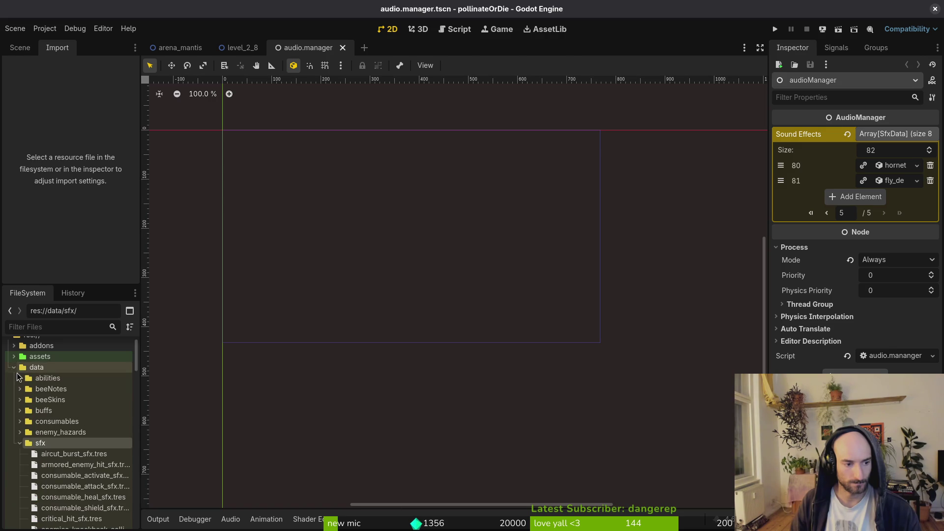
scroll(64, 462, down, 8)
click(73, 464)
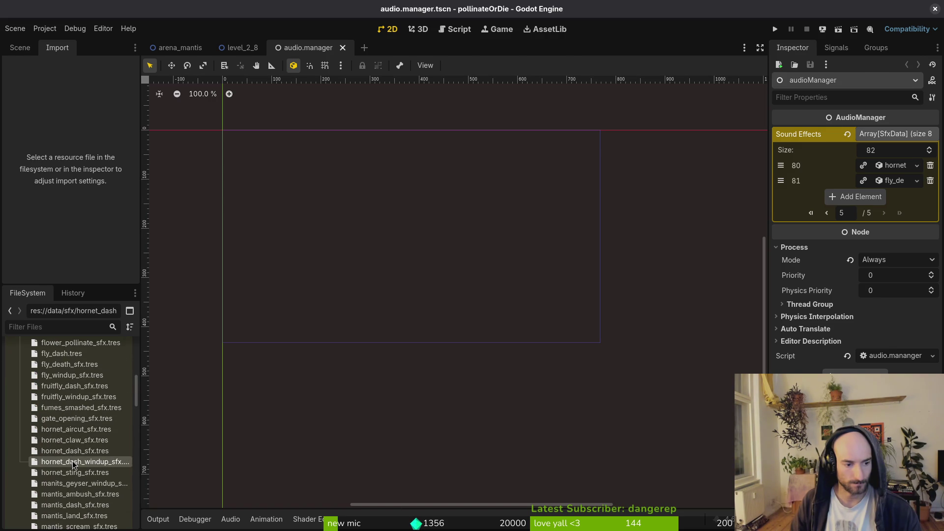
double_click(73, 463)
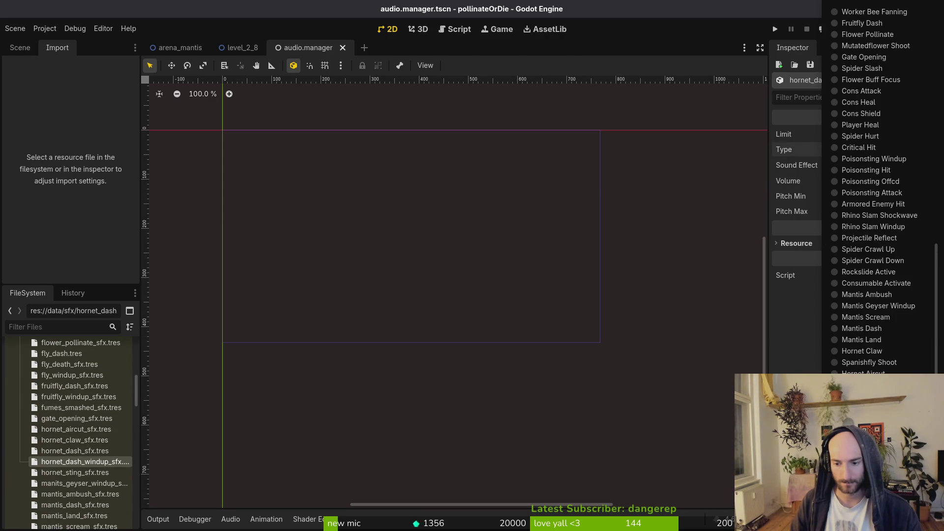
- Set Type to Hornet Dash Windup, Quick Load the dash windup wav as Sound Effect, and save
click(874, 396)
click(899, 166)
click(869, 324)
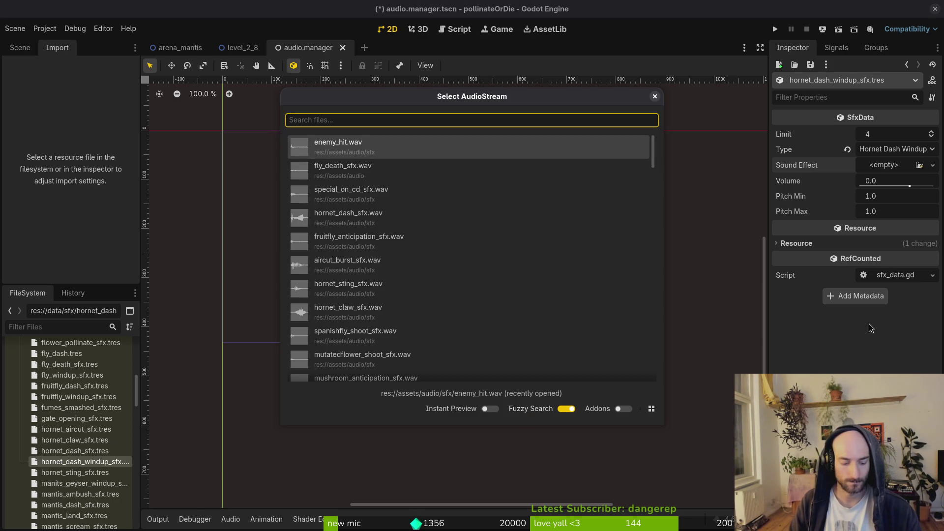
text(dash windup)
key(Return)
key(ctrl+s)
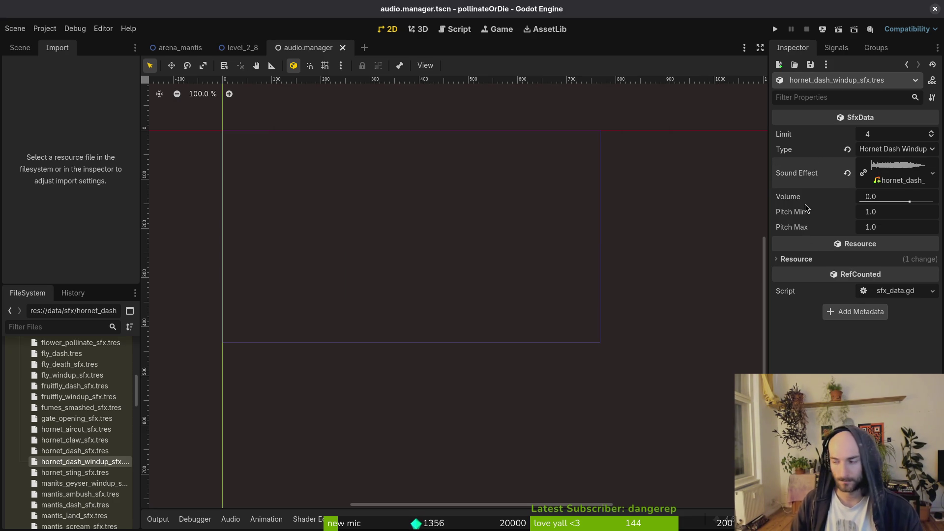
- In the terminal, open the pollinate-or-die project in Vim and open modules/enemies/hornet/dashing.gd
key(alt+Tab)
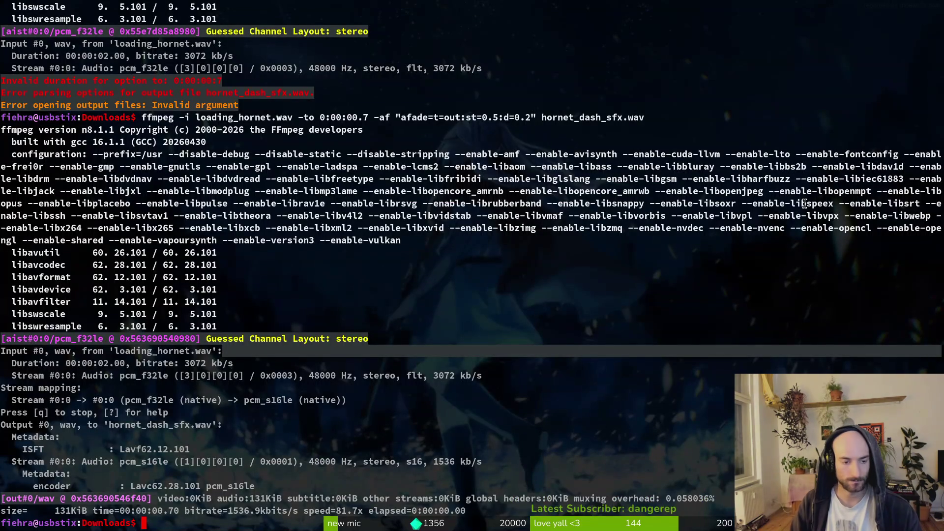
key(BackSpace)
key(BackSpace)
text(cd)
key(Return)
text(c)
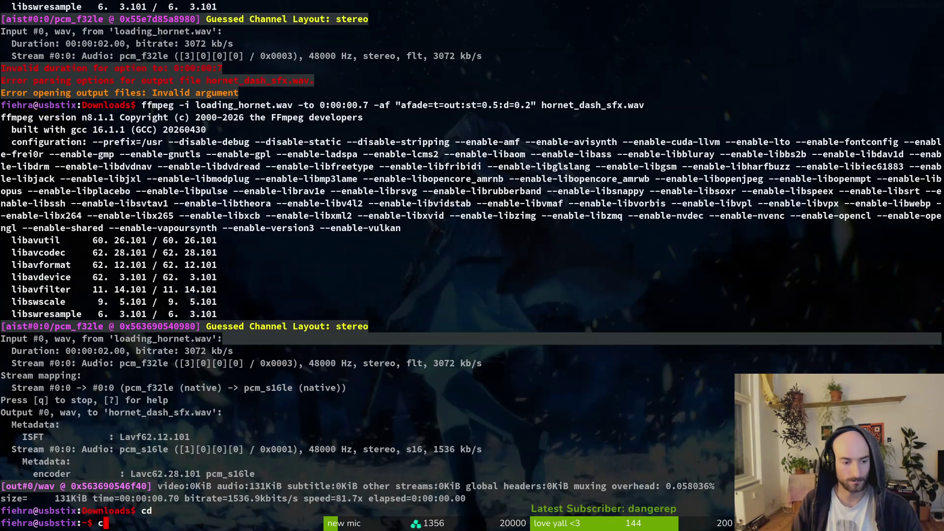
key(Tab)
key(Return)
text(vi .)
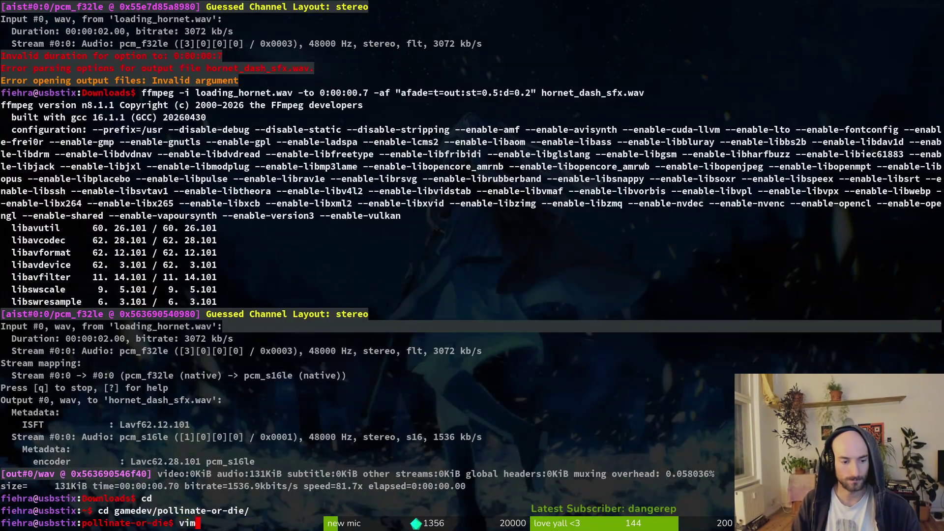
key(Return)
text(hordas)
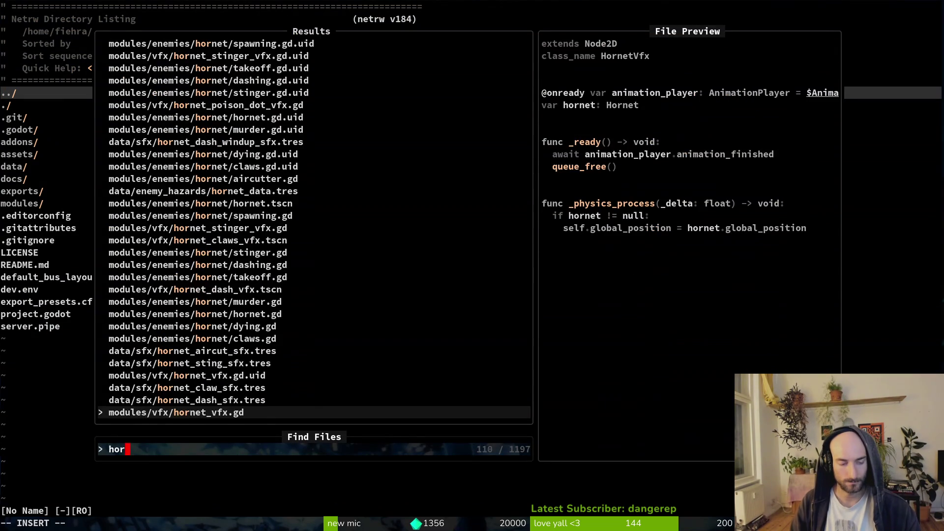
key(Return)
- Paste a create_sfx call into start_windup and change its sound to HORNET_DASH_WINDUP
key(4)
key(8)
key(j)
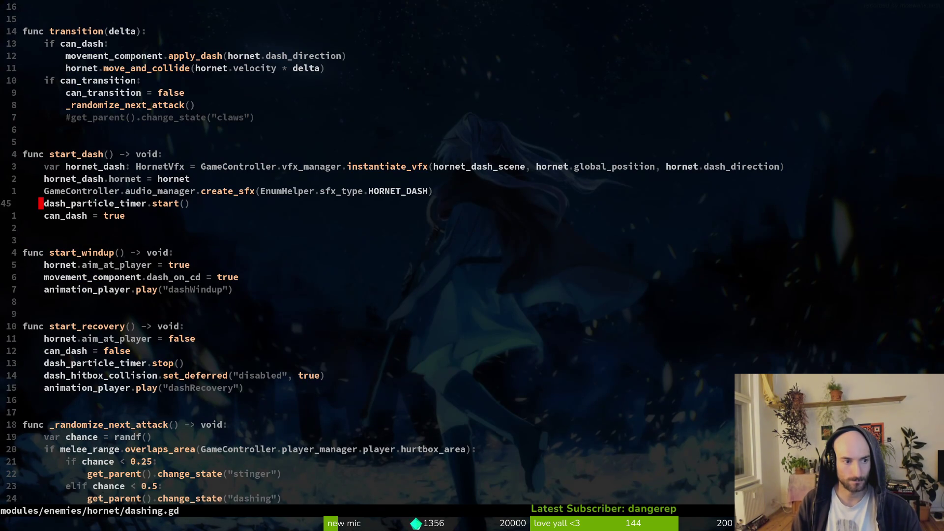
key(p)
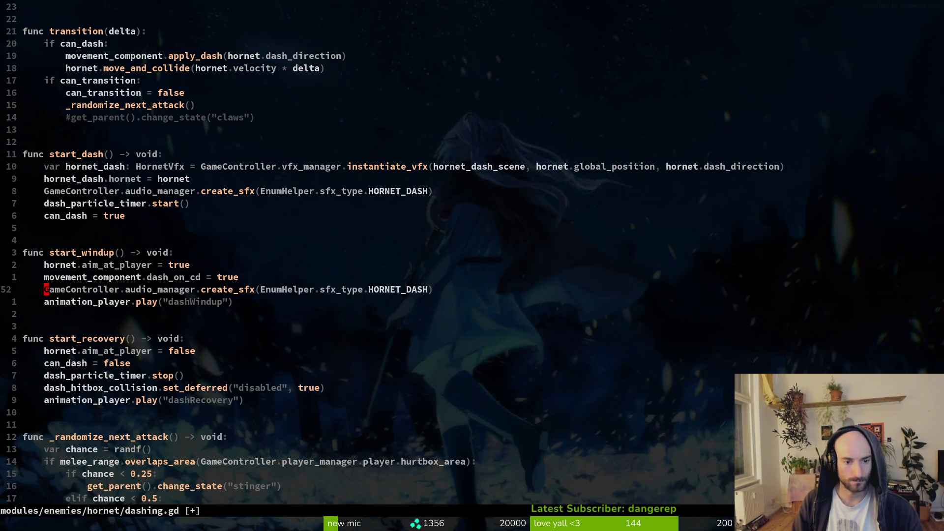
key(BackSpace)
key(BackSpace)
key(BackSpace)
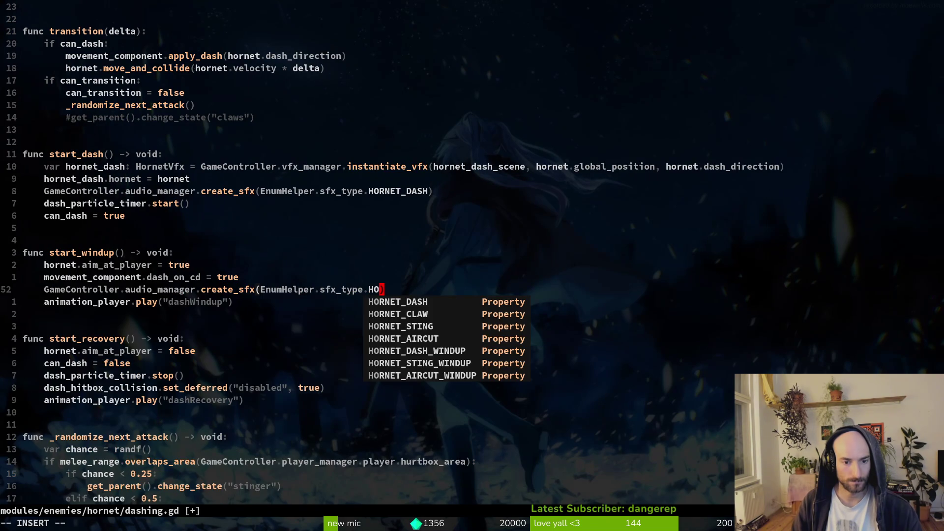
key(ctrl+n)
key(ctrl+n)
key(ctrl+n)
key(Return)
key(Escape)
- Move the new sound line to sit just below dash_on_cd, writing the file
key(V)
key(J)
key(K)
key(K)
key(Escape)
text(:w)
key(Return)
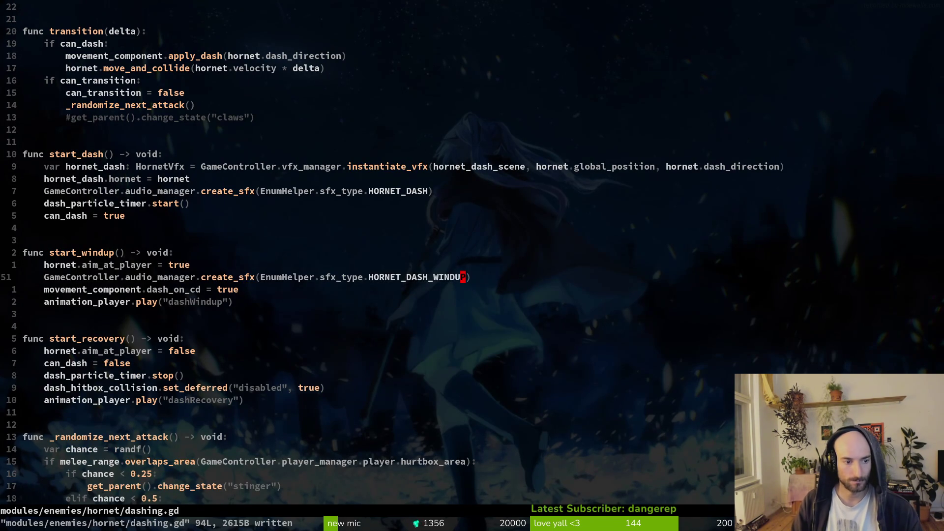
key(V)
key(J)
key(Escape)
text(:w)
key(Return)
- Quit Vim with dashing.gd saved and return to Godot
text(:q)
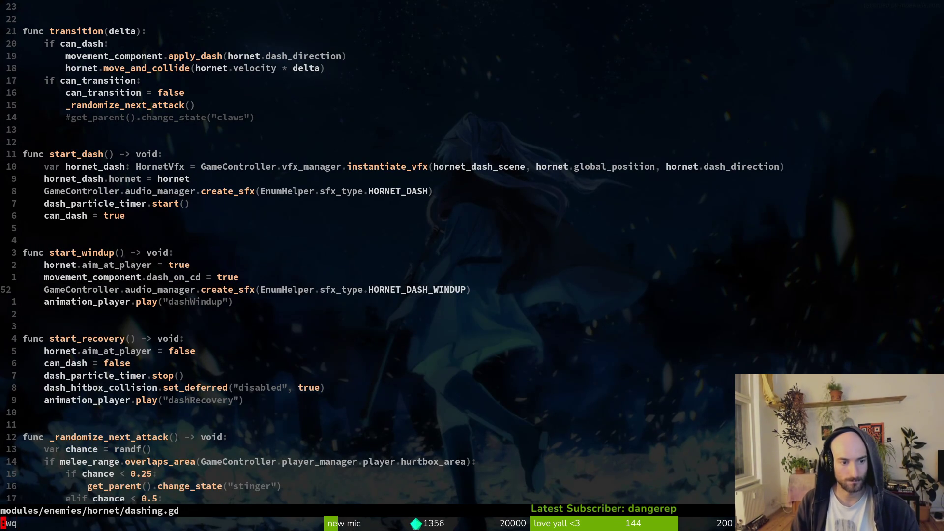
key(Return)
key(alt+Tab)
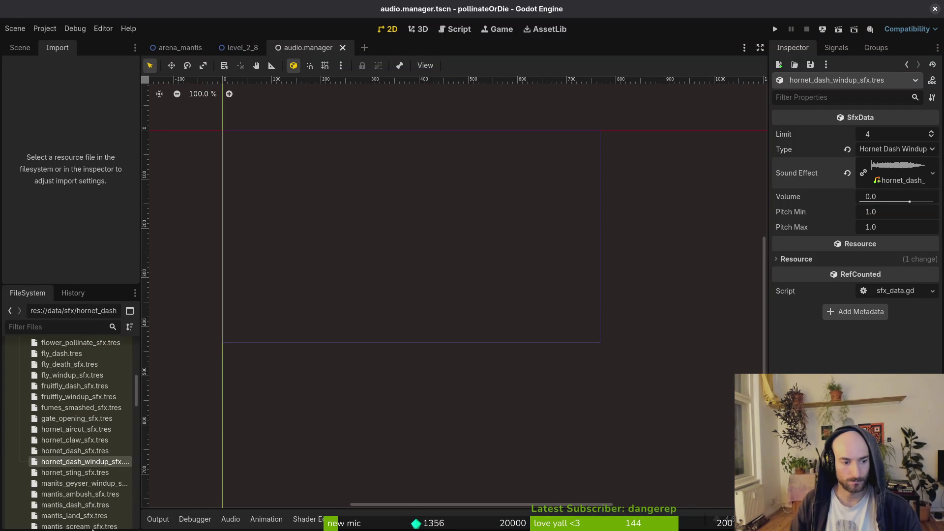
- Add hornet_dash_windup_sfx.tres to audioManager's Sound Effects array and save the scene
click(20, 47)
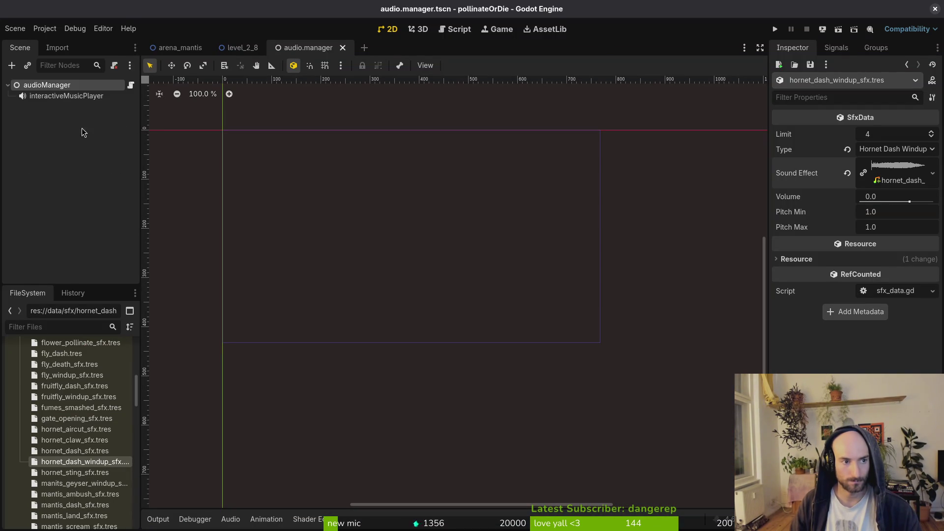
click(74, 97)
key(Up)
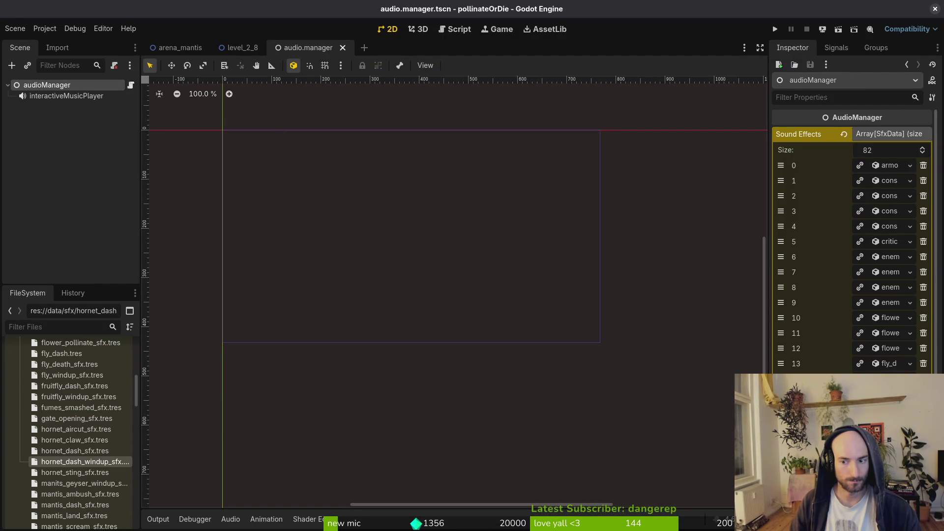
mouse_move(80, 465)
mouse_down()
mouse_move(468, 440)
mouse_move(875, 199)
mouse_up()
key(ctrl+s)
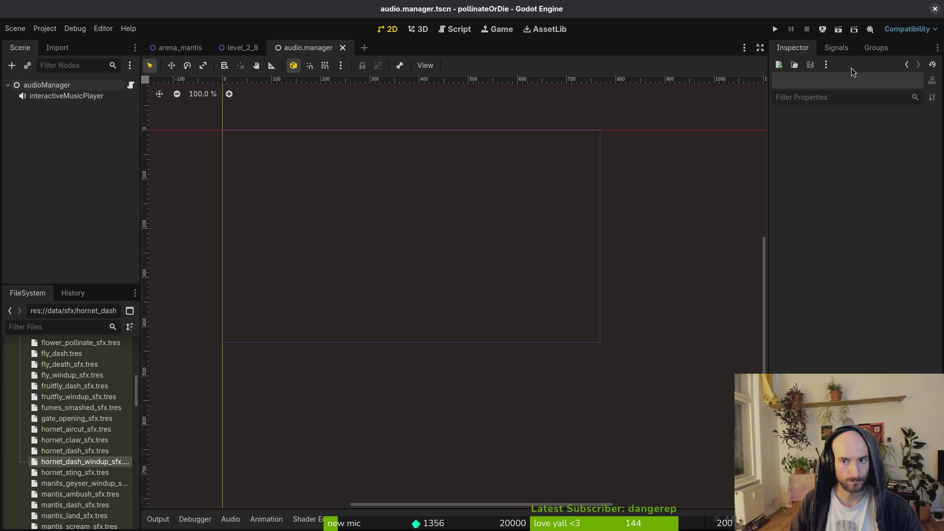
- Run the game, load the hornet level from the debug menu, and skip the intro dialogue
click(776, 31)
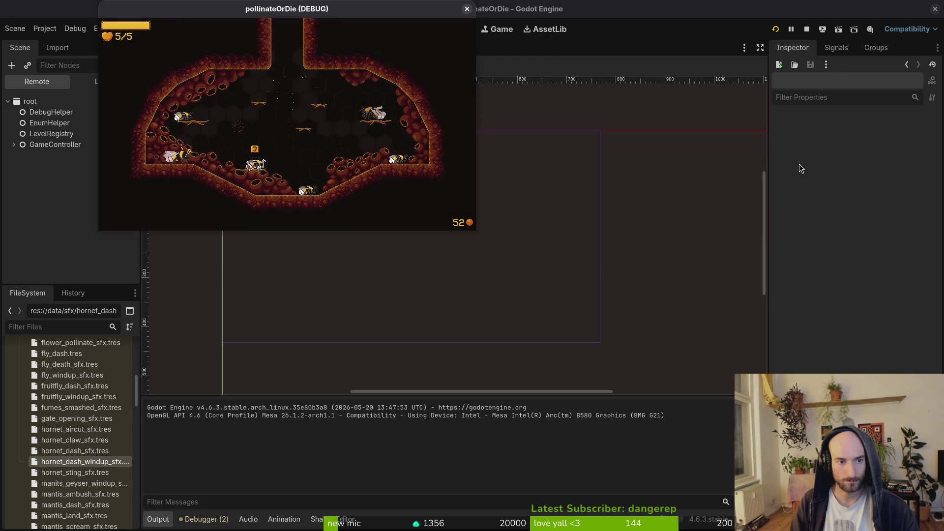
key(F1)
key(Up)
key(Return)
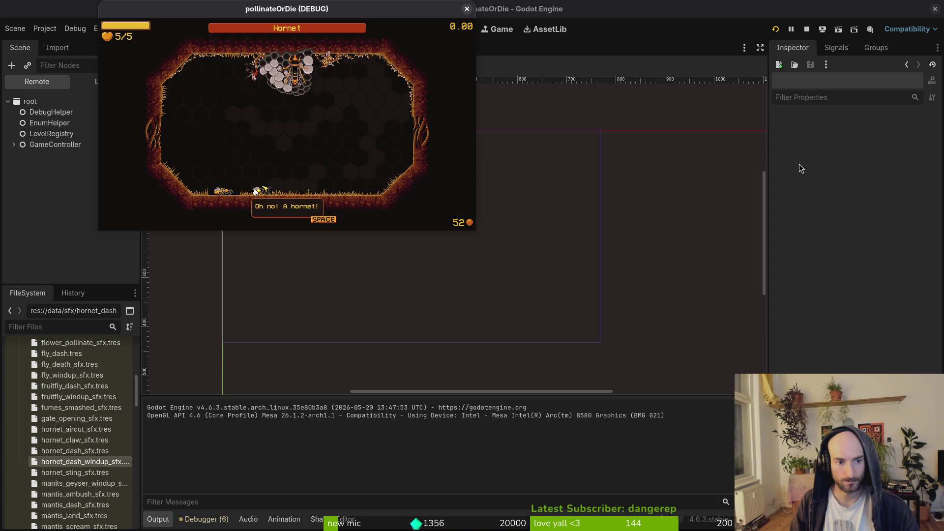
key(space)
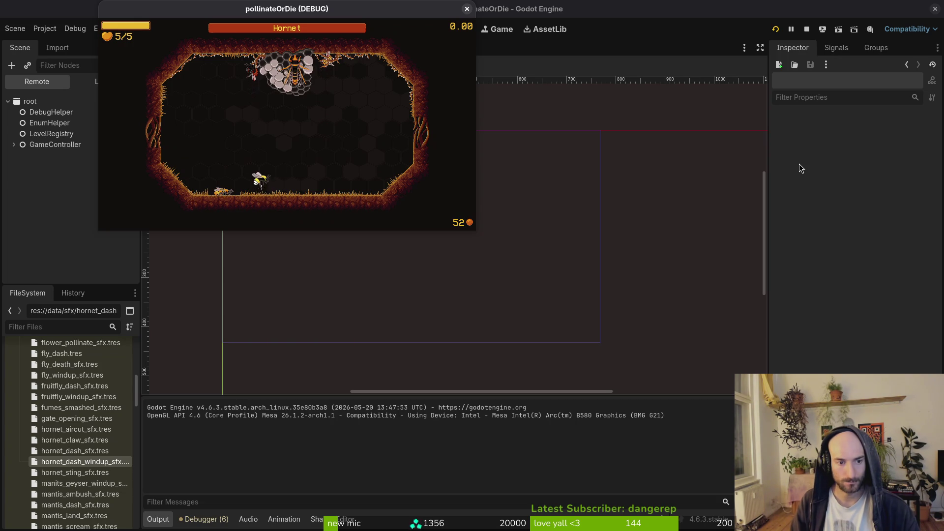
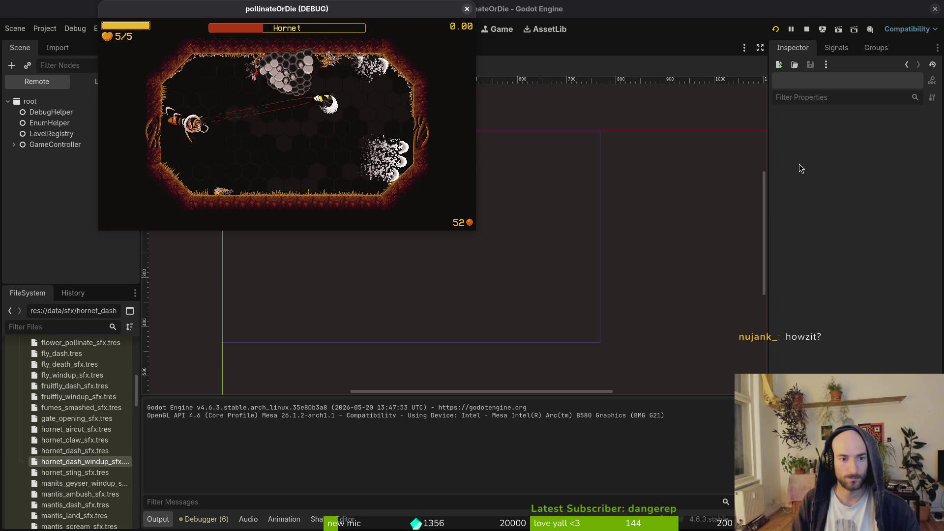
- Resume the game in fullscreen and open the Hornet fight with slashes, flights and dodges
key(Escape)
key(Escape)
key(F11)
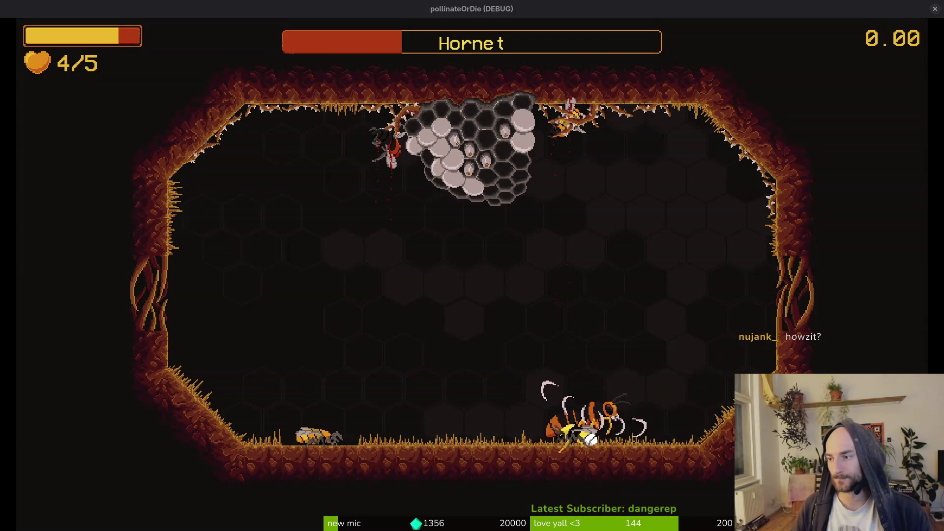
click(584, 240)
key(a)
key(space)
key(d)
key(shift)
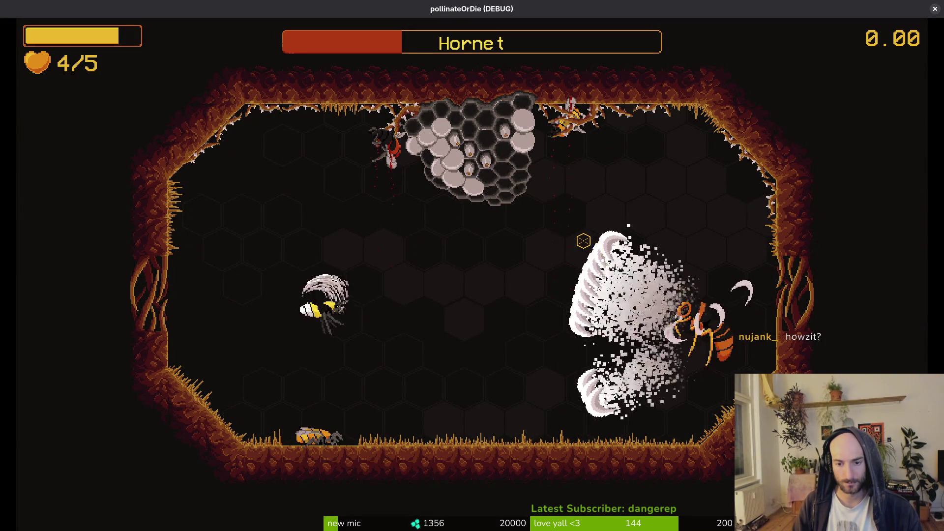
click(584, 241)
key(space)
key(a)
key(space)
click(584, 240)
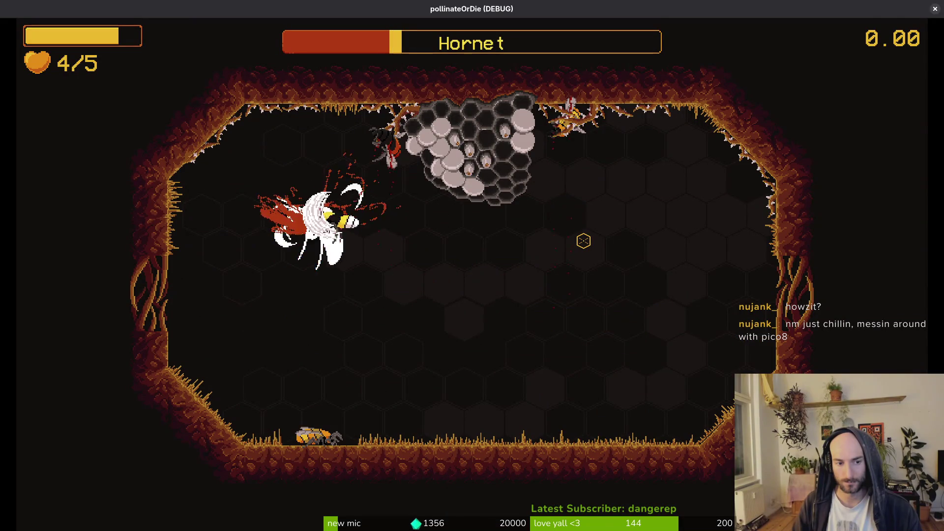
click(584, 241)
- Keep attacking the Hornet, dashing past it and dodging its shockwaves
key(w)
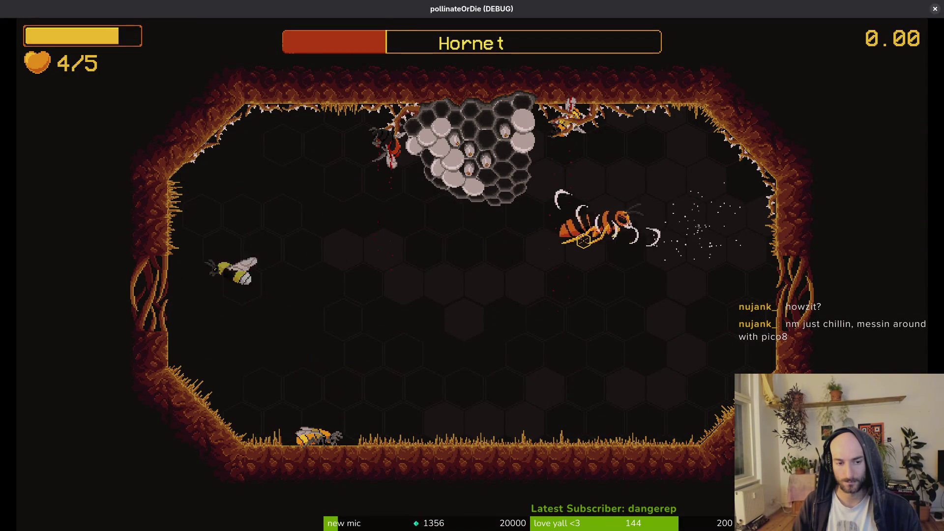
key(d)
key(a)
click(583, 241)
key(s)
key(d)
click(584, 240)
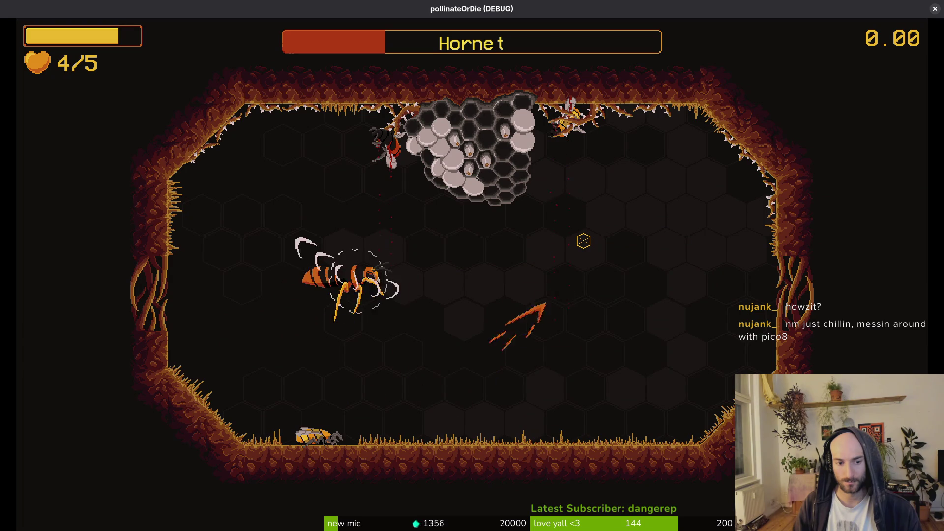
key(a)
key(s)
click(584, 241)
key(d)
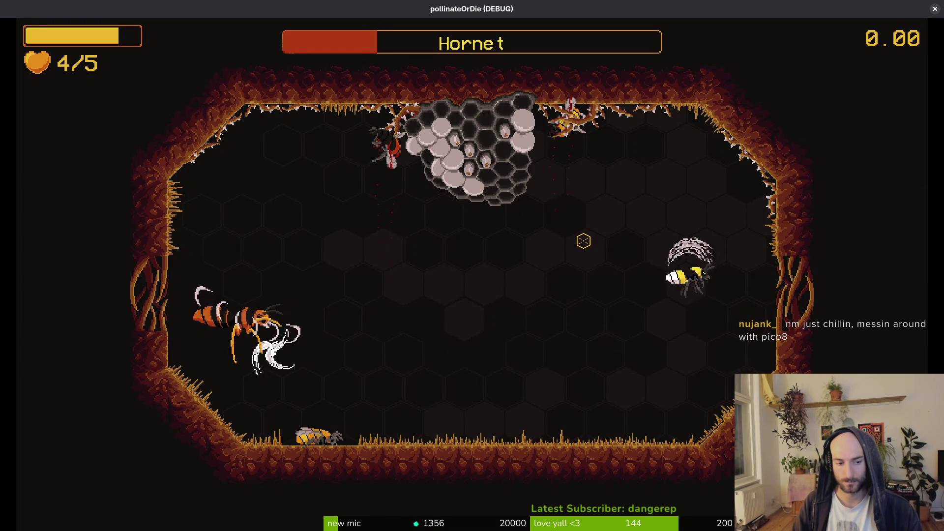
key(s)
key(w)
click(584, 241)
- Evade the Hornet's shockwaves around the arena, then pause the game
key(w)
key(d)
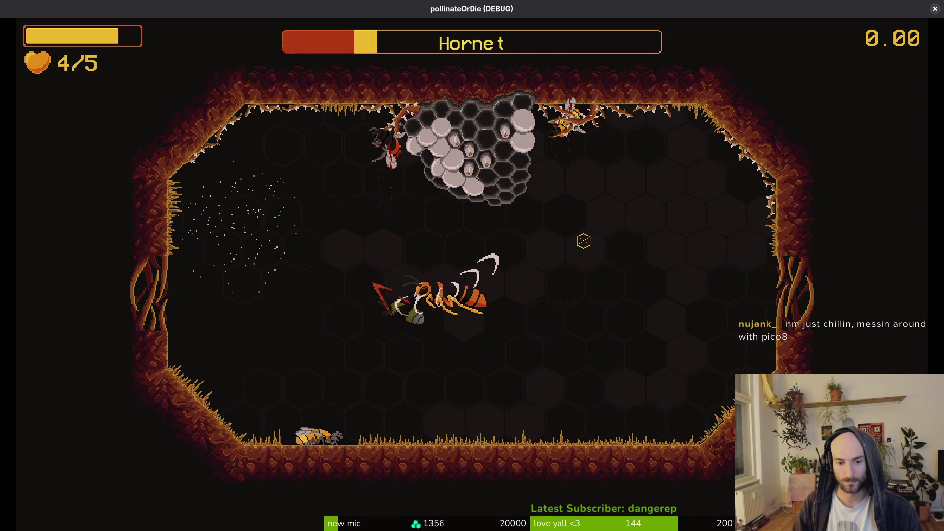
key(d)
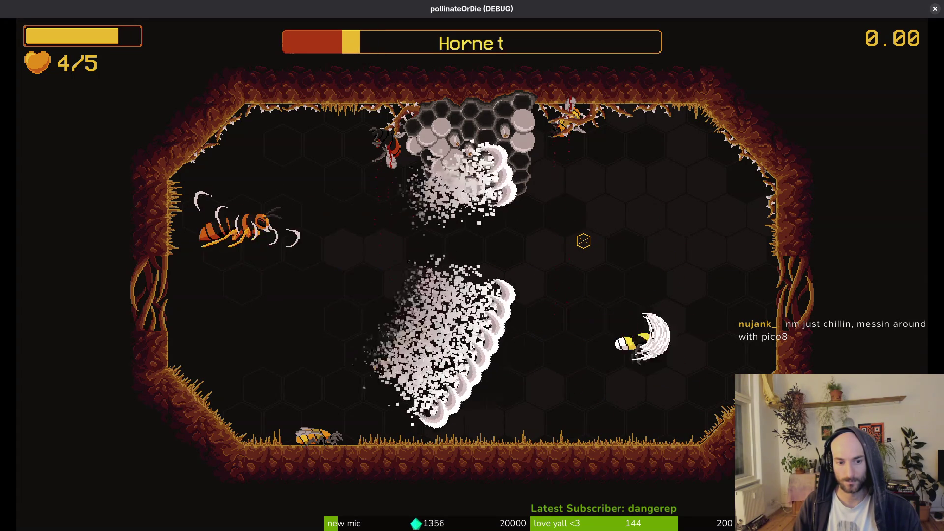
key(w)
key(s)
key(s)
key(a)
key(a)
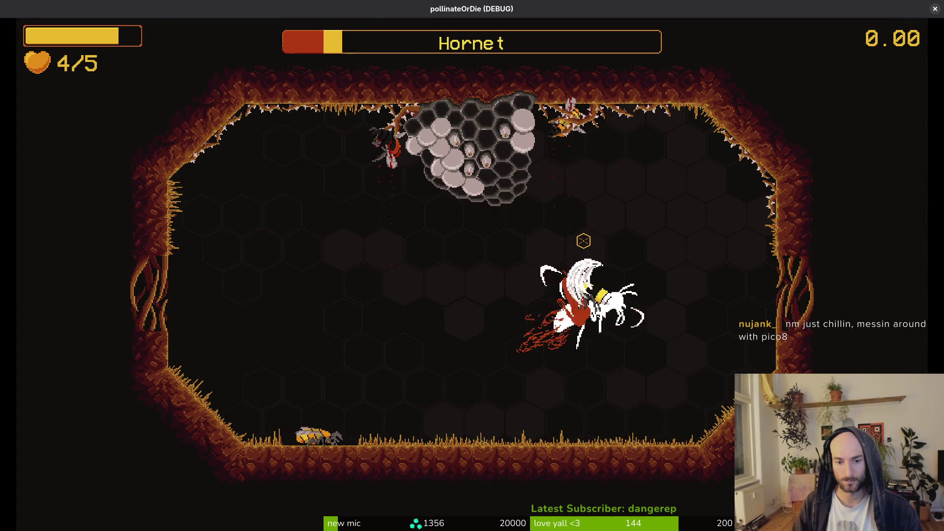
key(w)
key(w)
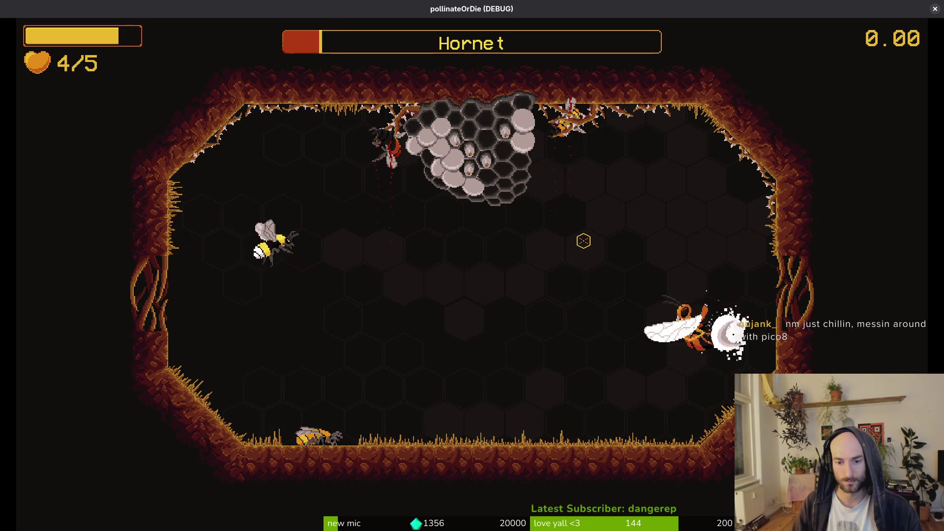
key(s)
key(a)
key(w)
key(s)
key(w)
key(s)
key(d)
key(a)
key(Escape)
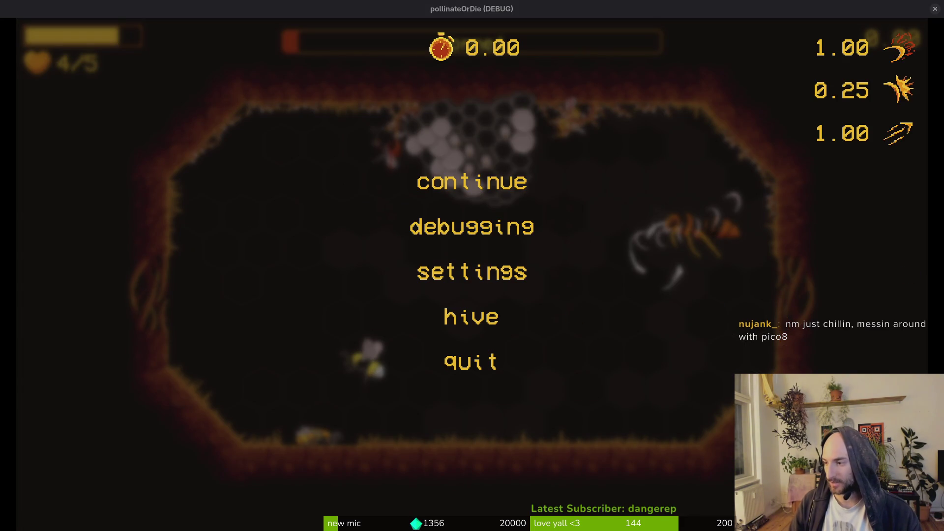
- Close the running game and quick-open the hornet.tscn scene in Godot
key(alt+F4)
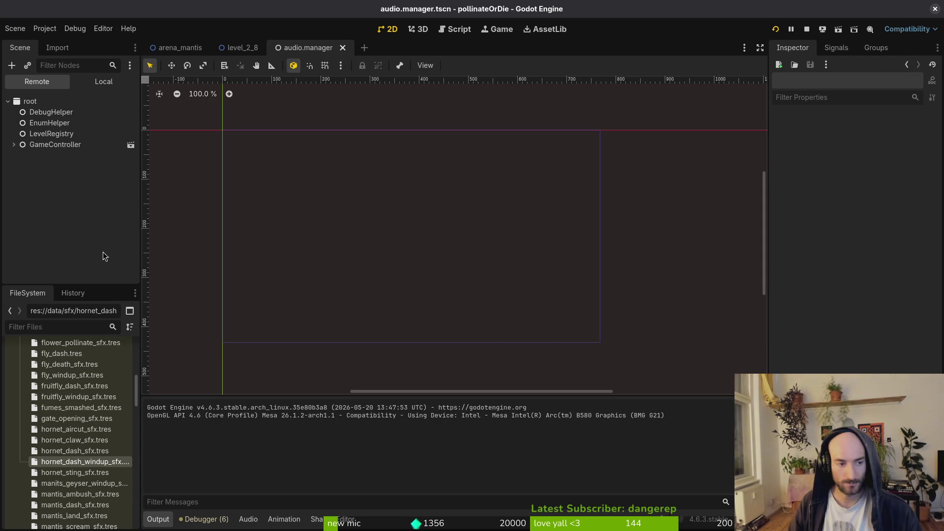
key(alt+shift+o)
text(hornetts)
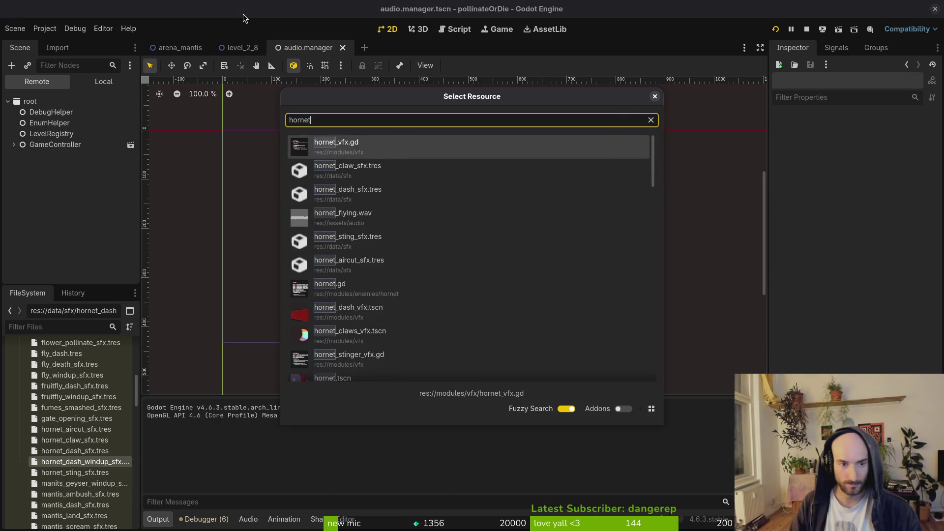
key(Down)
key(Down)
key(Return)
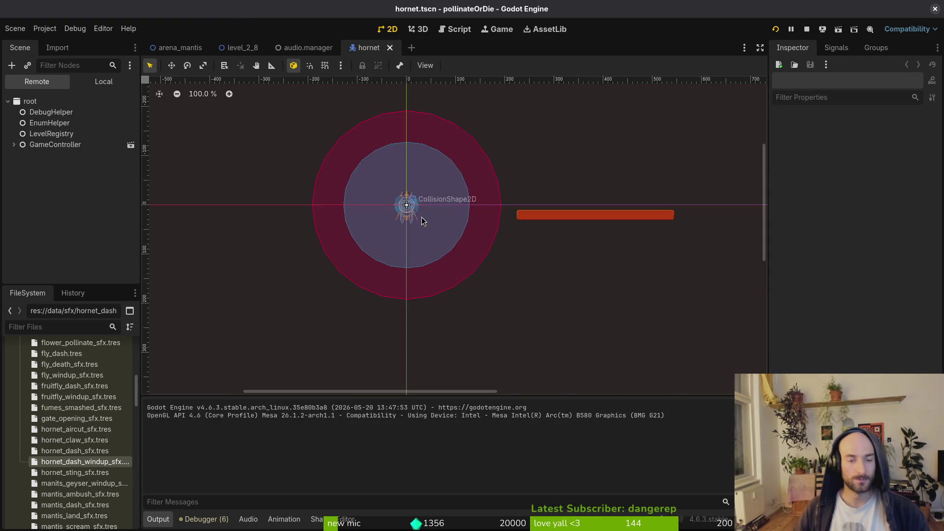
- Select the hornet's AnimationPlayer and load the dashWindup animation
scroll(96, 375, up, 10)
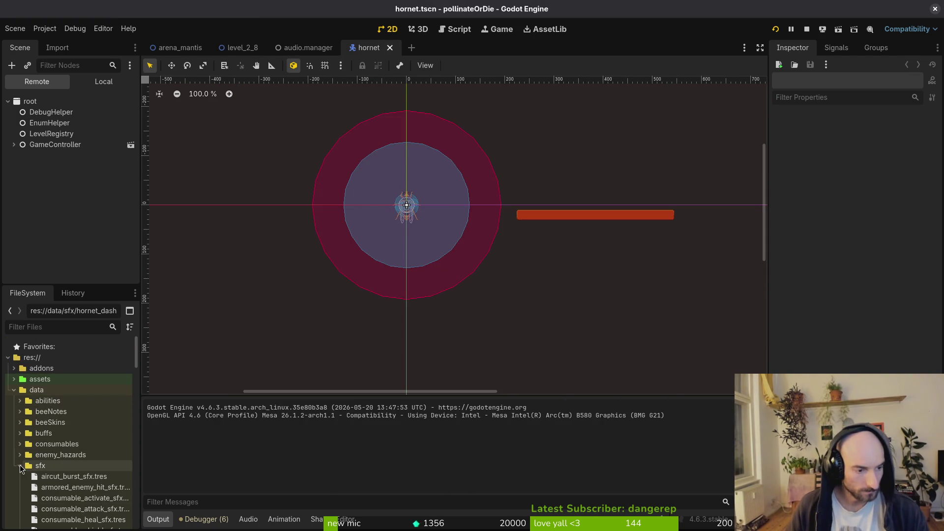
click(98, 82)
click(14, 123)
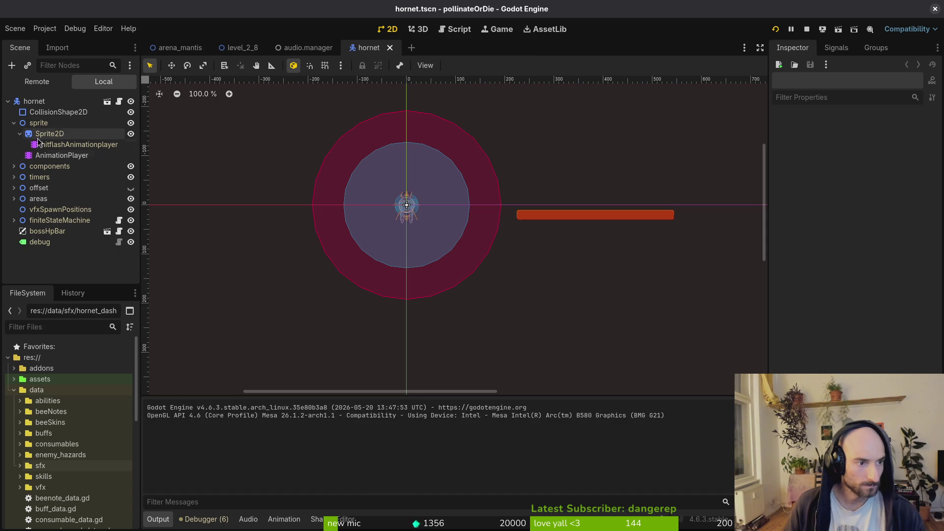
click(61, 156)
click(422, 399)
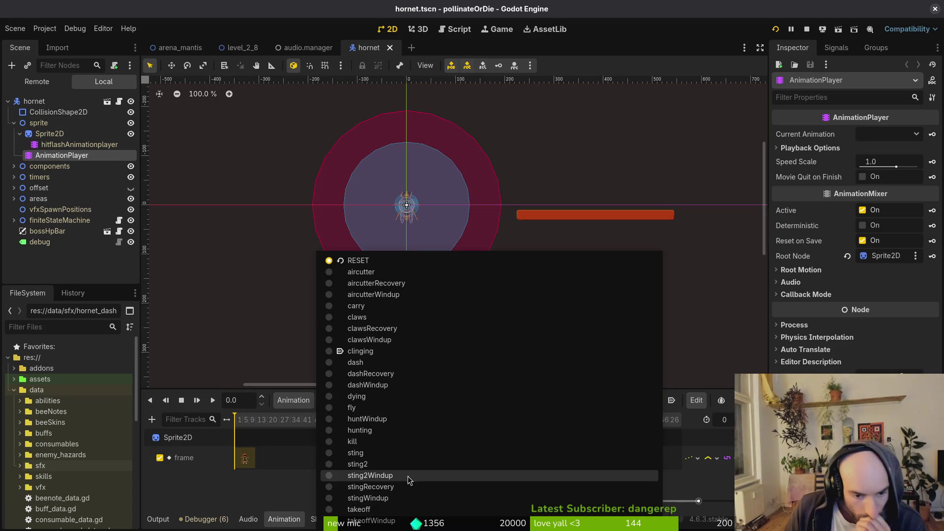
click(387, 386)
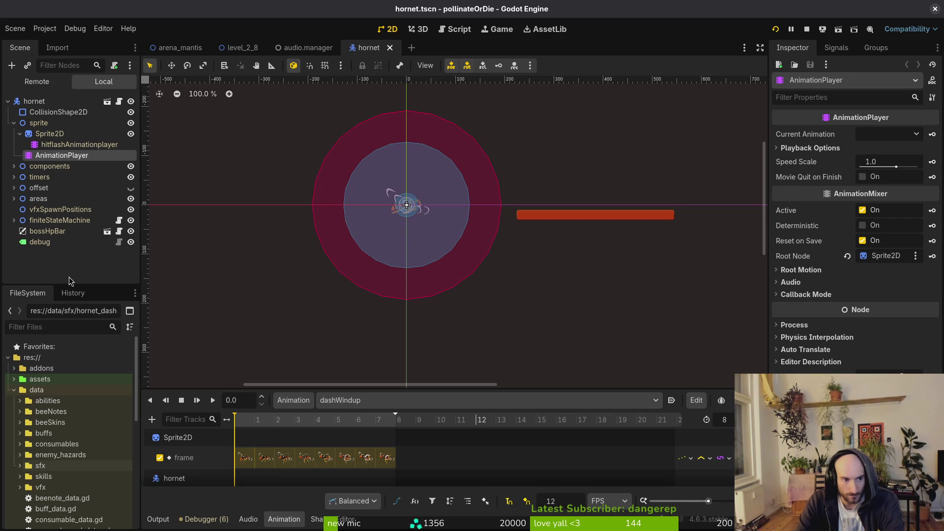
- Inspect hornet_dash_windup_sfx.tres in the sfx folder and expand its Sound Effect
double_click(59, 465)
scroll(61, 442, down, 5)
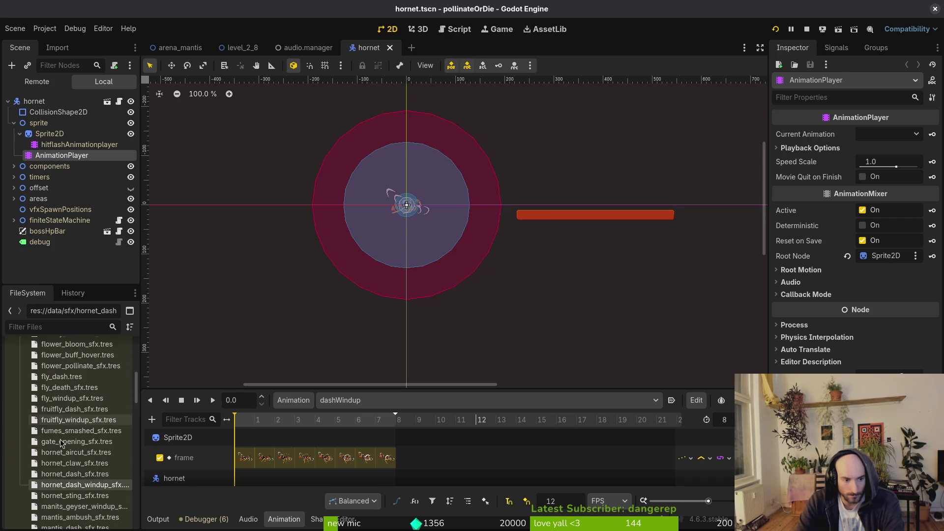
click(63, 486)
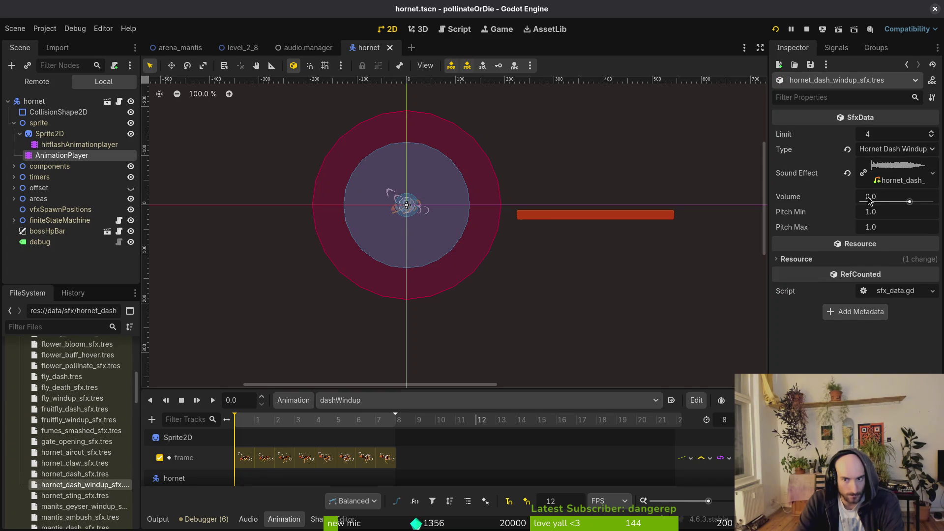
click(908, 174)
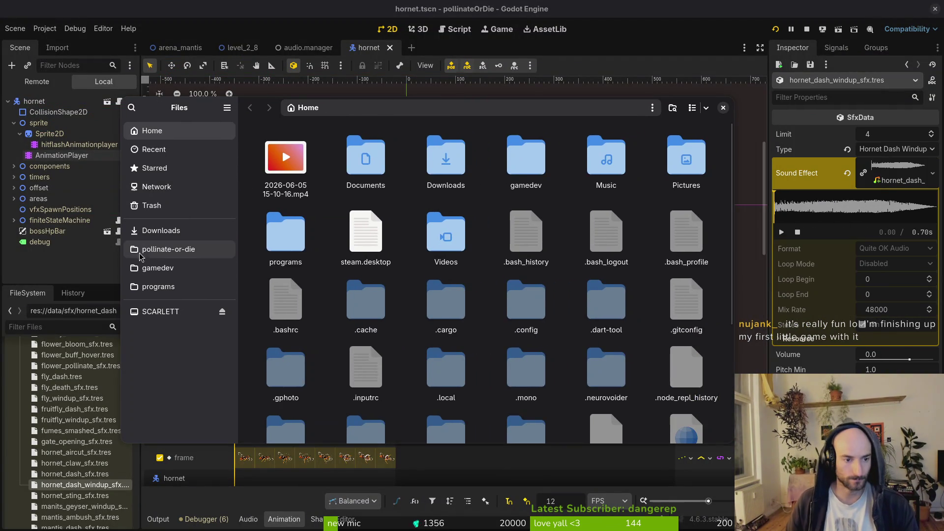
- Move hornet_dash_windup_sfx.wav into the pollinate-or-die assets/audio/sfx folder
click(154, 250)
double_click(364, 157)
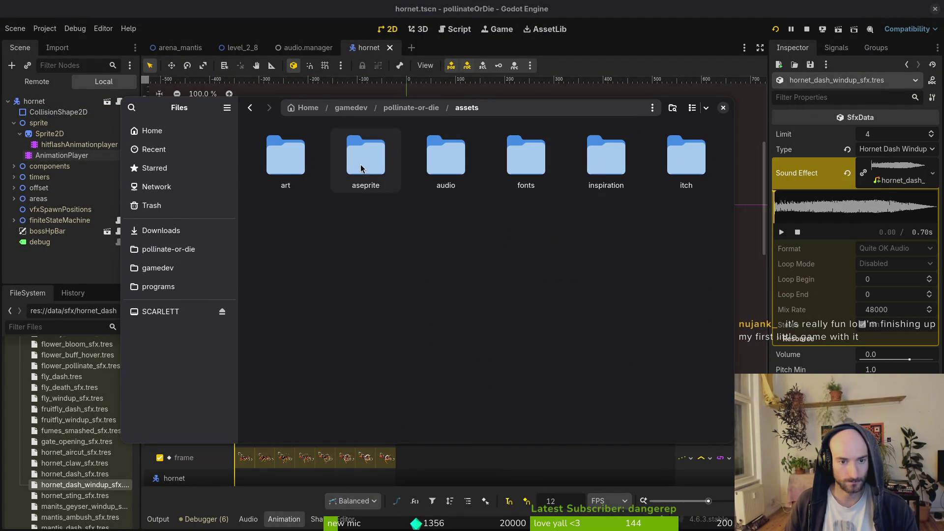
double_click(449, 168)
mouse_move(446, 241)
mouse_down()
mouse_move(474, 270)
mouse_move(686, 312)
mouse_up()
- Quick Load hornet_dash_windup_sfx.wav as the resource's Sound Effect and save the scene
click(835, 175)
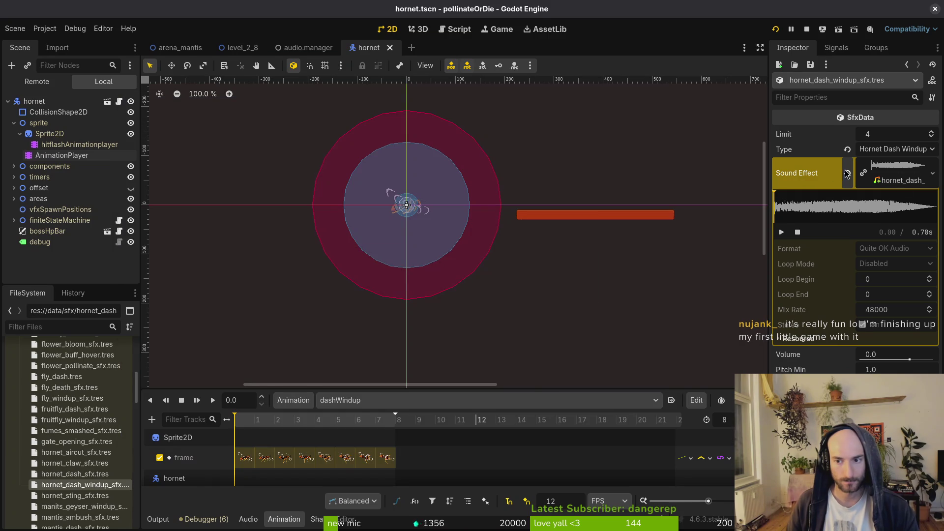
click(847, 173)
click(895, 170)
click(889, 324)
text(hodasw)
key(Down)
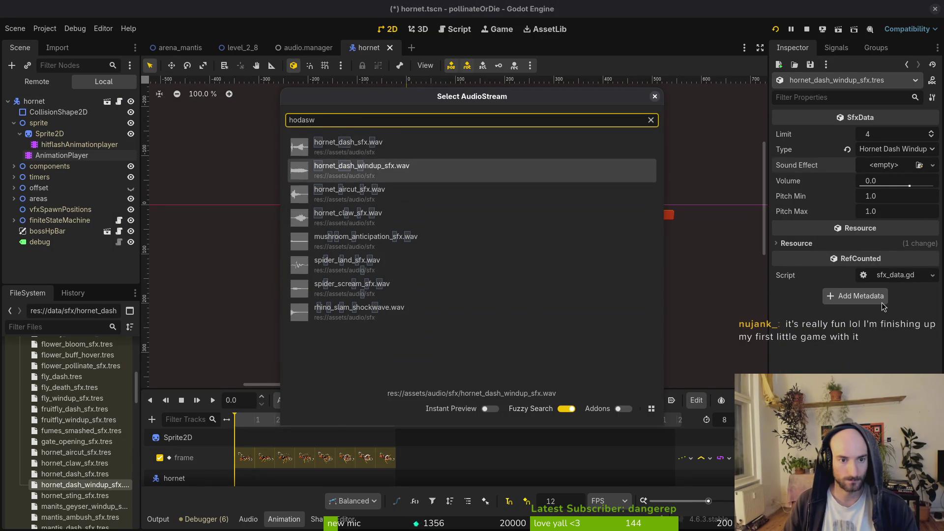
key(Return)
key(ctrl+s)
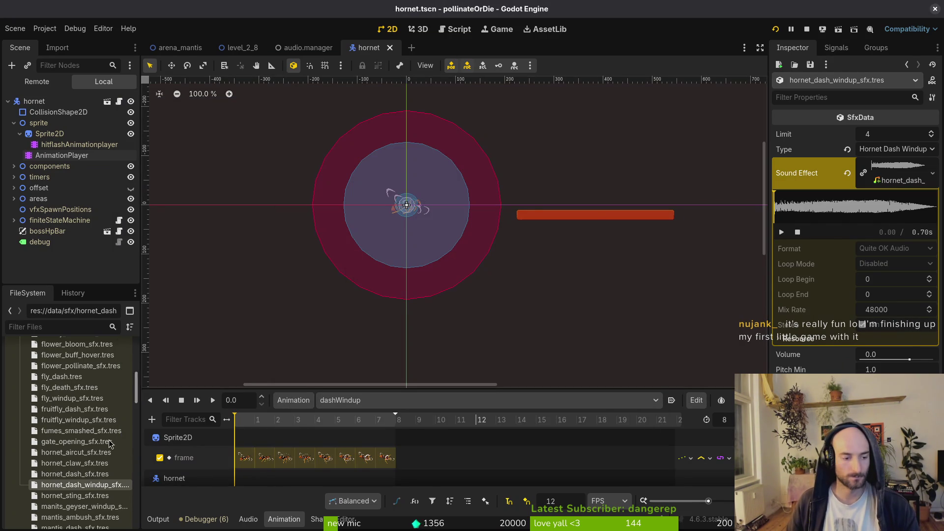
- Preview hornet_kill_friend_sfx.wav and hornet_flying.wav in Files
key(alt+Tab)
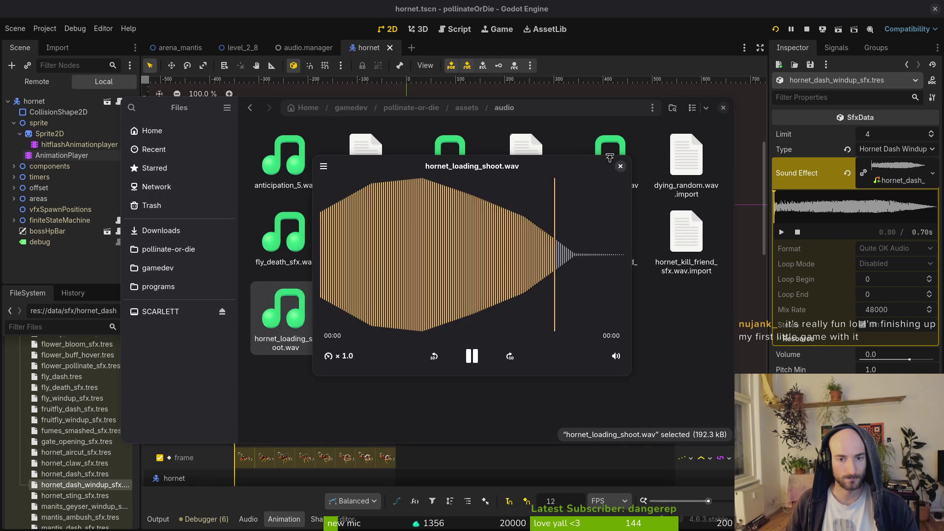
click(620, 166)
double_click(610, 235)
click(621, 165)
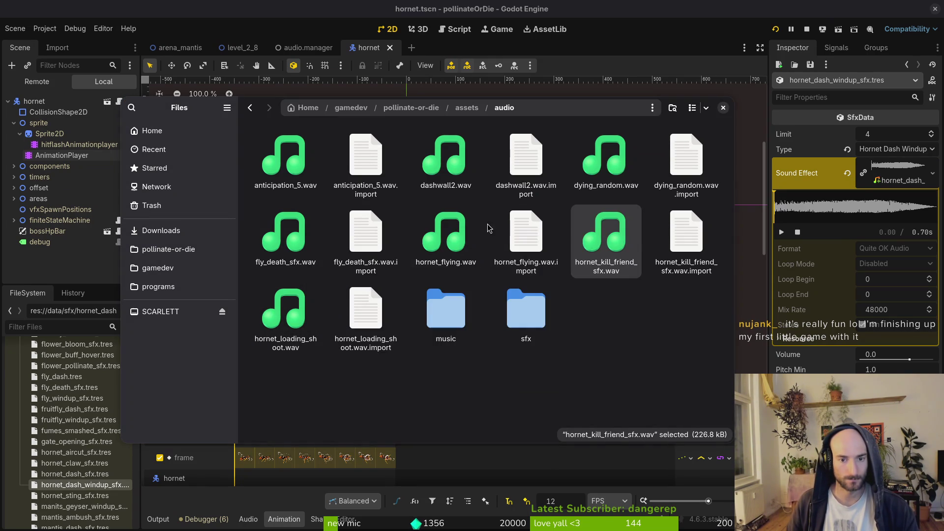
double_click(450, 226)
click(620, 166)
- Deselect hornet_flying.wav and open the sfx audio folder
key(ctrl+s)
key(Escape)
click(629, 330)
click(600, 379)
key(ctrl)
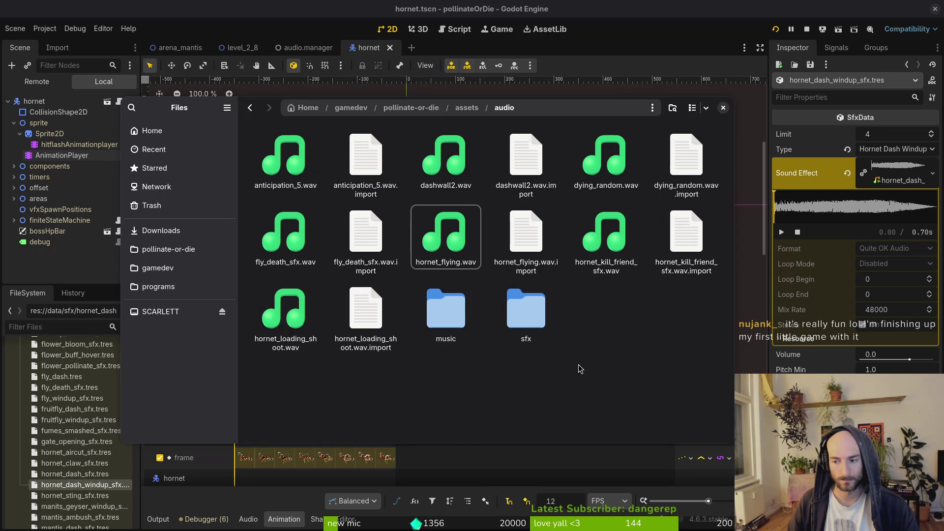
double_click(513, 319)
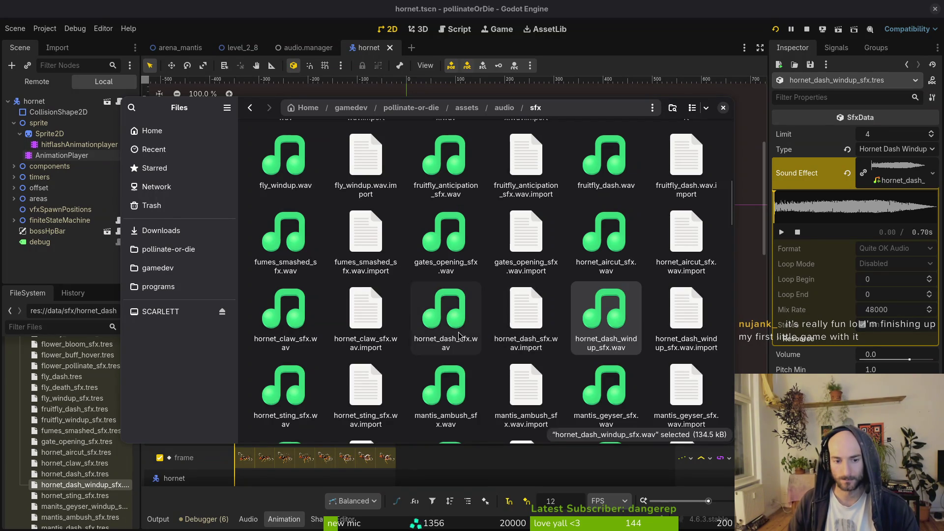
- In Downloads, preview hornet_dash_sfx.wav, then delete it and loading_hornet.wav
key(alt+Left)
click(161, 231)
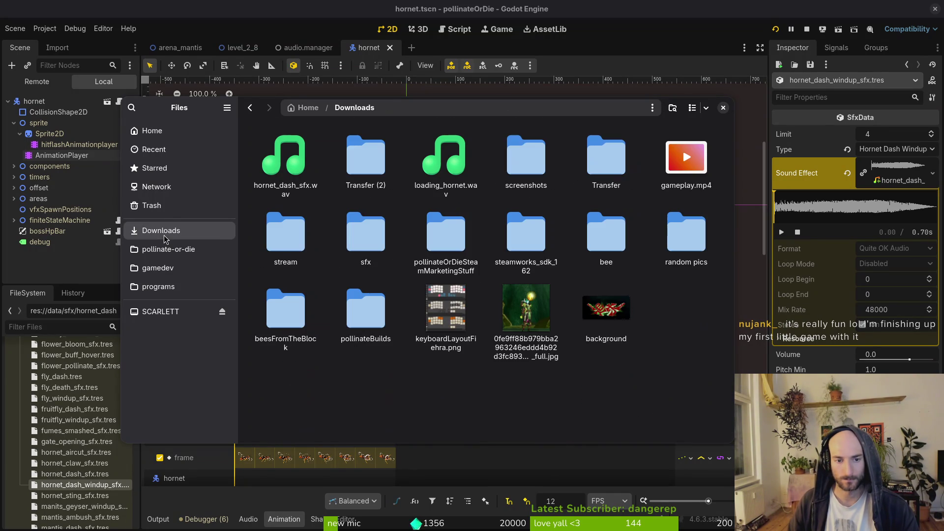
click(295, 167)
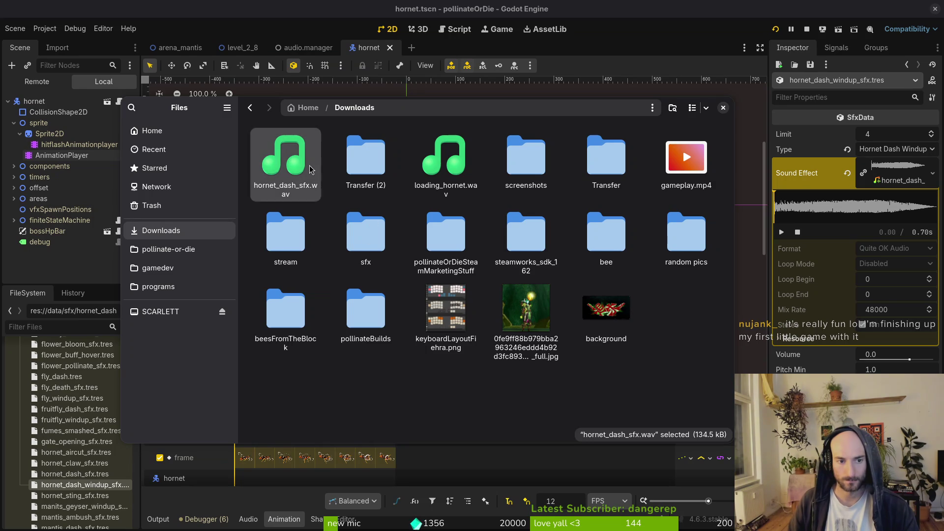
key(space)
key(Escape)
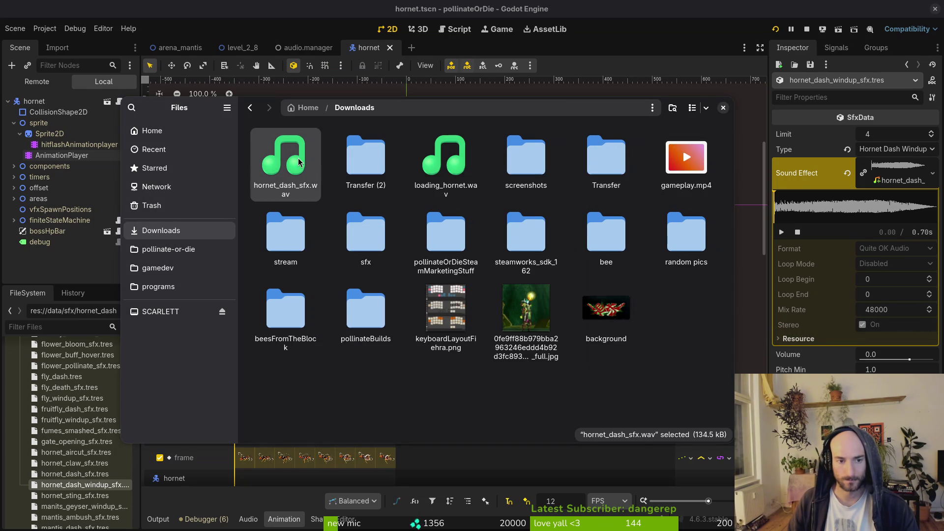
key(Delete)
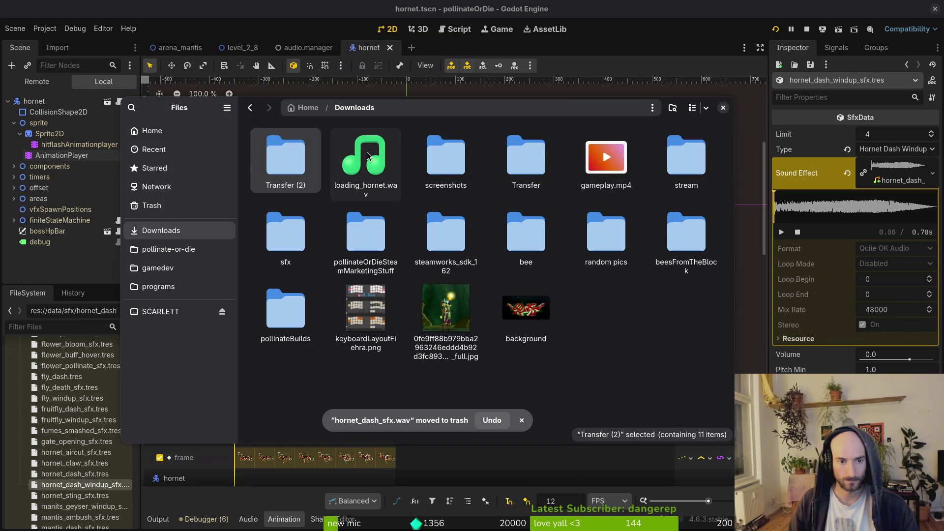
click(368, 156)
key(Delete)
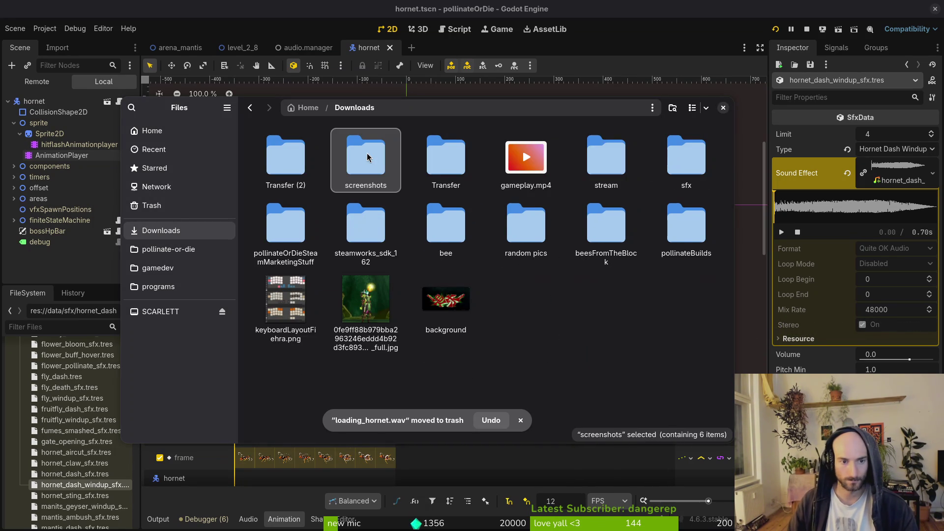
- In Transfer (2), audition hornet_loading_shoot.wav and the original loading_hornet.wav
double_click(289, 161)
click(529, 224)
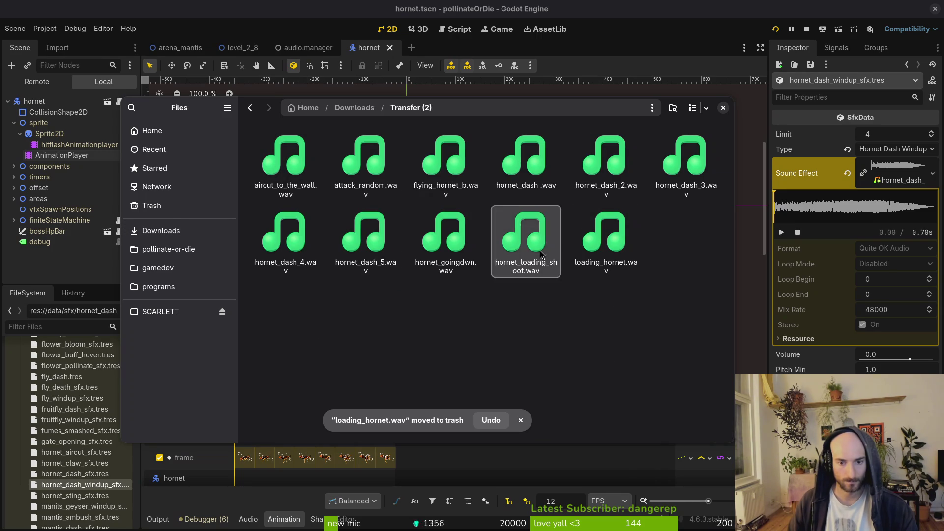
key(space)
click(620, 166)
click(610, 226)
key(space)
key(space)
key(Left)
key(space)
key(space)
click(609, 241)
key(space)
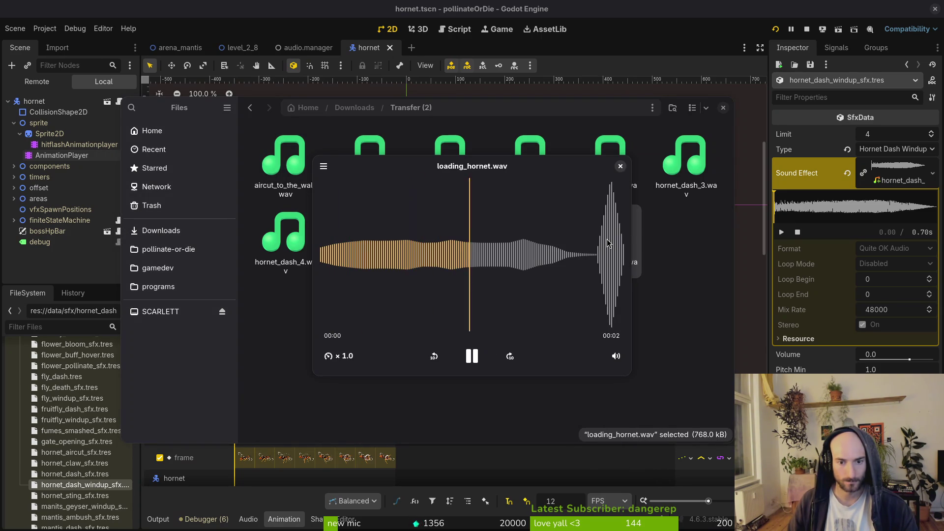
click(620, 166)
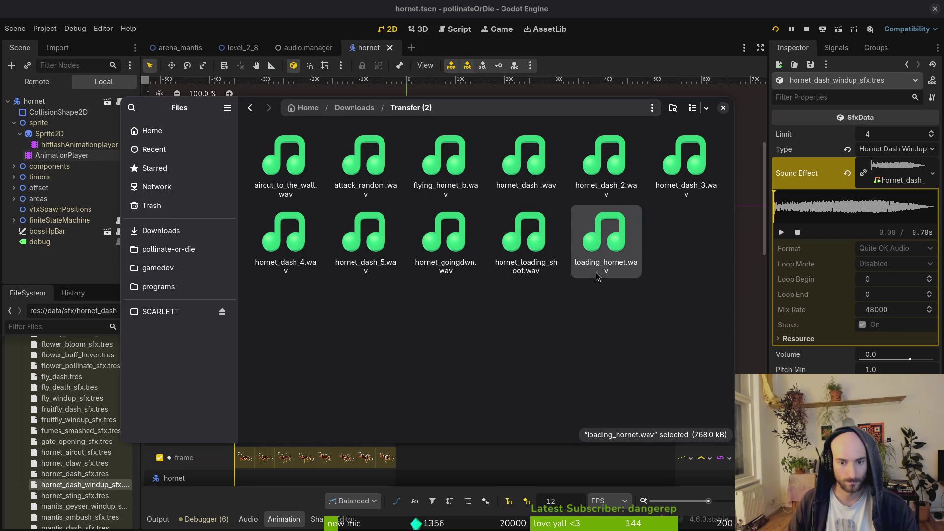
key(alt+Tab)
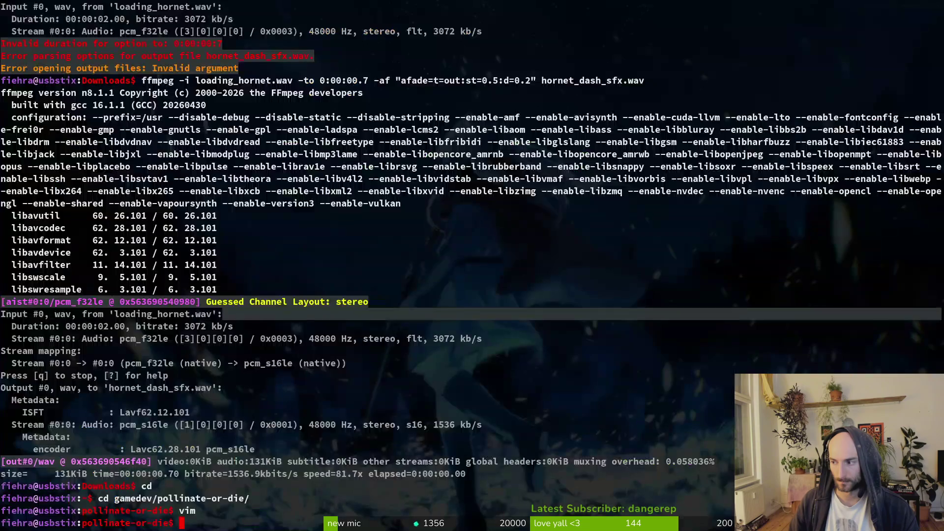
- Enter cd gamedev/pollinate-or-die in the terminal and check the Downloads folder
text(cd gamedev/pollinate-or-die)
key(alt+Tab)
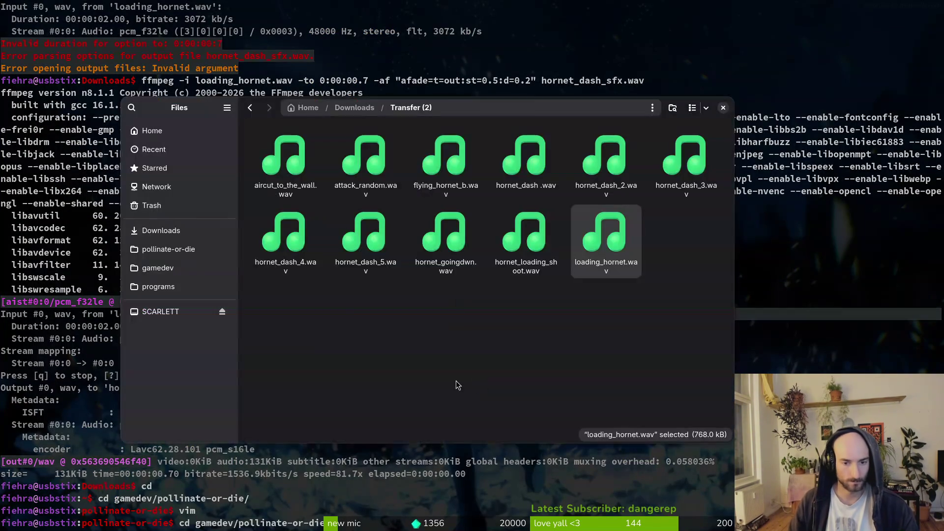
click(196, 232)
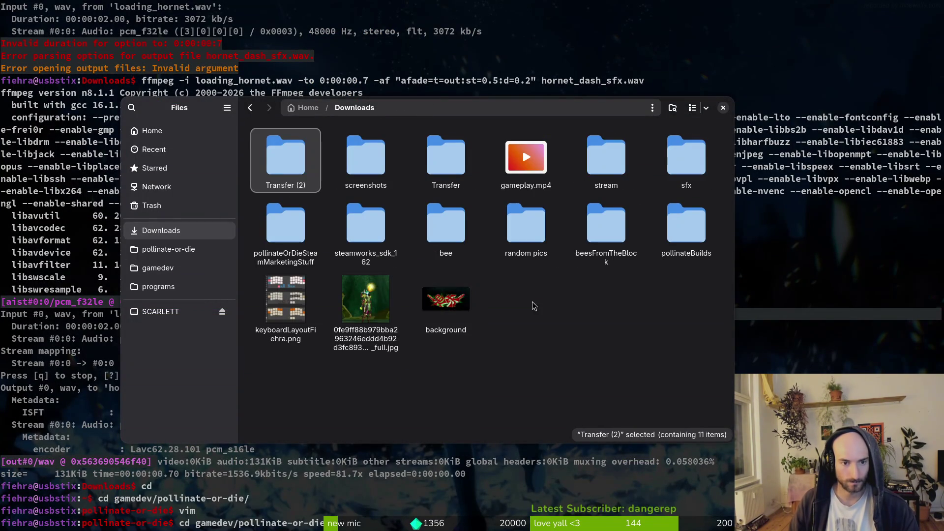
key(alt+Tab)
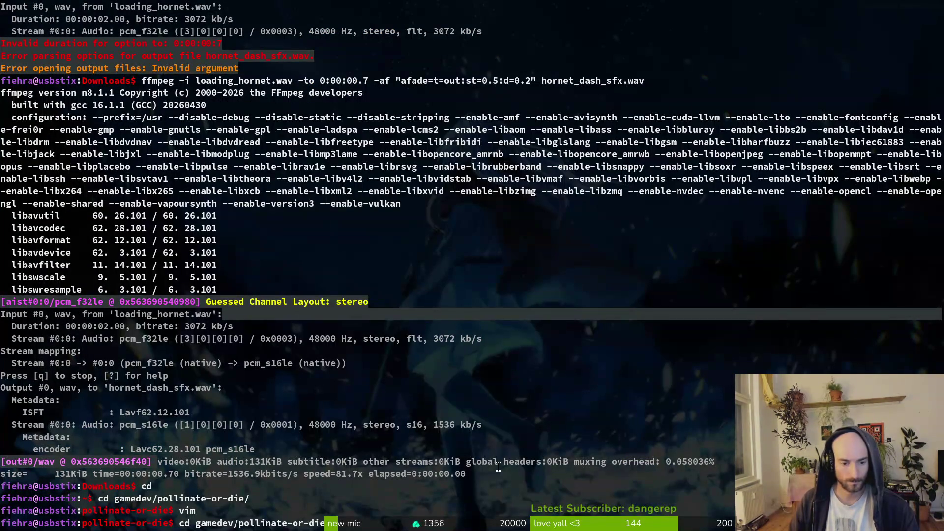
- Edit the recalled ffmpeg trim to start at 0:00:00.7 and end at 0:00:01.7
key(Up)
key(Up)
key(Up)
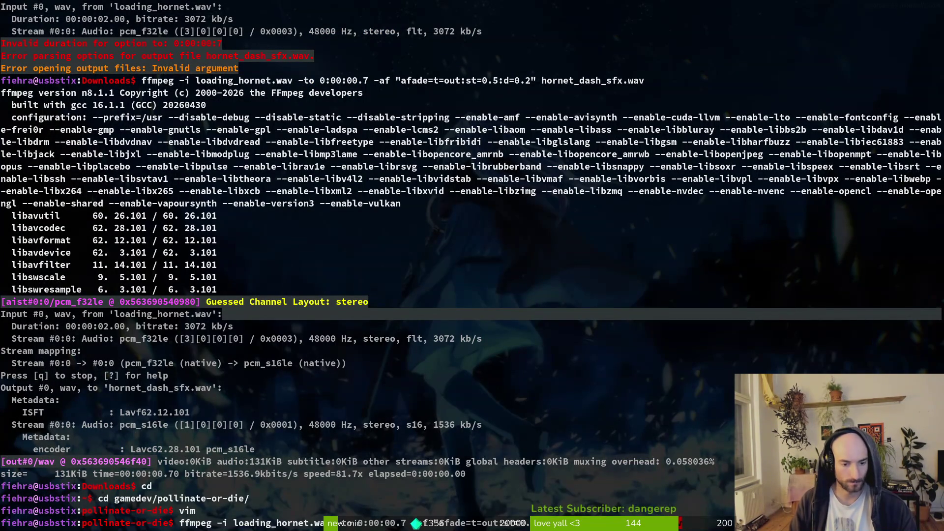
key(Left)
key(Left)
key(Left)
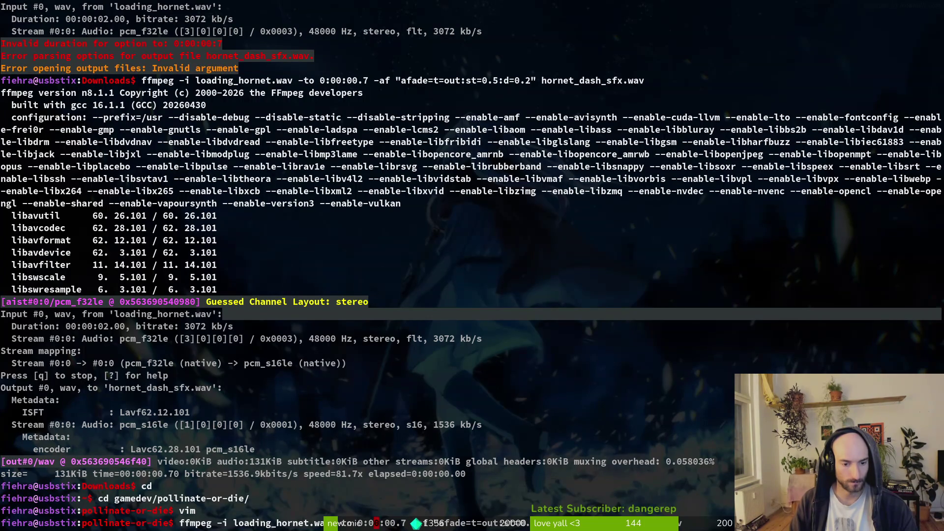
key(Right)
key(Right)
key(Right)
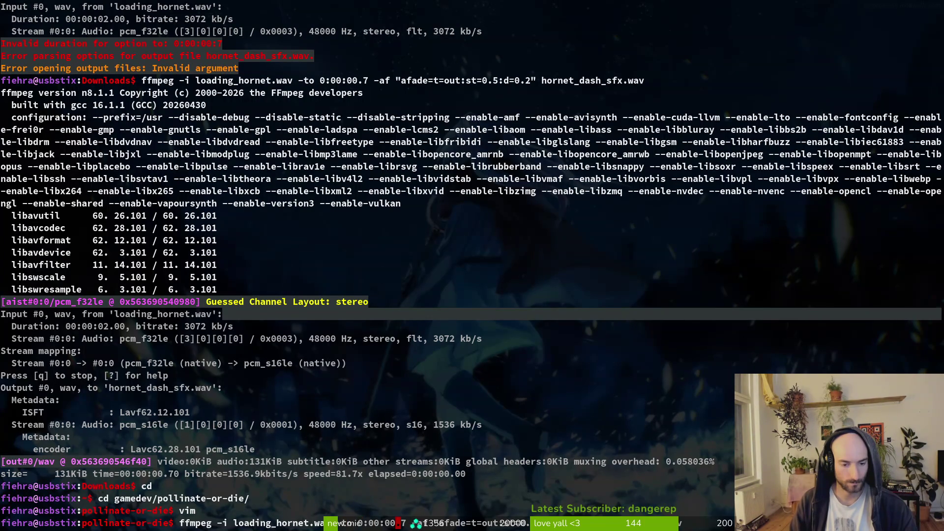
key(Delete)
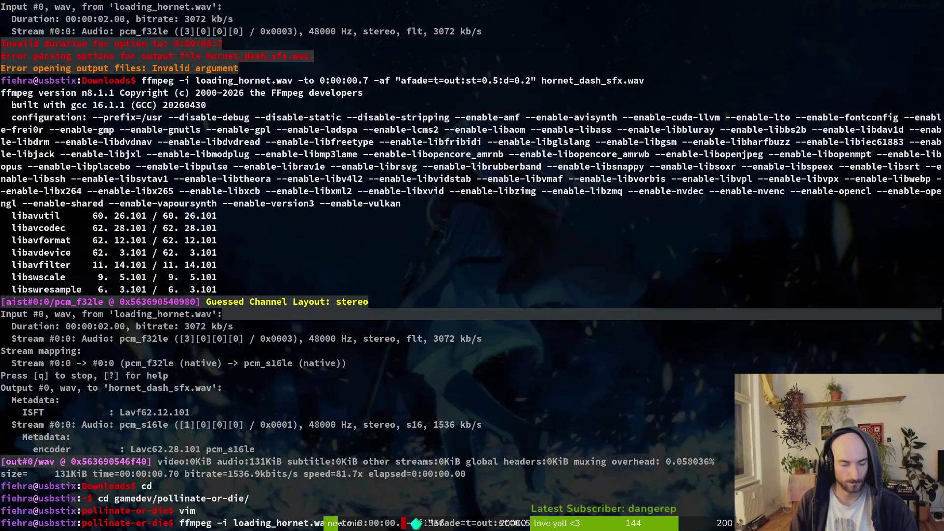
key(BackSpace)
key(BackSpace)
text(1)
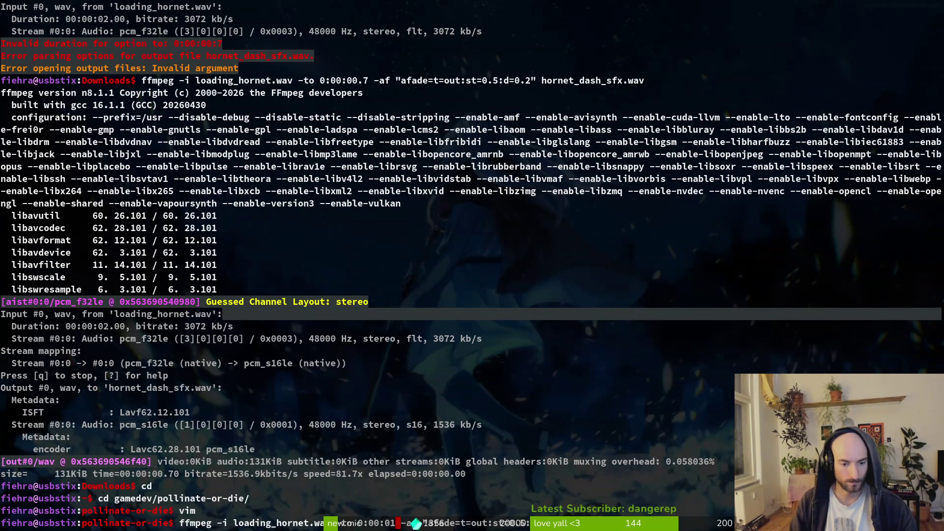
text(.7)
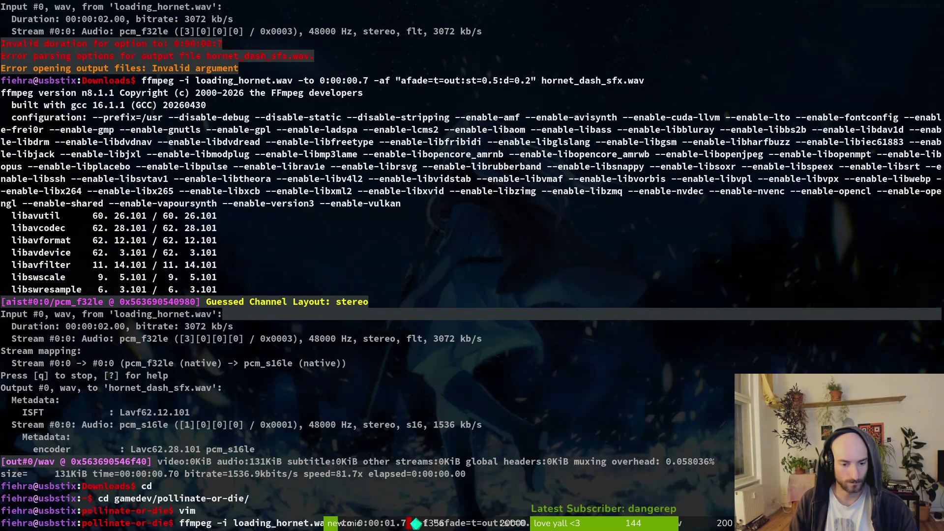
key(Left)
key(Left)
key(Left)
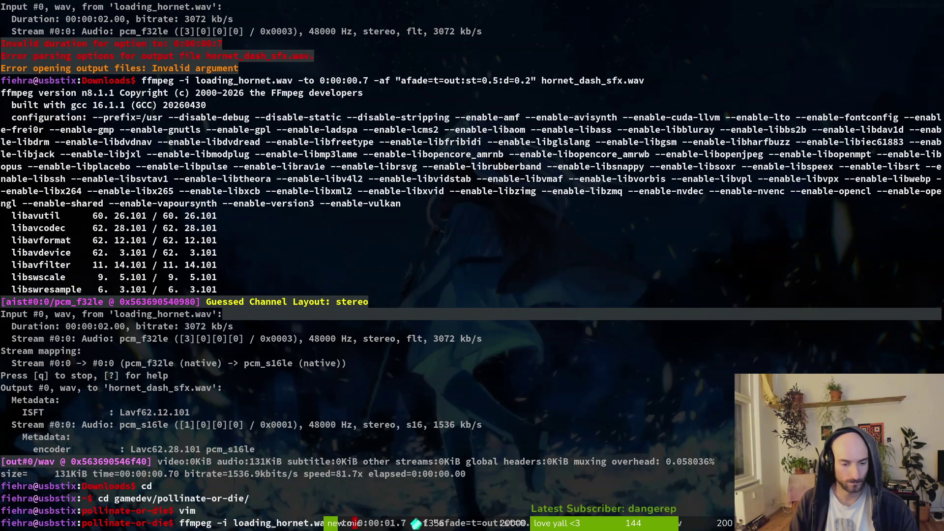
text(-ss)
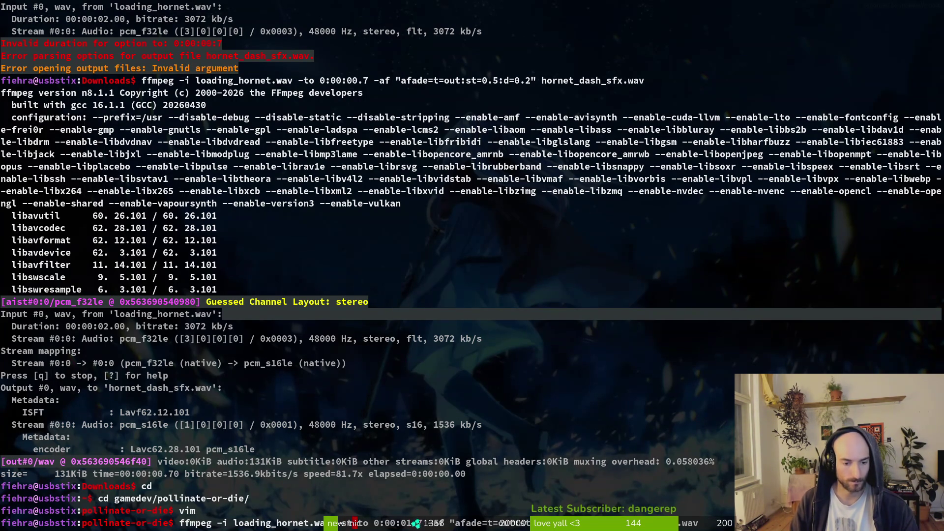
text( 0:)
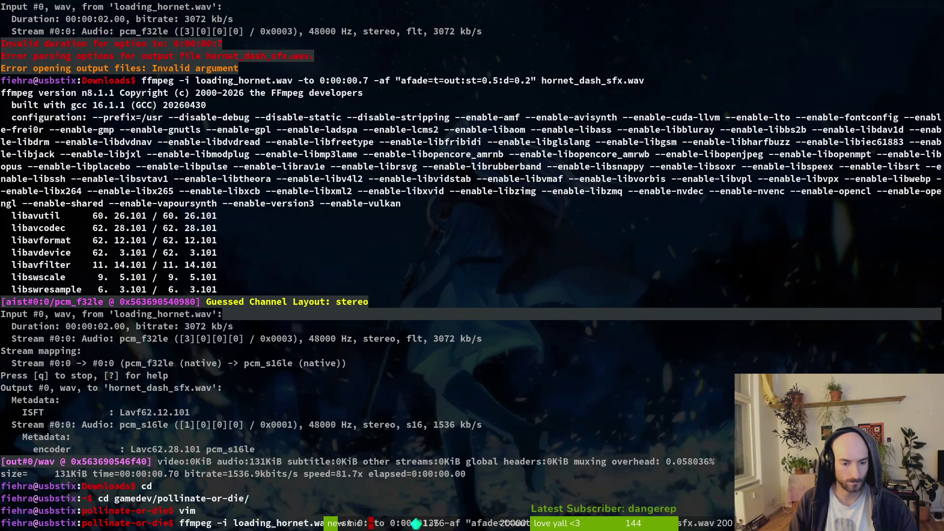
text(00)
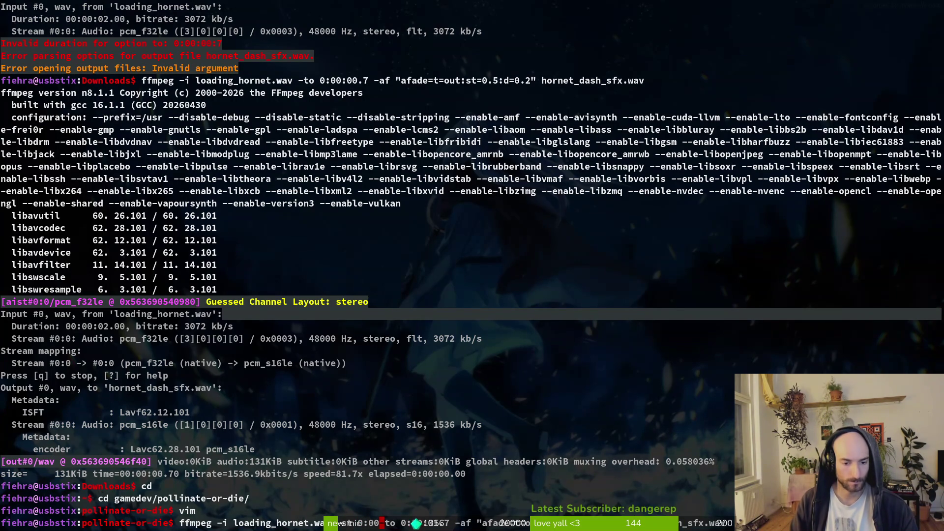
text(:00)
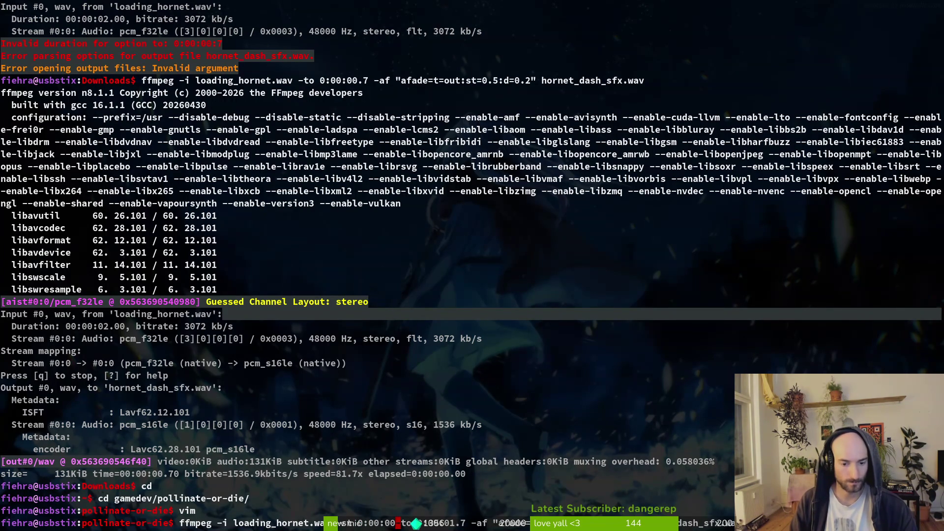
text(.)
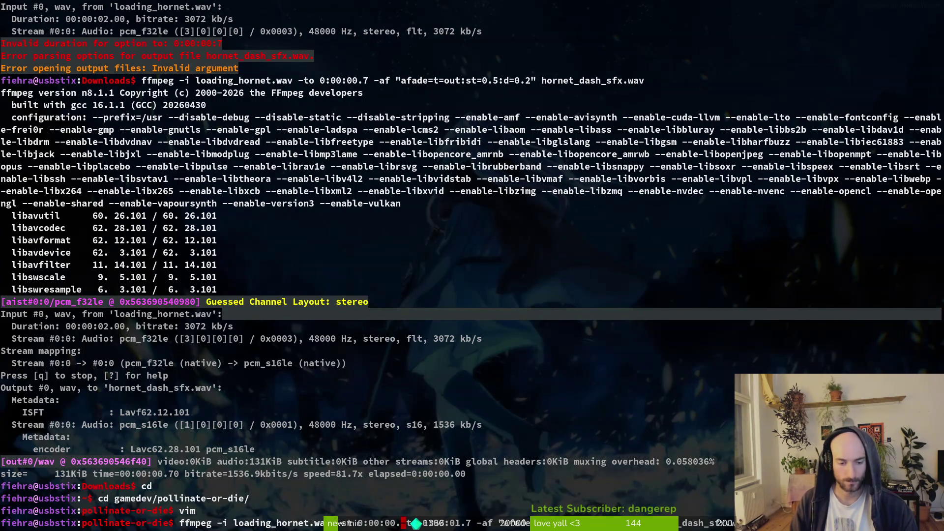
text(6)
key(BackSpace)
text(7)
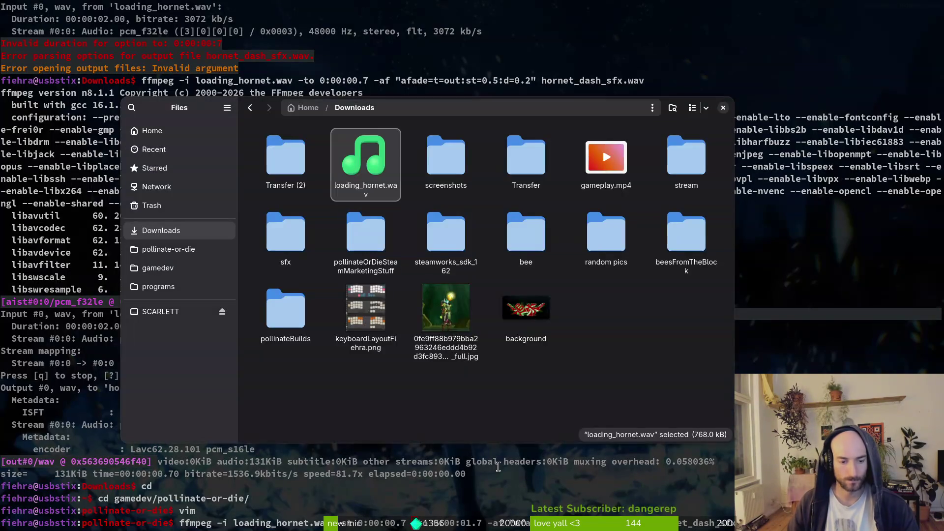
- Scrub the hornet's sting2Windup animation to frame 9 at 0.75 seconds
click(473, 399)
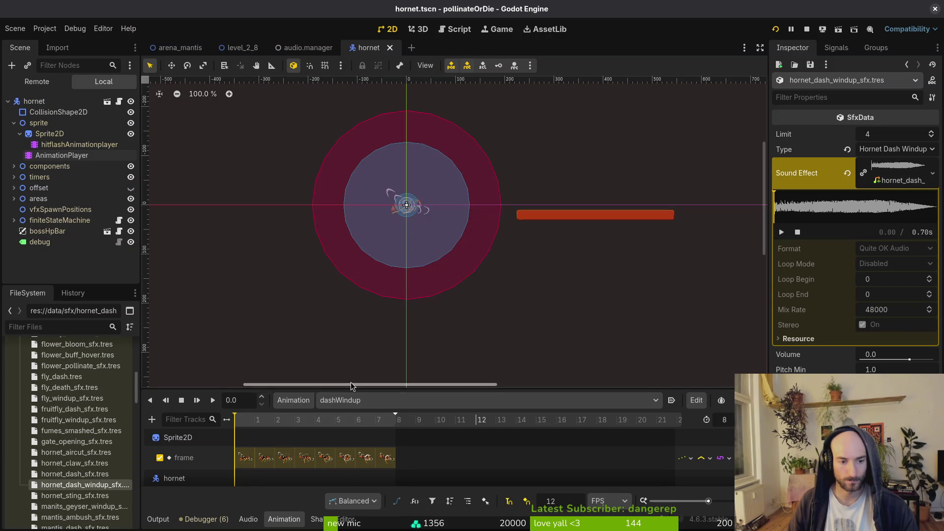
click(384, 400)
click(370, 475)
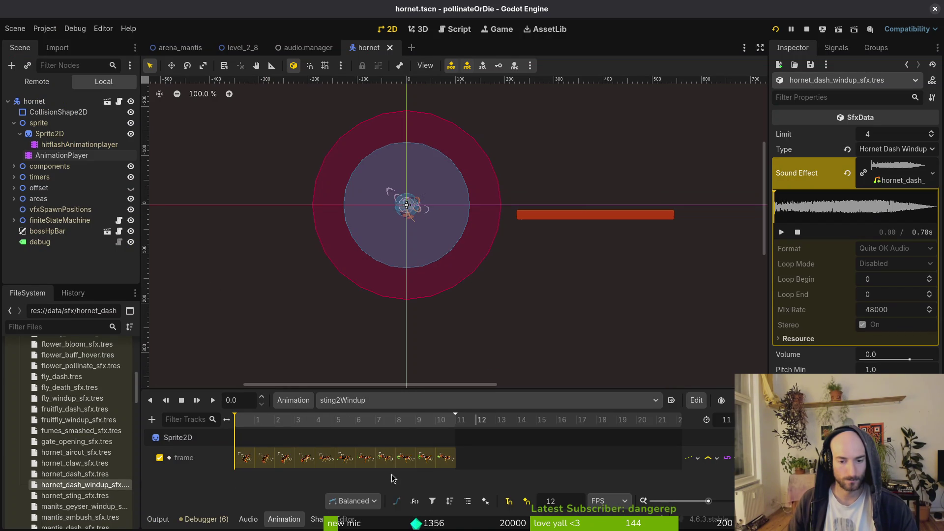
mouse_move(236, 421)
mouse_down()
mouse_move(447, 426)
mouse_move(431, 426)
mouse_up()
- Run the edited ffmpeg command, which fails with an unrecognized option, and recall it
key(super)
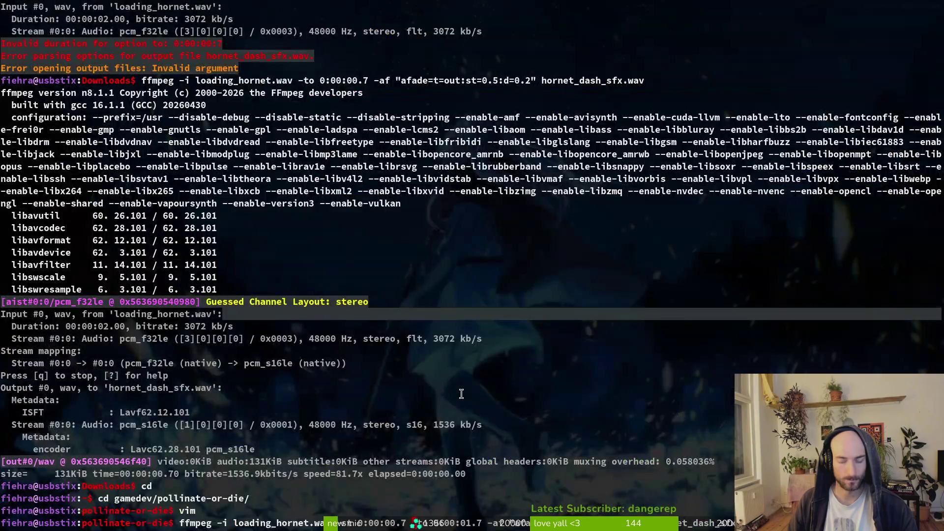
key(super)
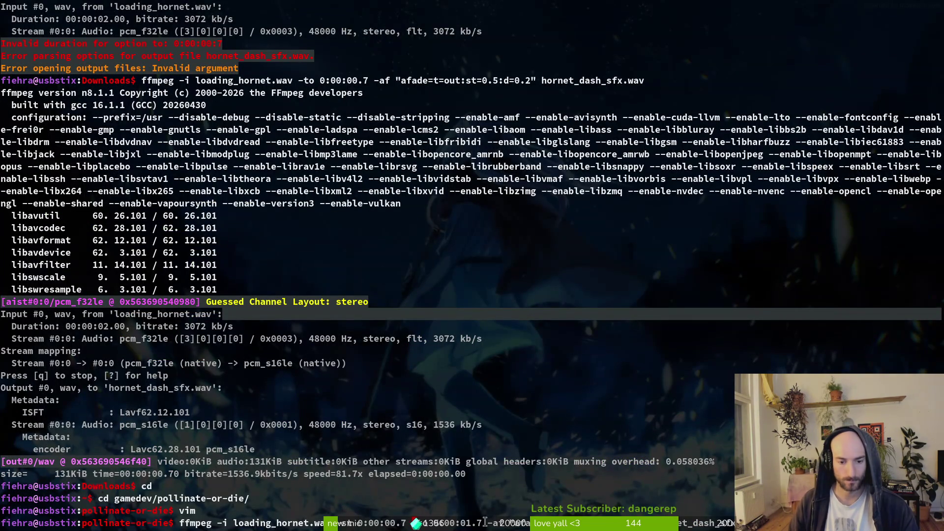
key(Return)
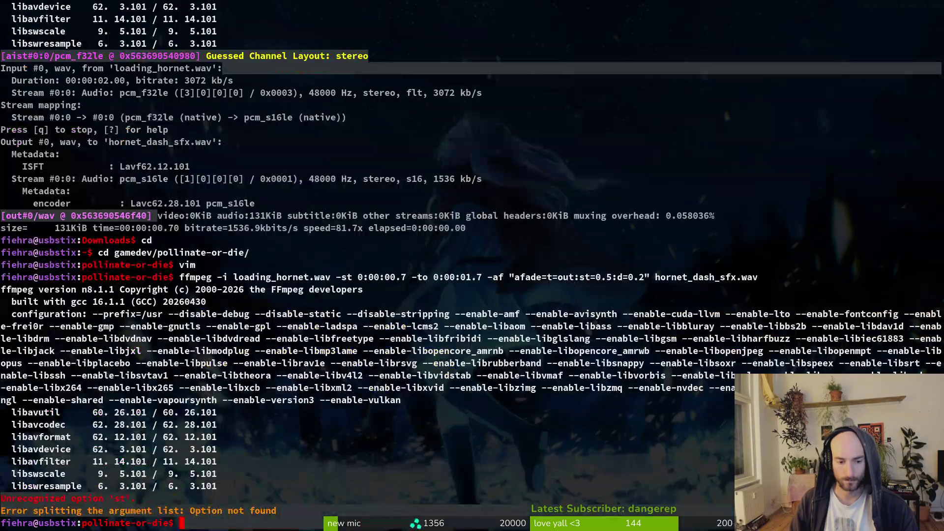
key(Up)
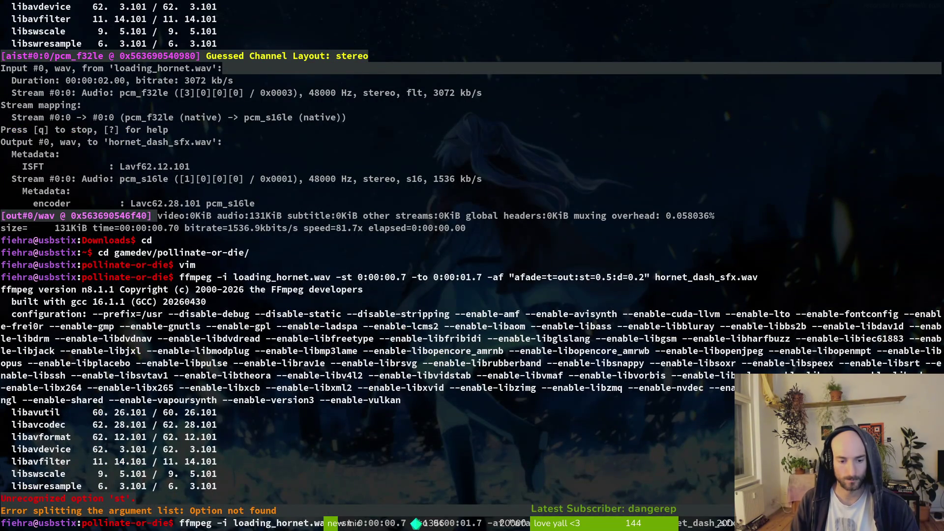
key(Left)
key(Left)
key(Left)
key(Left)
key(Left)
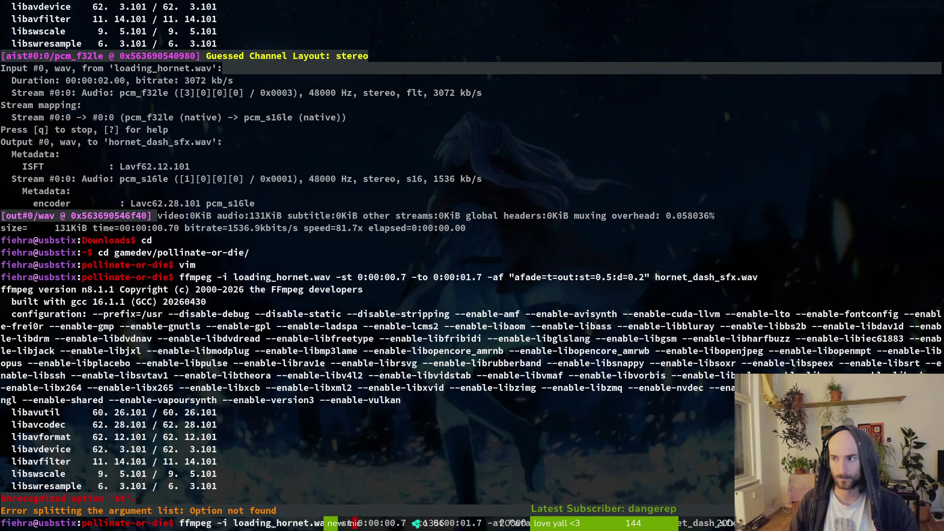
key(alt+Tab)
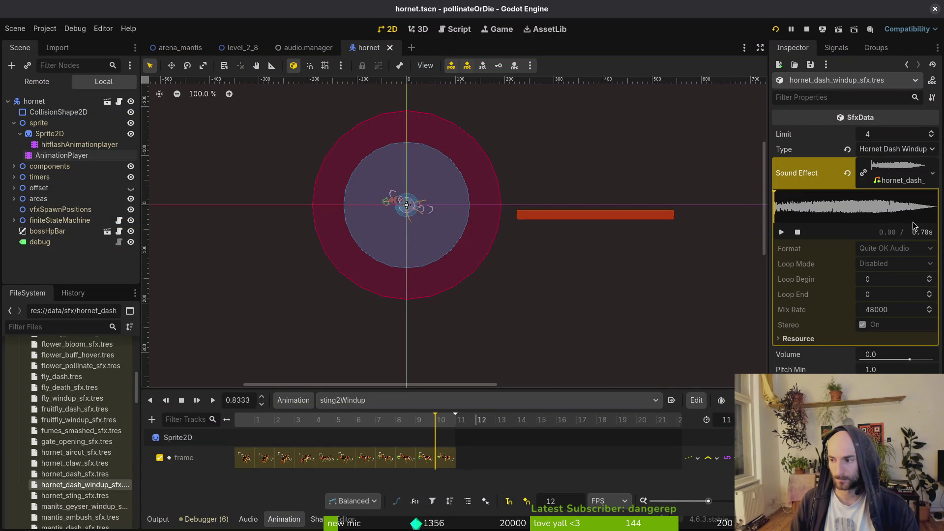
key(alt+Tab)
- Ask Gemini about starting at 0.7 seconds and review its -ss 0.7 -t 1.0 fade suggestions
text(if i)
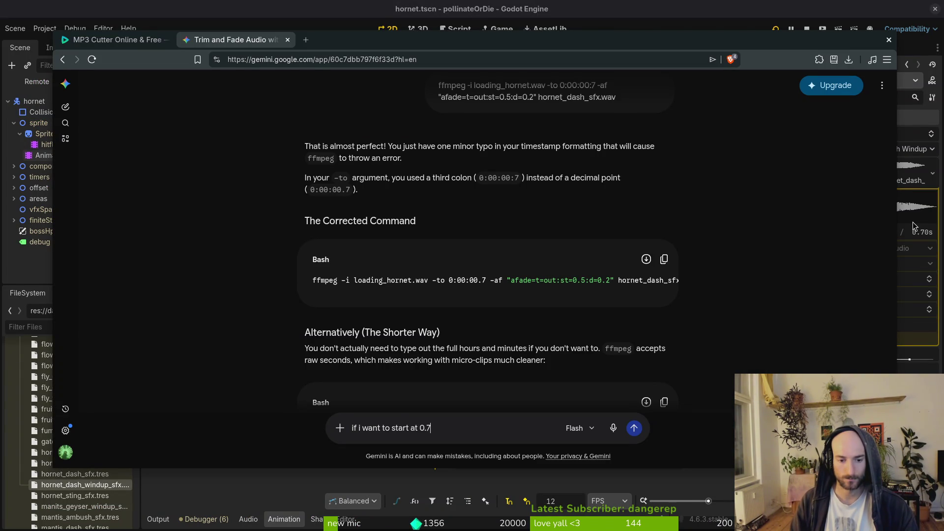
text(econds?)
key(Return)
scroll(364, 278, up, 5)
scroll(394, 192, up, 10)
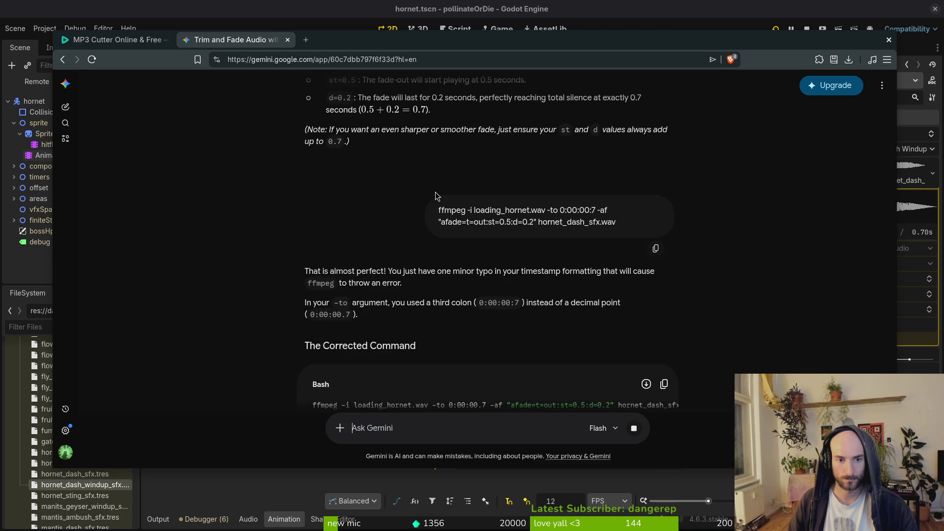
scroll(391, 266, up, 10)
scroll(413, 271, down, 5)
scroll(408, 255, up, 7)
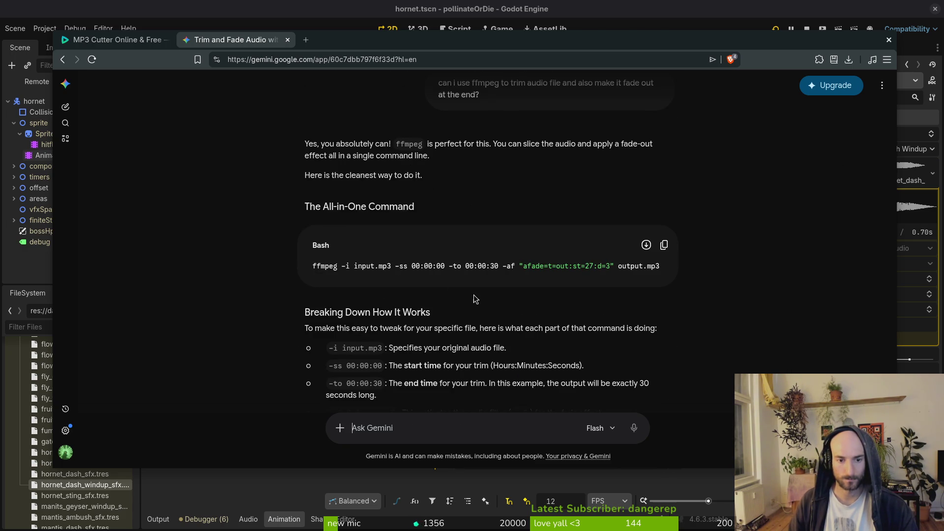
scroll(477, 303, down, 15)
scroll(482, 334, down, 3)
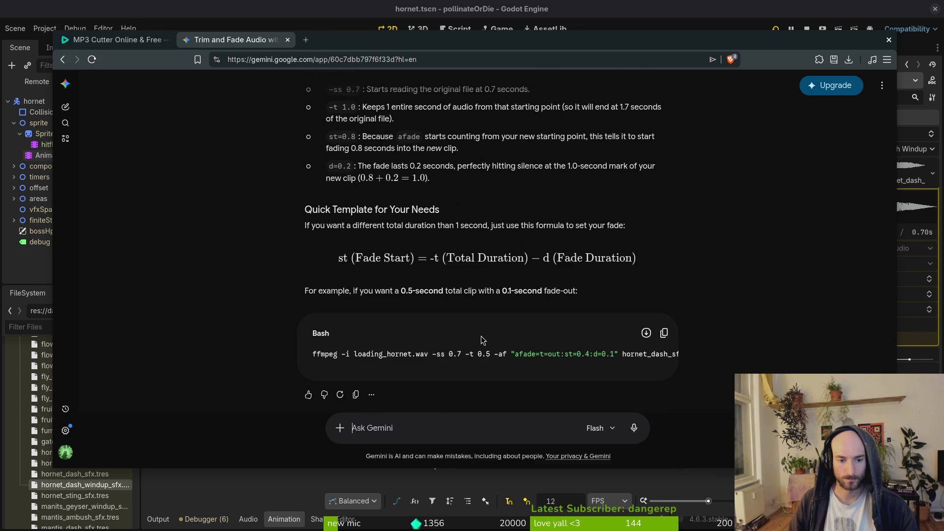
key(alt+Tab)
key(alt+Tab)
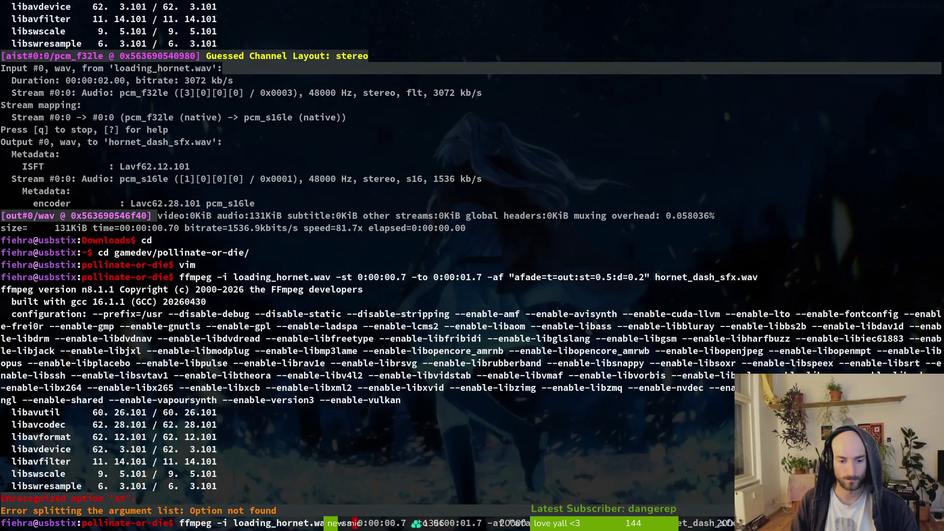
key(Right)
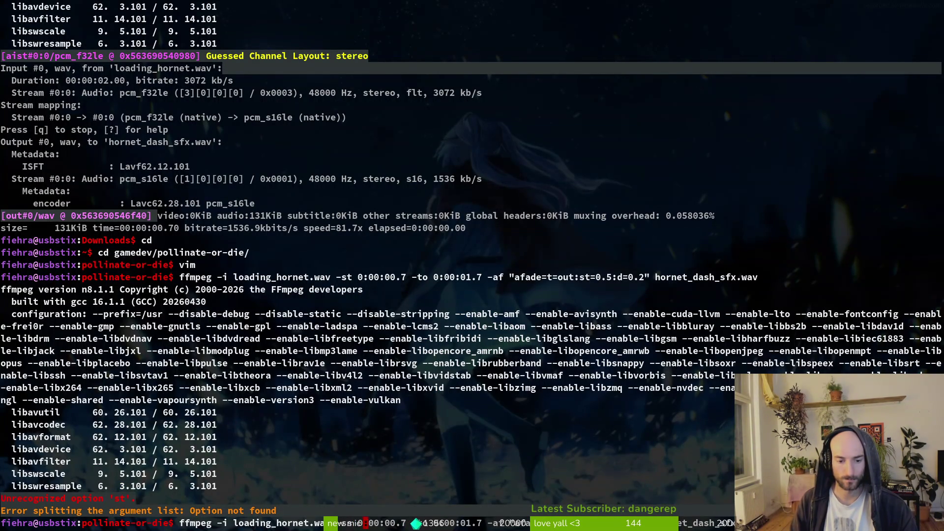
- Rename the ffmpeg trim output to hornet_stinger_windup_sfx.wav and run the command
click(723, 523)
key(BackSpace)
key(BackSpace)
key(BackSpace)
text(sting_)
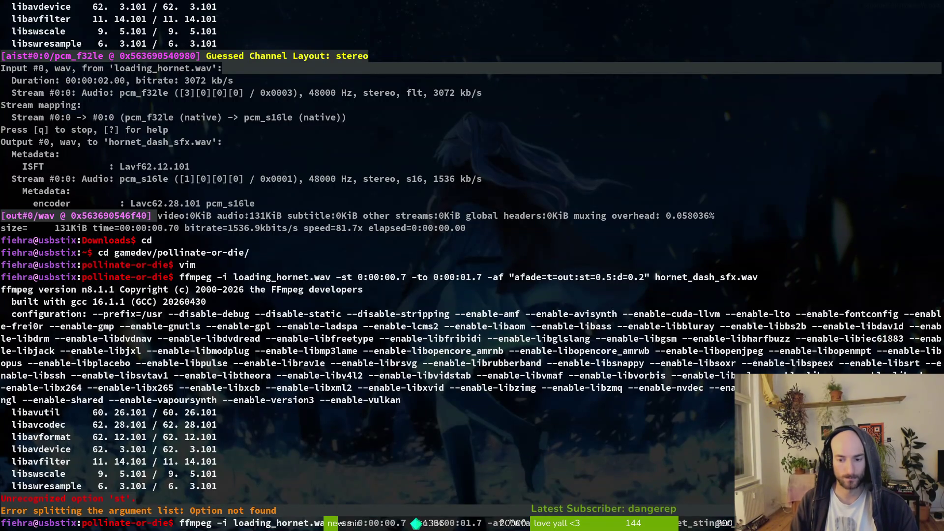
key(Return)
key(Up)
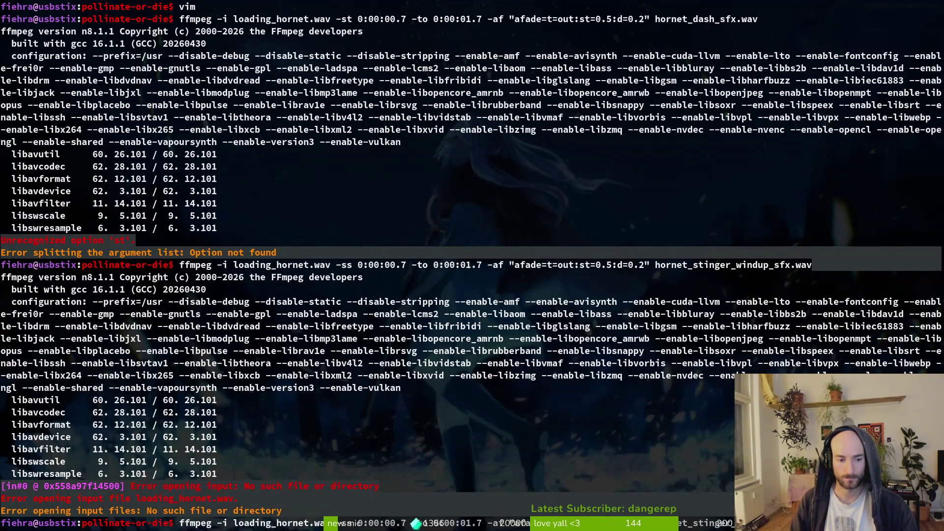
key(super+2)
key(super+1)
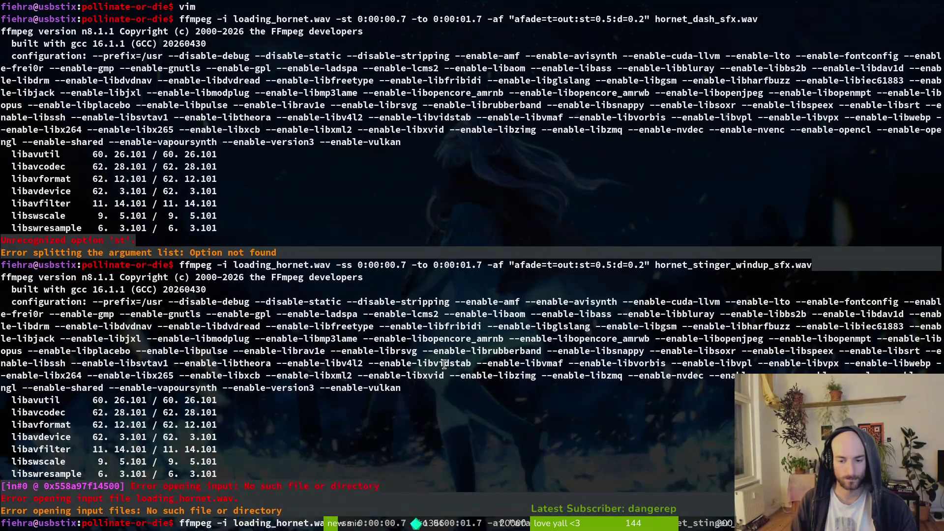
key(Return)
- Move into the Downloads folder and rerun the ffmpeg trim of loading_hornet.wav there
text(cd)
key(Return)
text(cd d)
key(Tab)
key(Return)
text(cd)
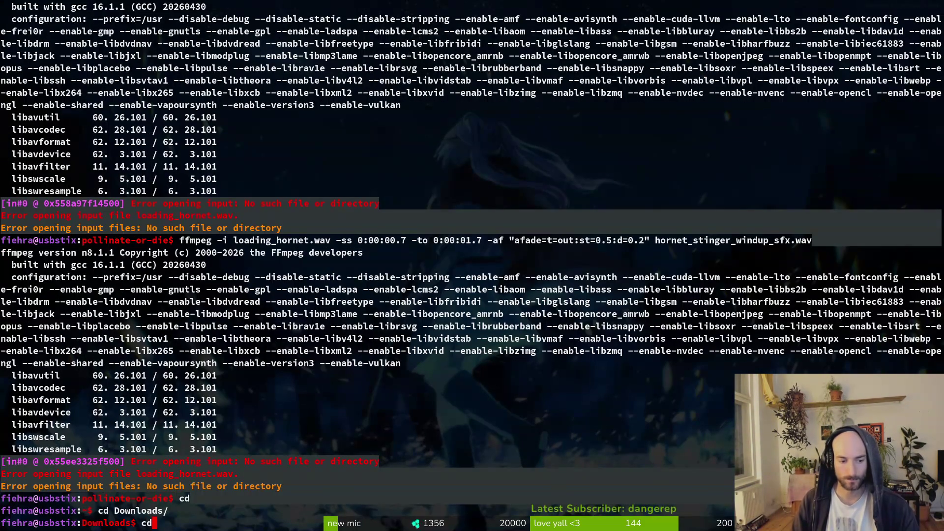
key(BackSpace)
key(BackSpace)
key(Up)
key(Up)
key(Up)
key(Return)
- Open Downloads in Files and preview the new hornet_stinger_windup_sfx.wav
key(super+e)
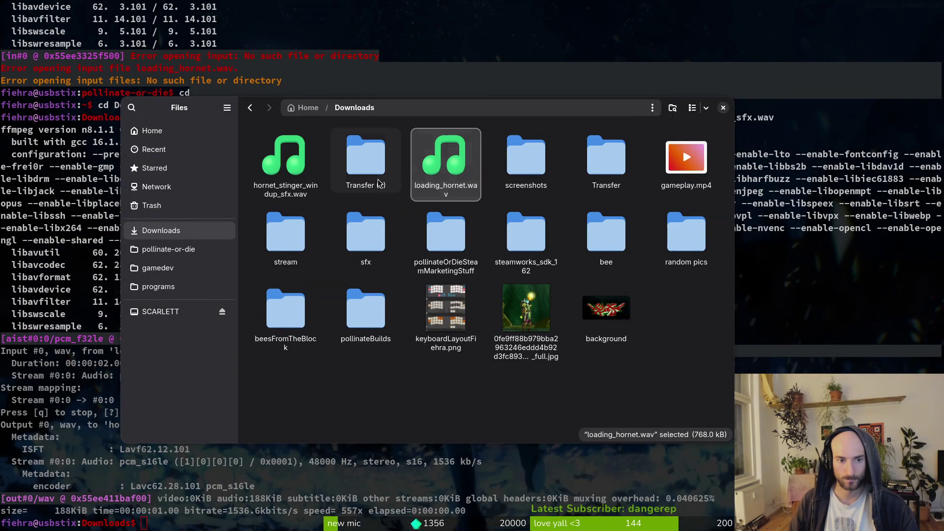
click(301, 171)
key(space)
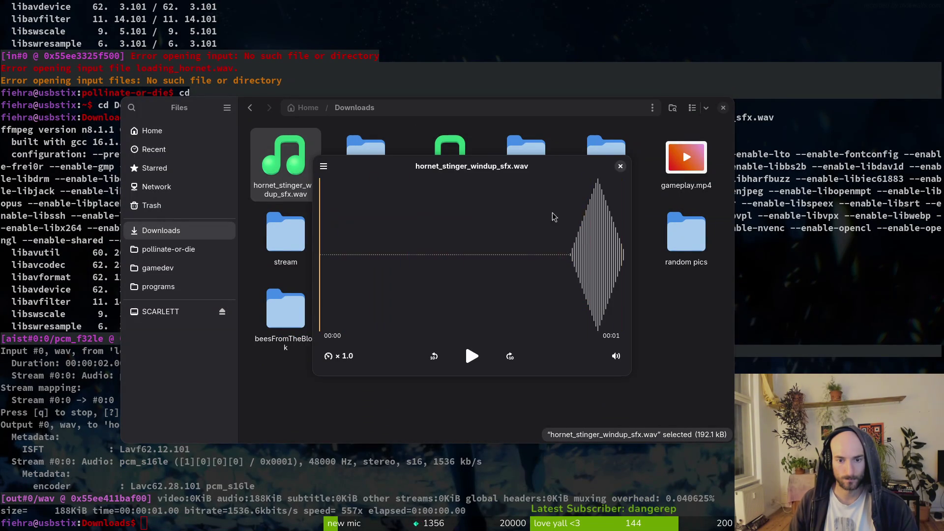
- Play the hornet_stinger_windup_sfx.wav preview a second time
click(621, 166)
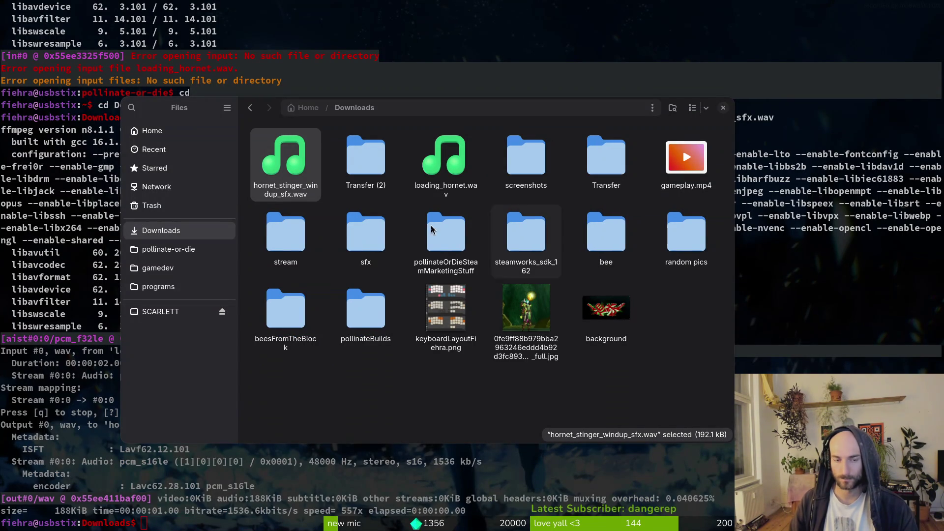
click(306, 165)
key(space)
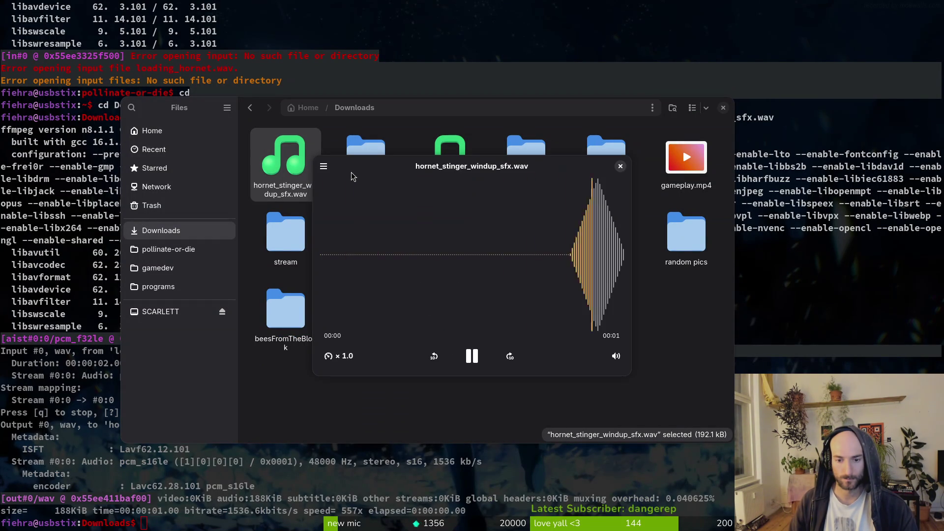
click(620, 166)
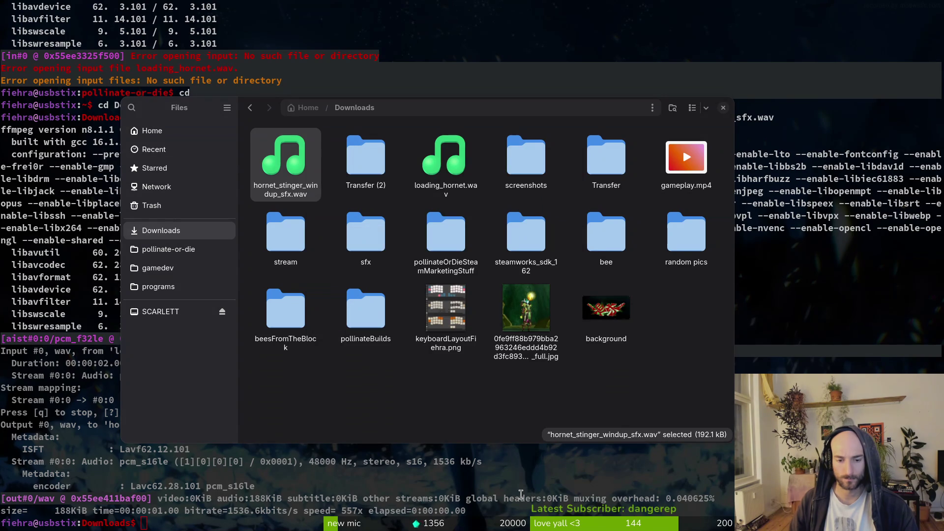
- Recall the last ffmpeg command in Terminal and switch over to the Gemini chat
click(377, 527)
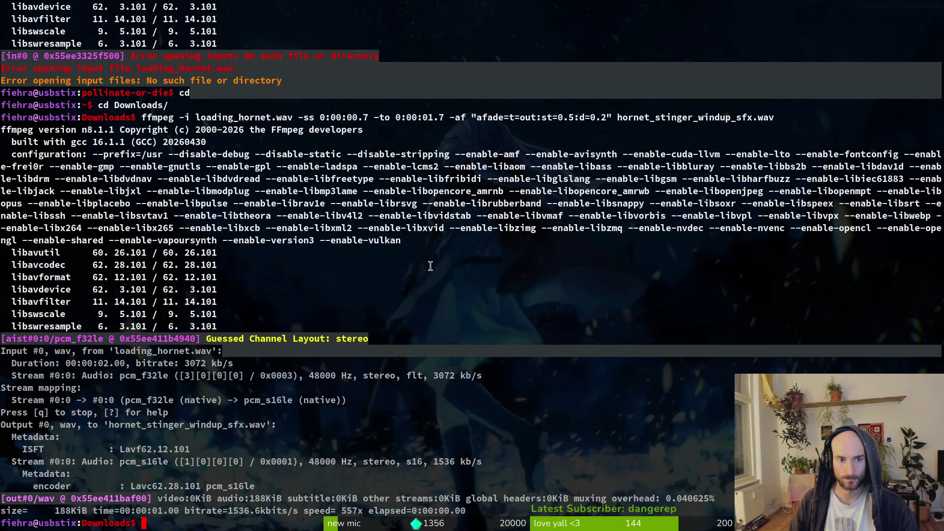
key(Up)
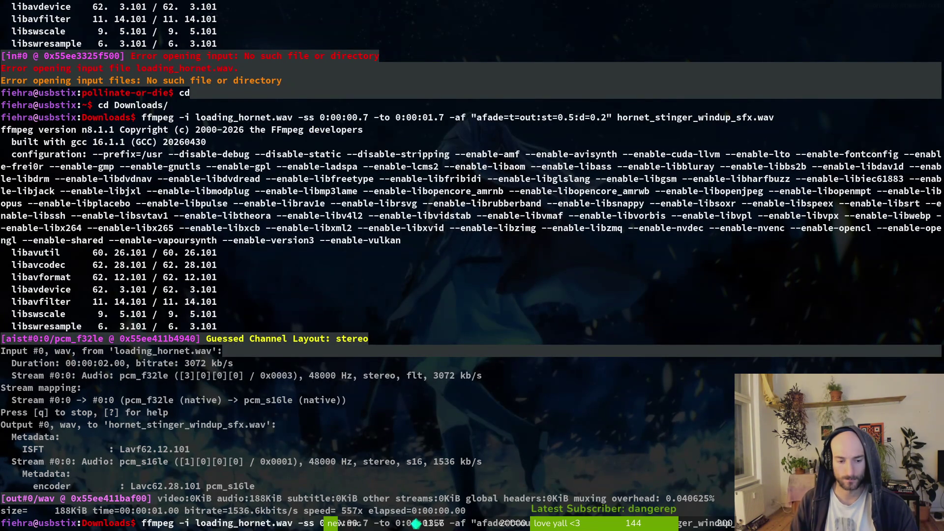
key(alt+Tab)
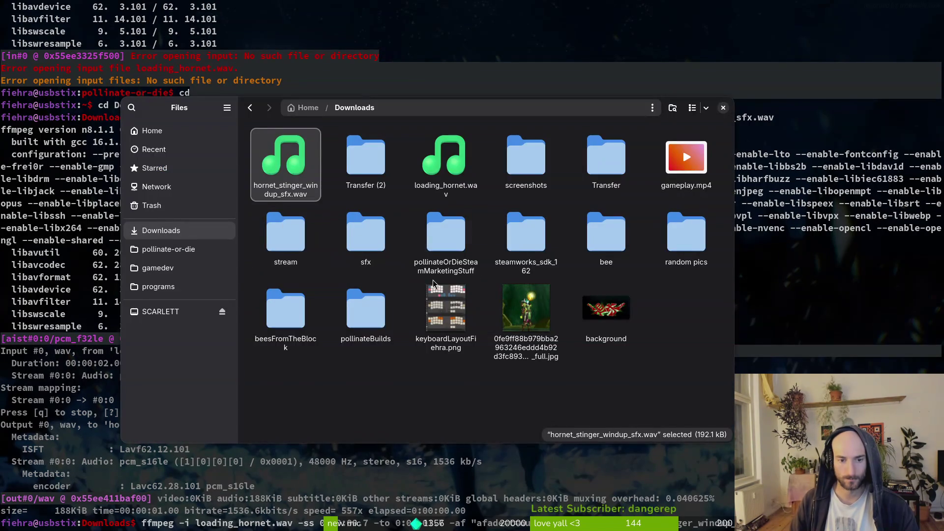
key(alt+Tab)
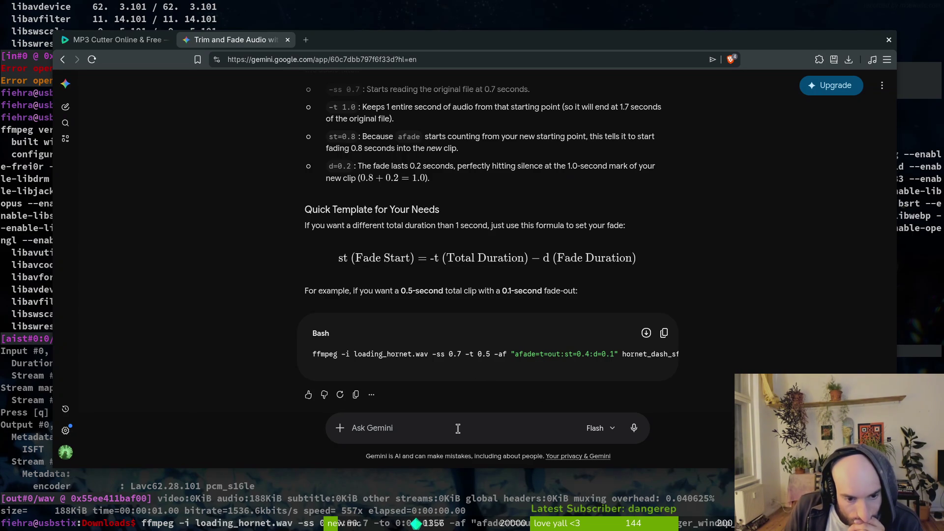
- Ask Gemini for an ffmpeg trim starting at 0.7 and ending at 1.7 seconds
text(start at 0.7 and end at 1.7)
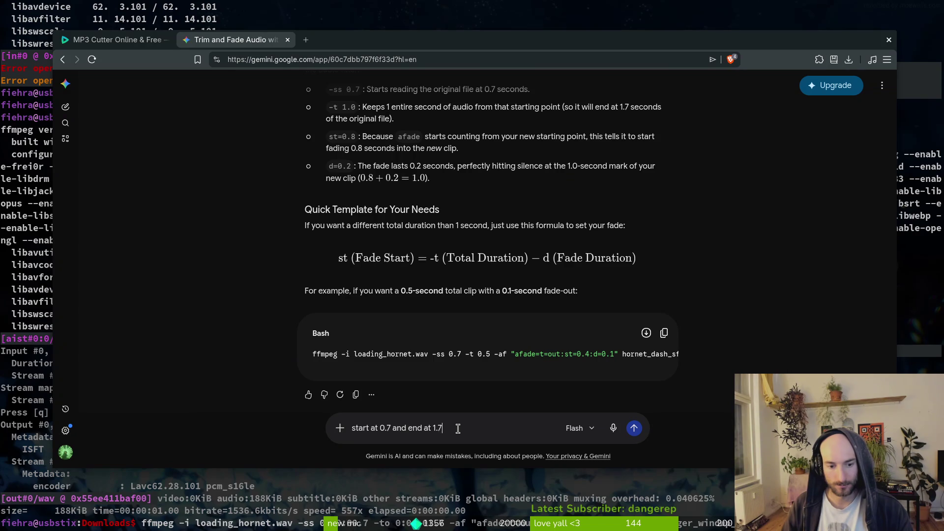
key(Return)
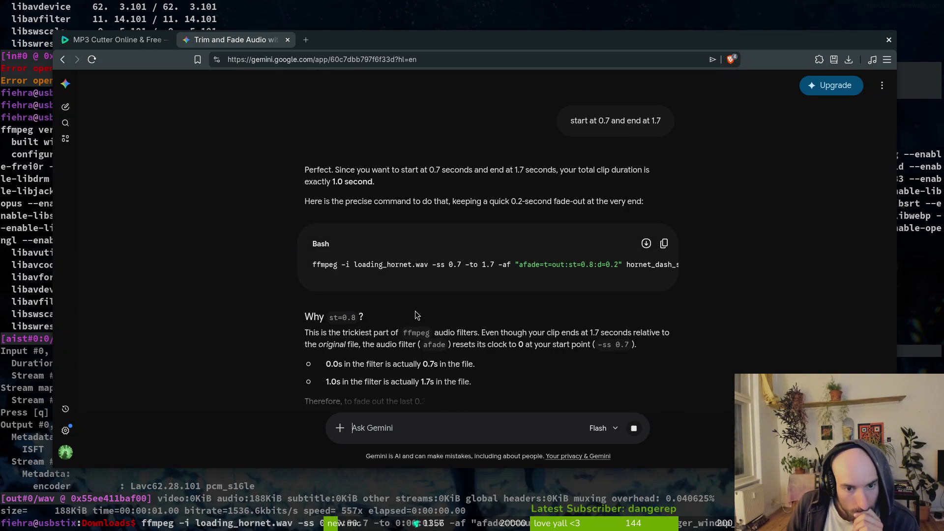
click(430, 510)
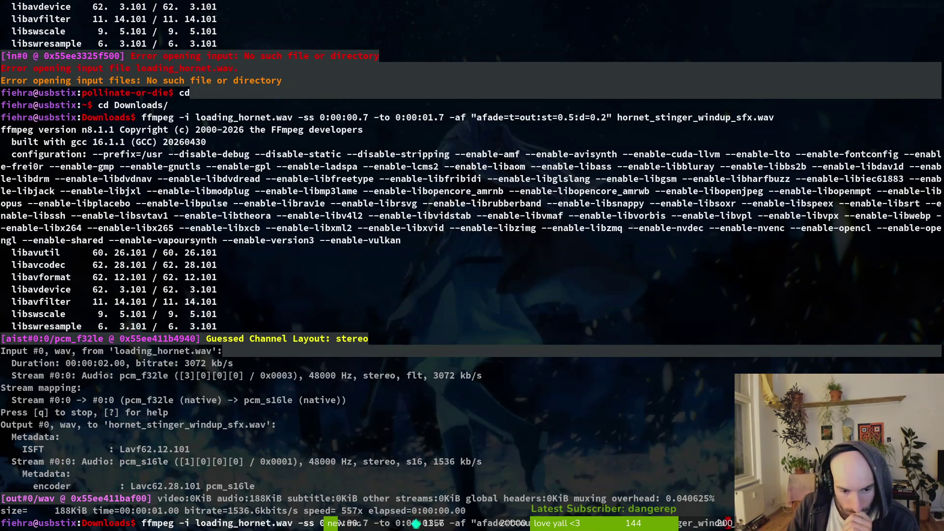
- Change the ffmpeg command to -ss 0.7 -to 1.7, run it, and overwrite the windup file
key(Left)
key(Left)
key(Left)
key(BackSpace)
key(BackSpace)
key(BackSpace)
key(Left)
key(Left)
key(Left)
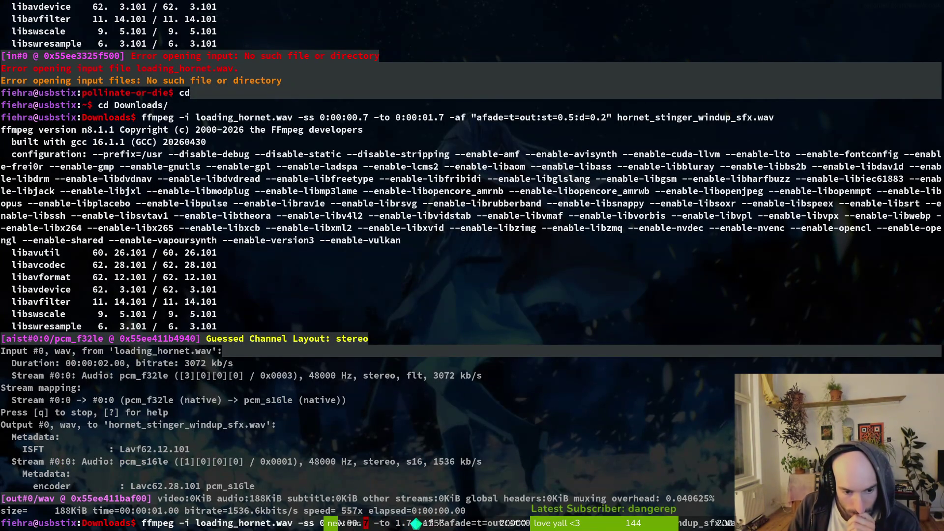
key(BackSpace)
key(BackSpace)
key(BackSpace)
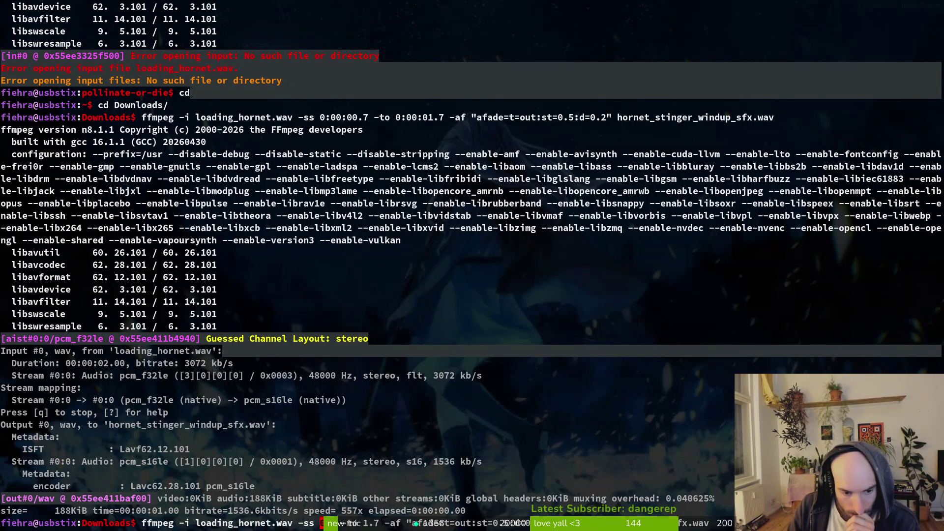
key(Return)
text(y)
key(Return)
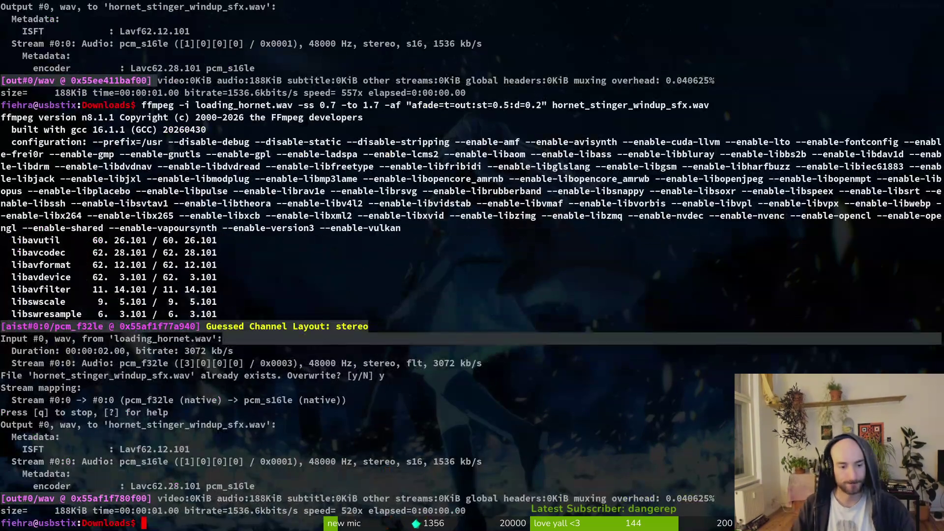
- Preview the regenerated windup clip twice in Files, then start a new Gemini message
key(super+e)
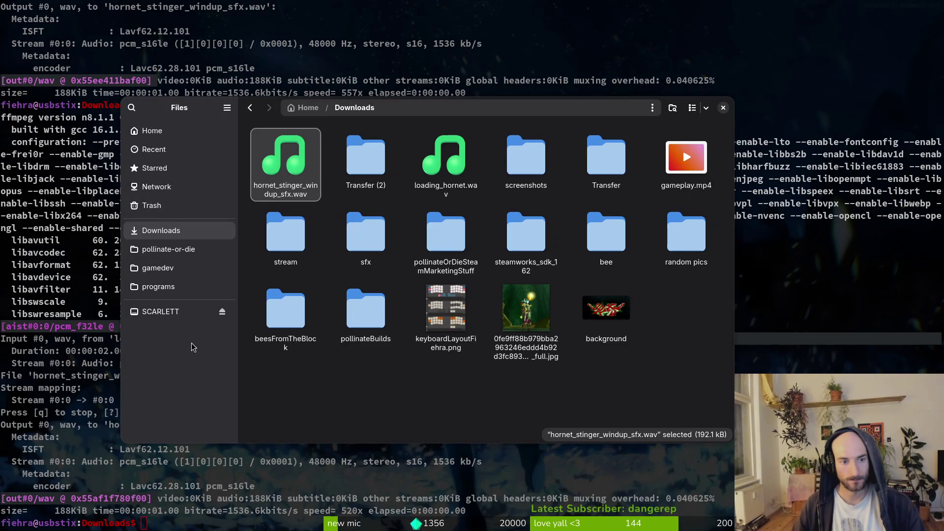
key(space)
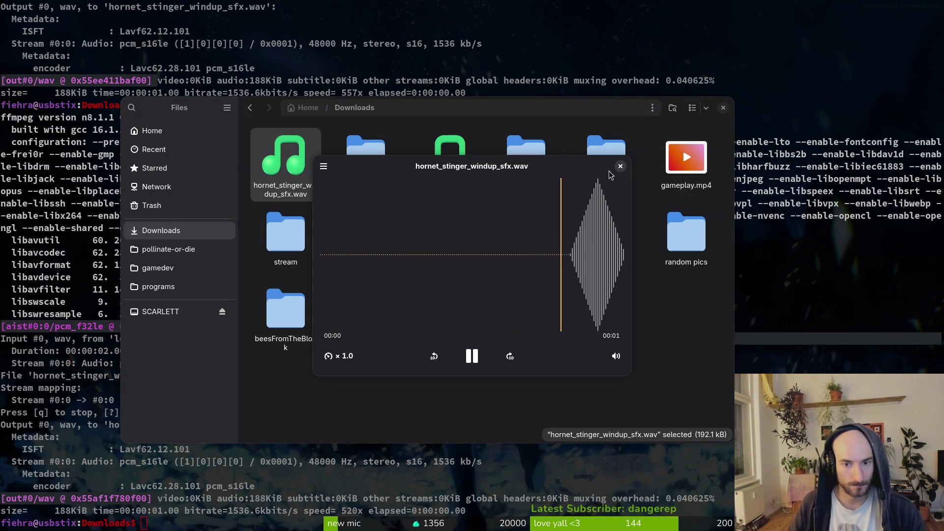
click(620, 166)
key(space)
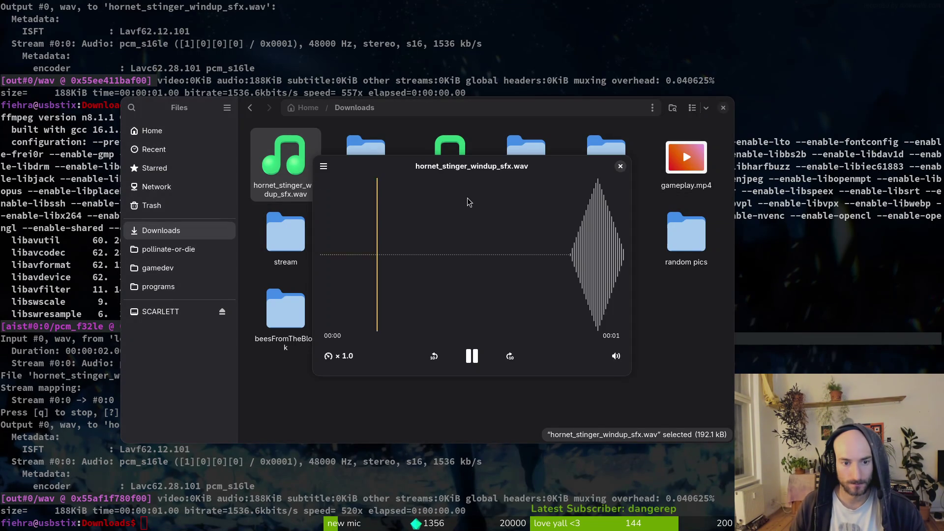
key(space)
key(Escape)
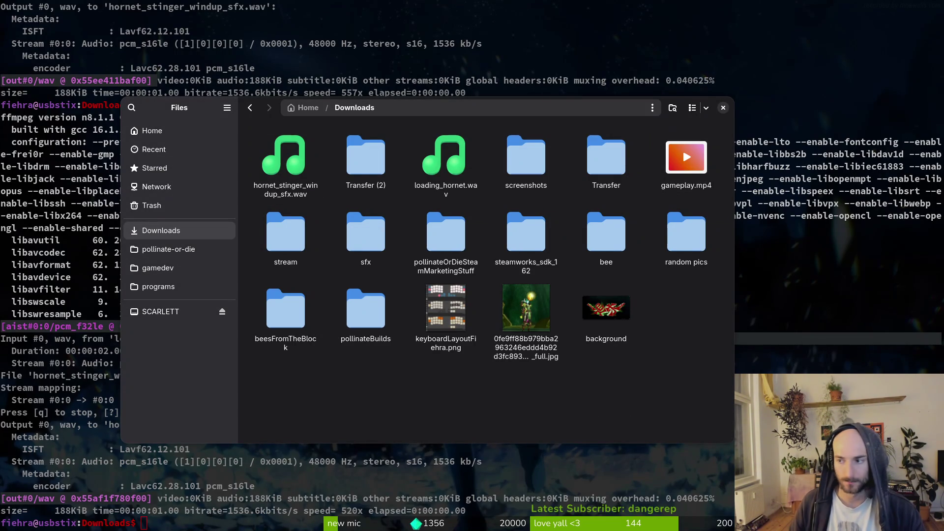
key(alt+Tab)
click(502, 421)
- Tell Gemini 'its empty sound' and compare against the original loading_hornet.wav preview
text(its empty sound)
key(Return)
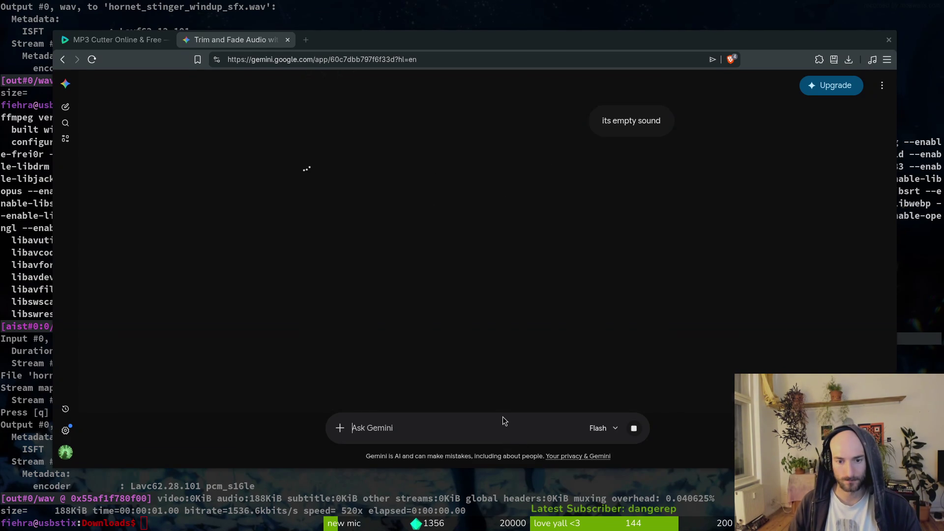
key(super+e)
click(448, 158)
key(space)
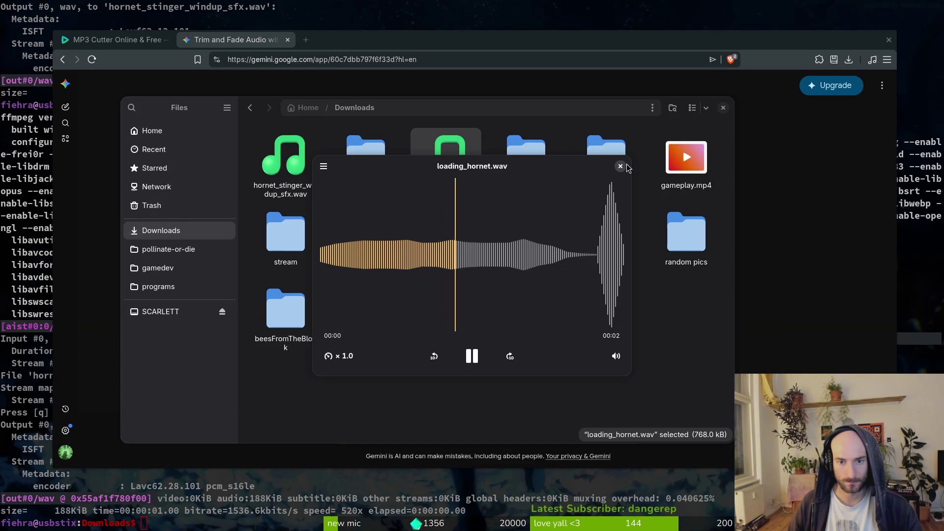
click(621, 166)
key(ctrl+w)
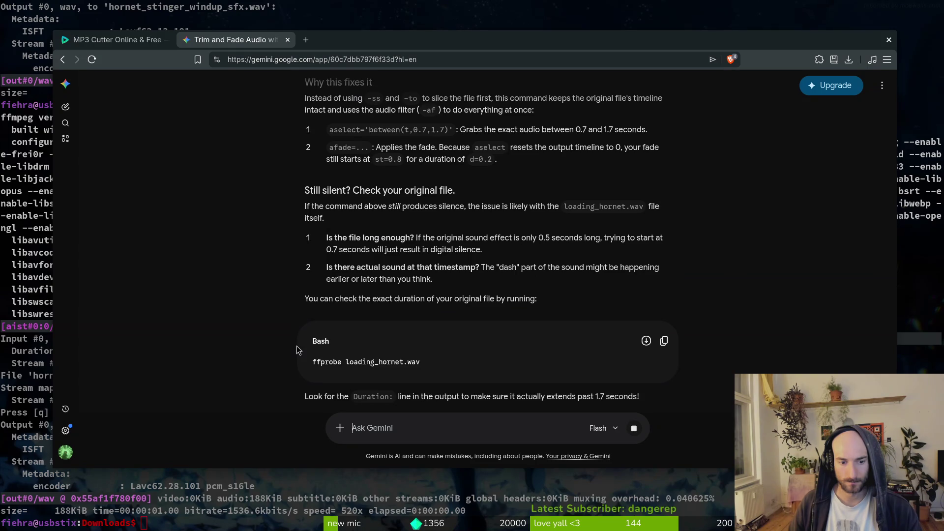
- Read through Gemini's aselect and ffprobe advice, then recall the previous ffmpeg command in Terminal
scroll(297, 346, up, 5)
scroll(291, 339, down, 6)
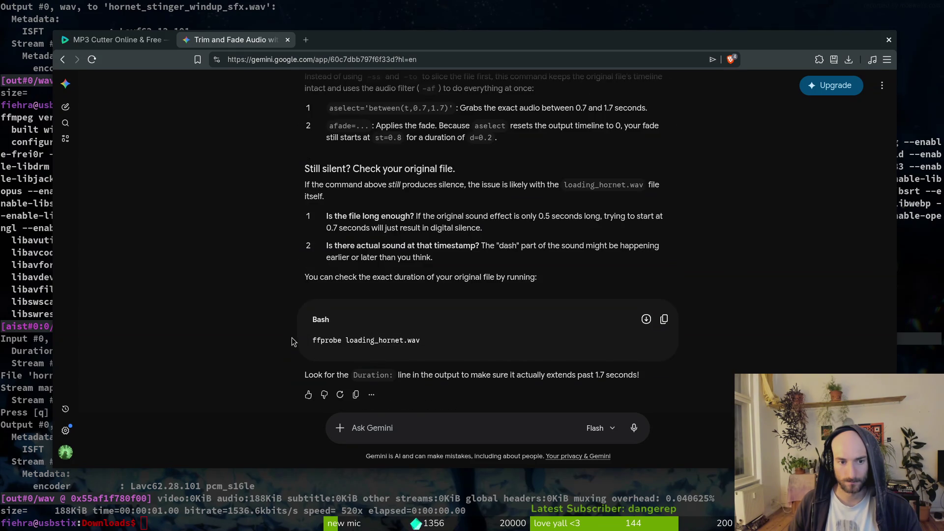
scroll(290, 339, up, 3)
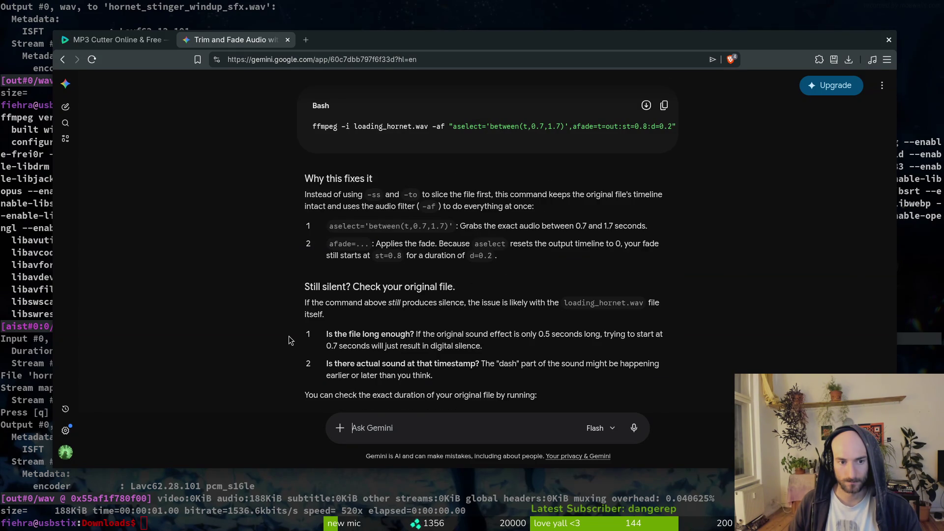
scroll(290, 340, up, 4)
scroll(289, 340, down, 6)
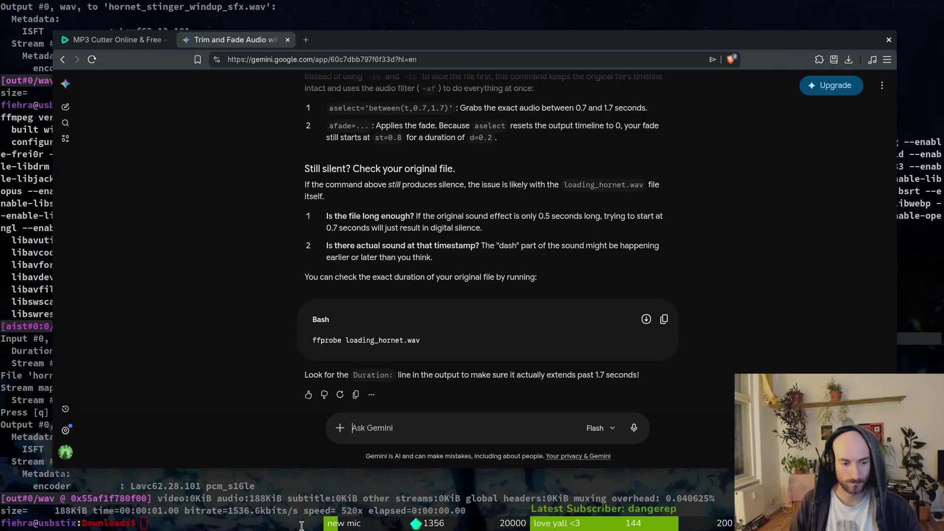
click(302, 526)
key(Up)
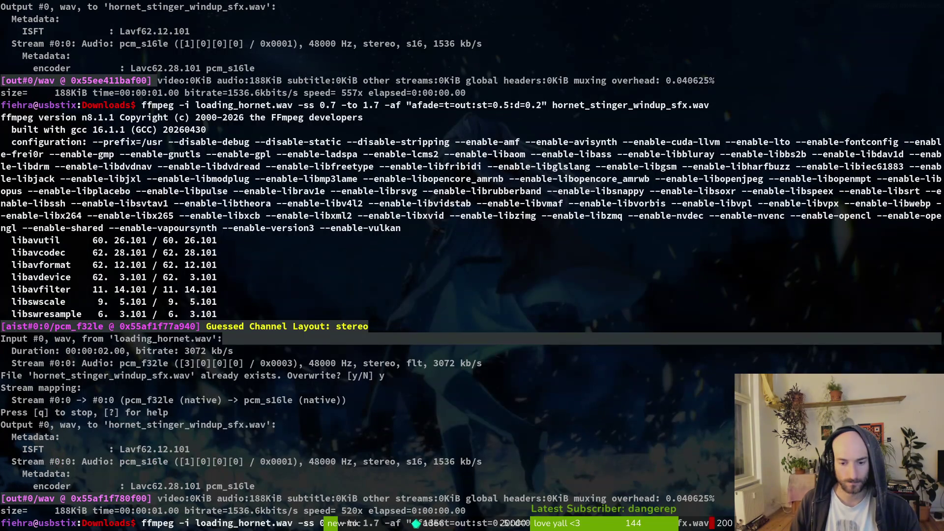
- Change the fade-out start to st=1.5 and rerun ffmpeg, overwriting hornet_stinger_windup_sfx.wav
key(Left)
key(Left)
key(Left)
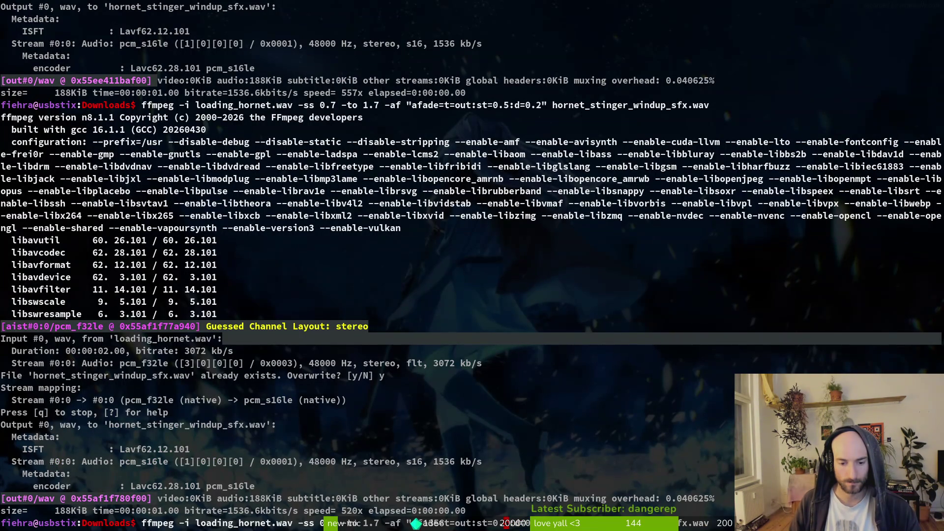
key(BackSpace)
key(BackSpace)
key(BackSpace)
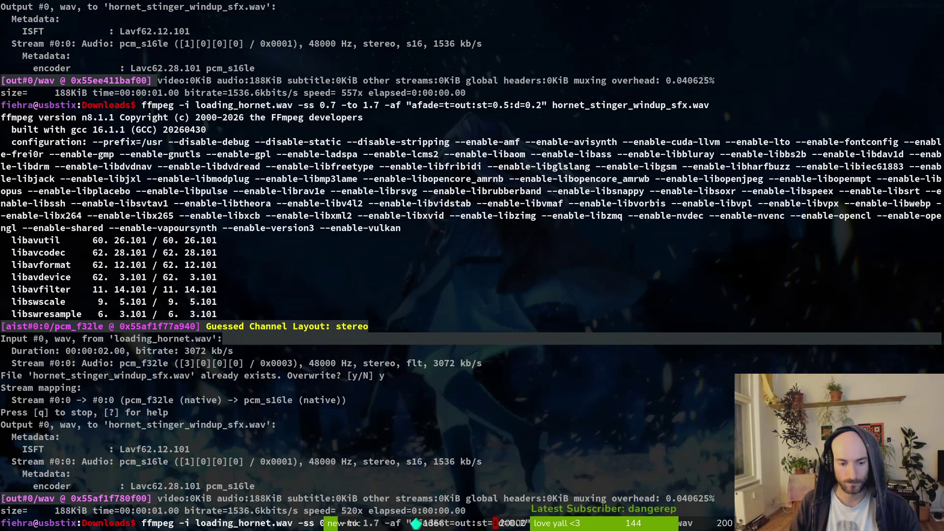
text(1.)
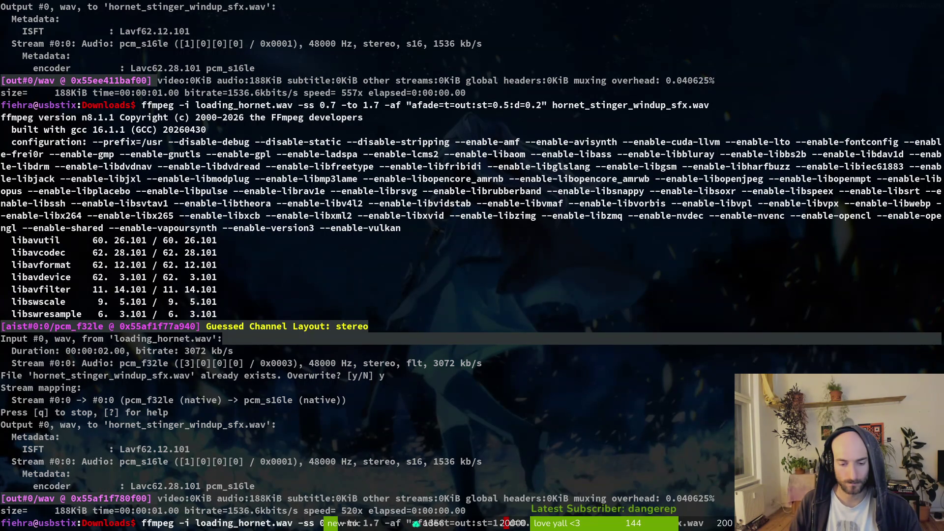
key(Return)
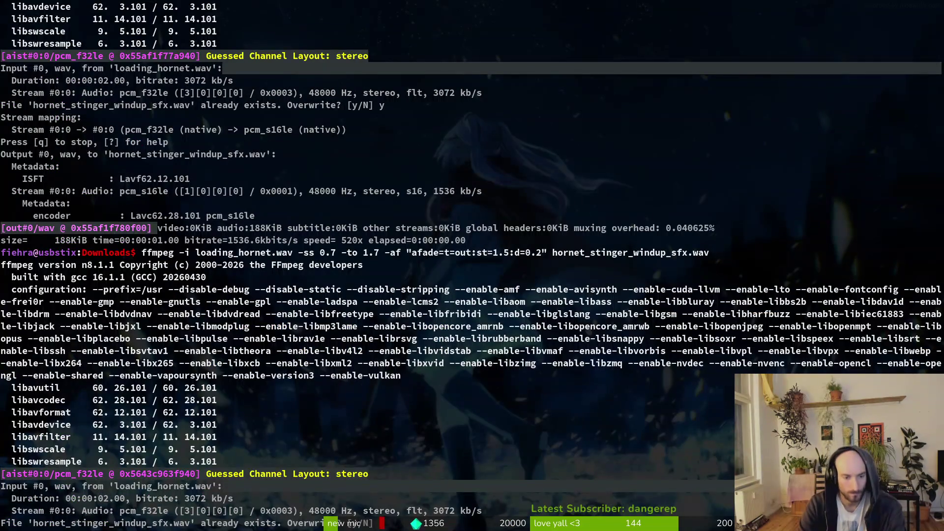
text(y)
key(Return)
- Listen to the re-exported windup clip several times in Files
key(super)
click(197, 379)
click(286, 162)
key(space)
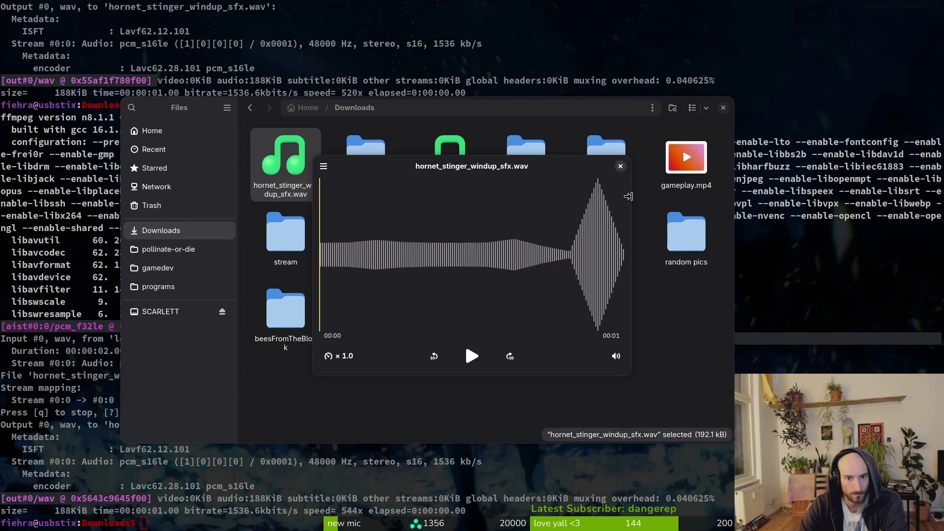
key(space)
key(space)
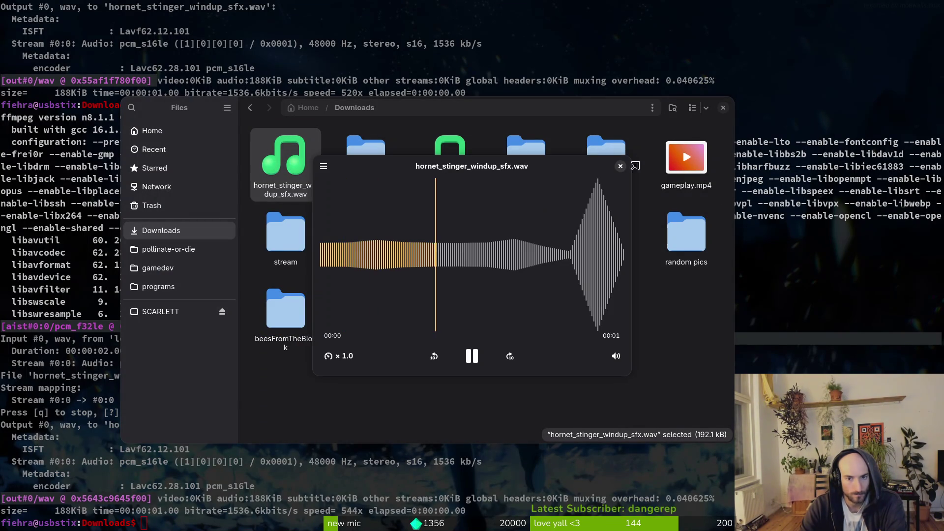
key(space)
key(space)
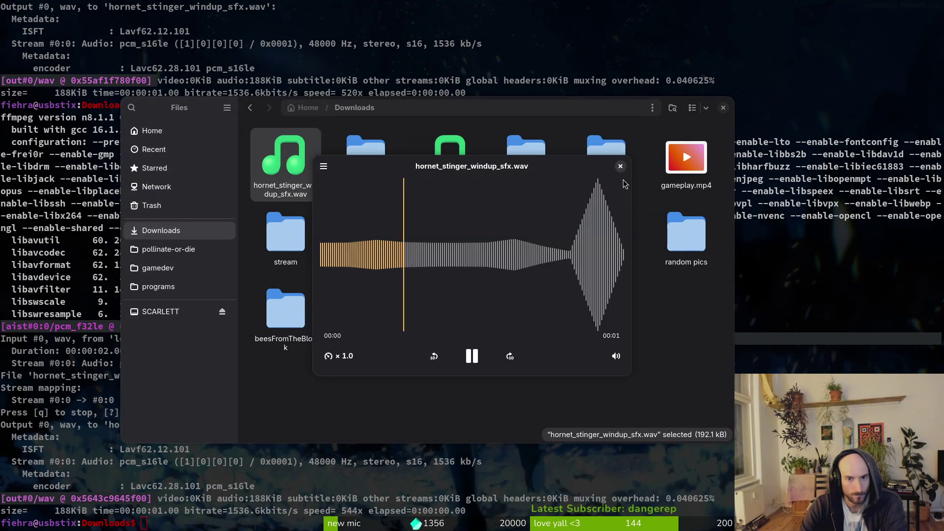
key(space)
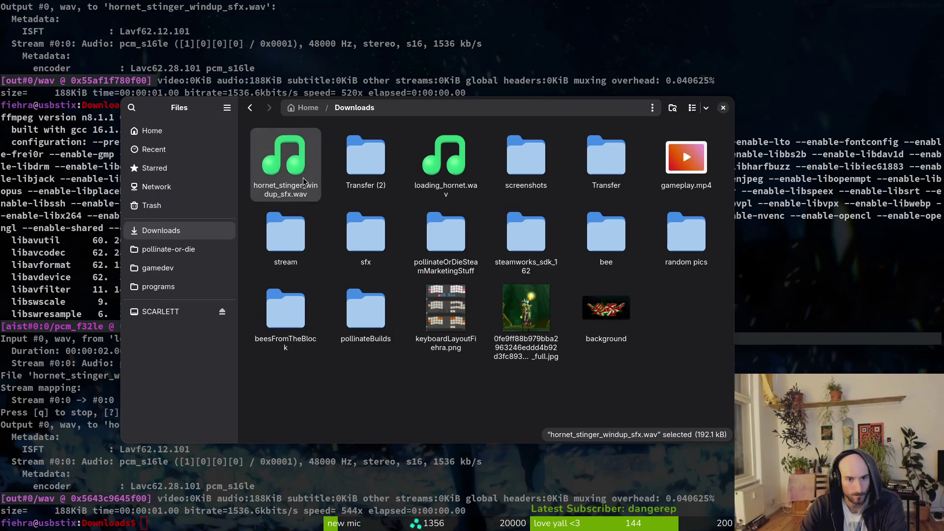
key(space)
key(space)
key(space)
key(space)
click(467, 509)
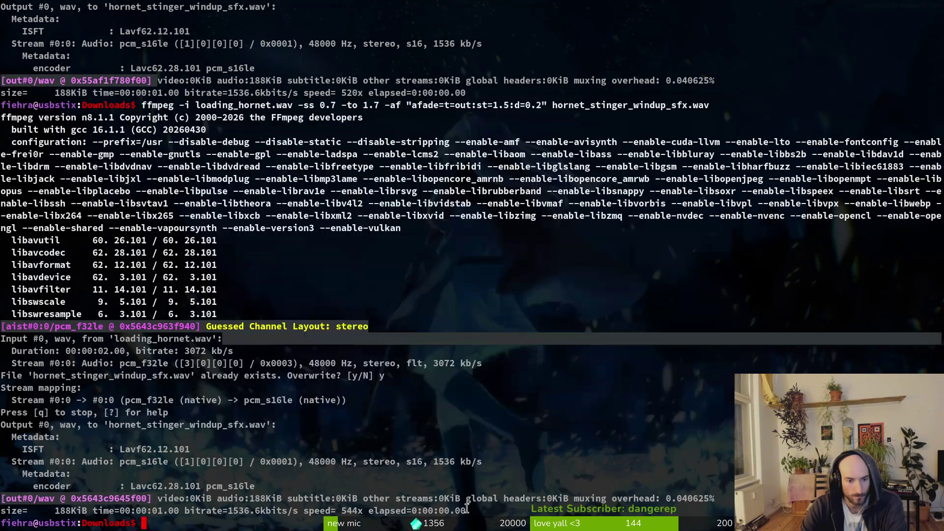
- Ask Gemini to add a fade-in at the beginning too: 'fade in at beginnig woudl be nice too'
key(Up)
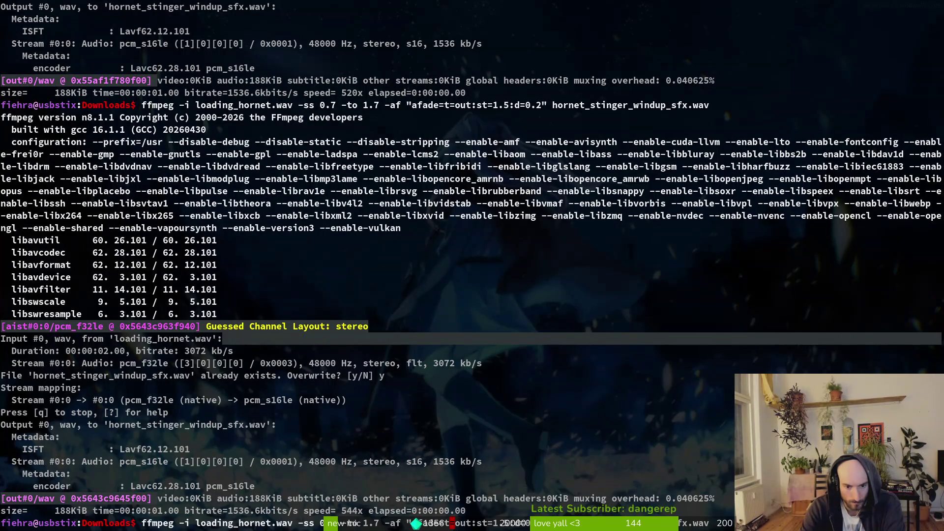
key(alt+Tab)
key(alt+Tab)
text(fade in at beginnig woudl)
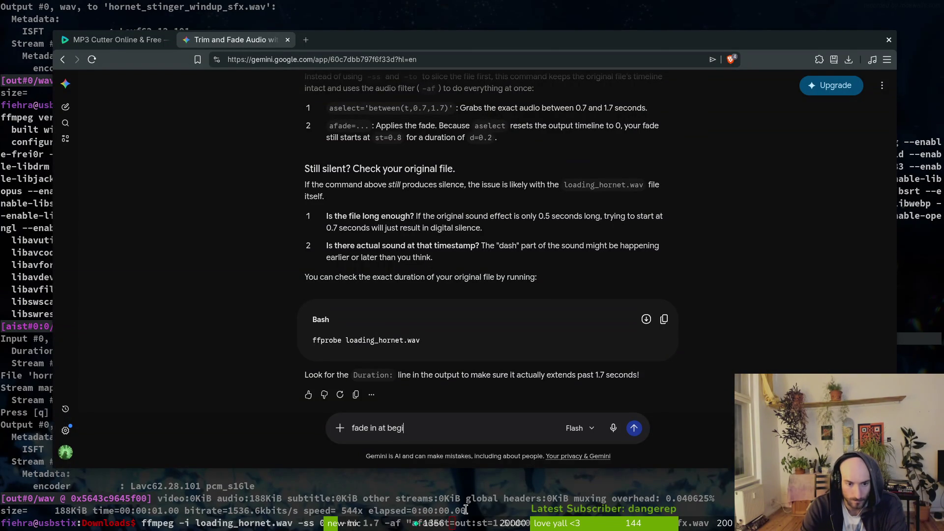
text( be nice too)
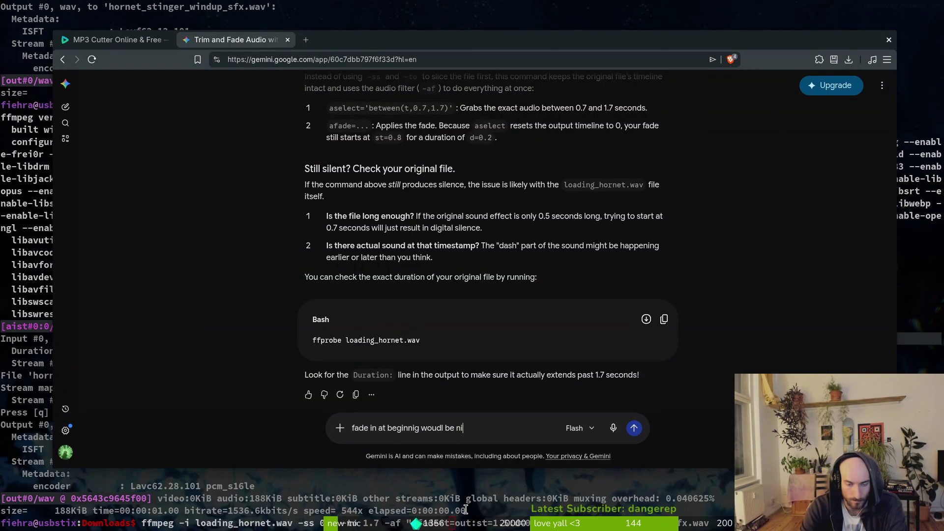
key(Return)
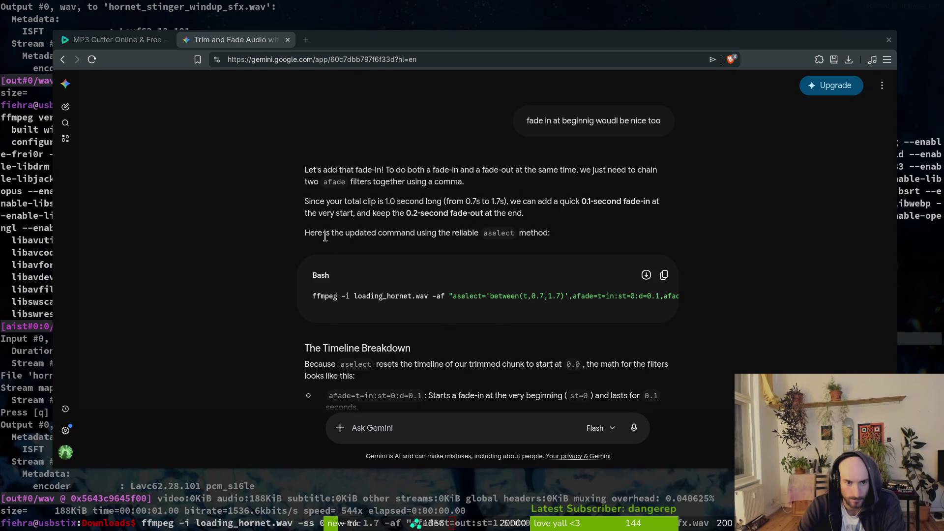
click(398, 429)
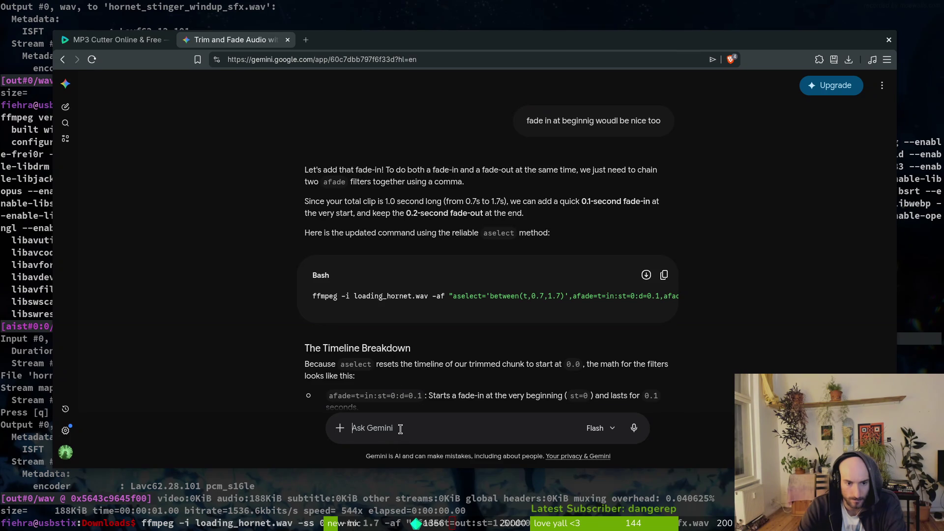
- Ask Gemini 'whats aselect d' and read the answer that d is afade's duration
text(whats a)
scroll(186, 396, down, 2)
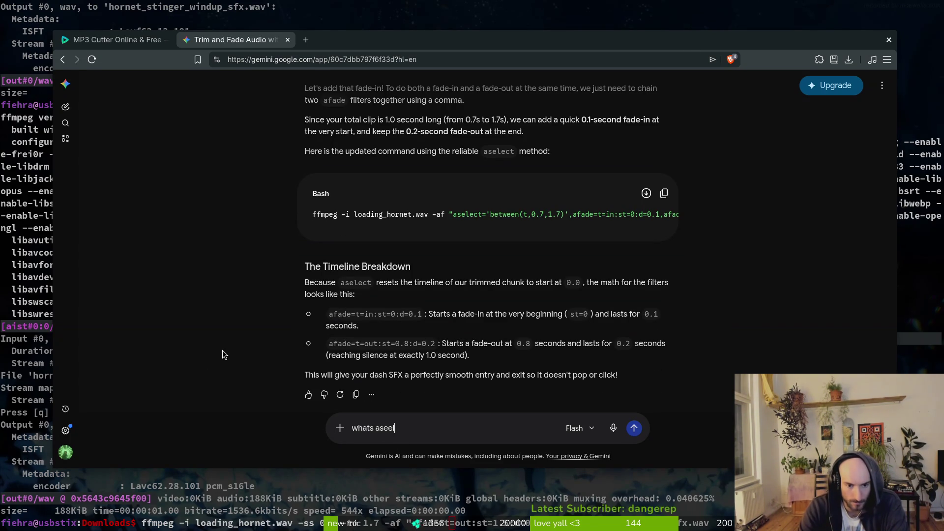
text(ect d)
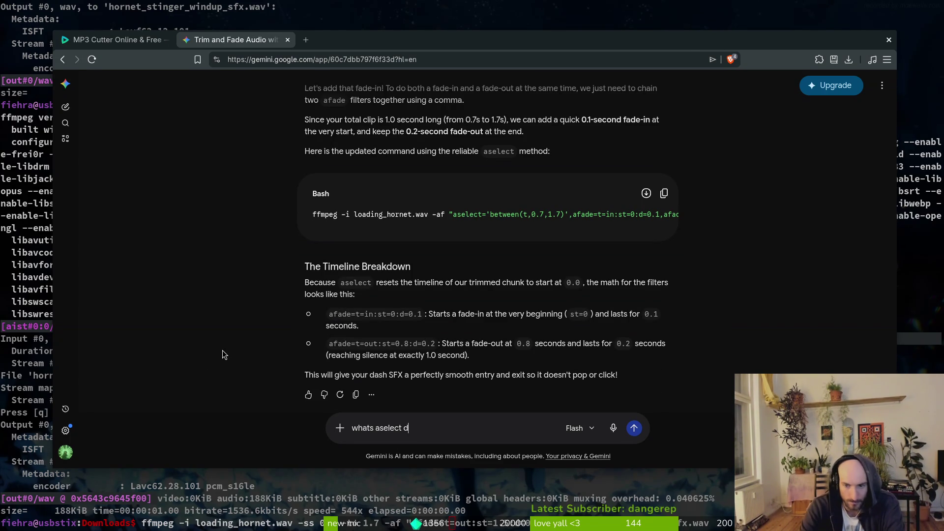
key(Return)
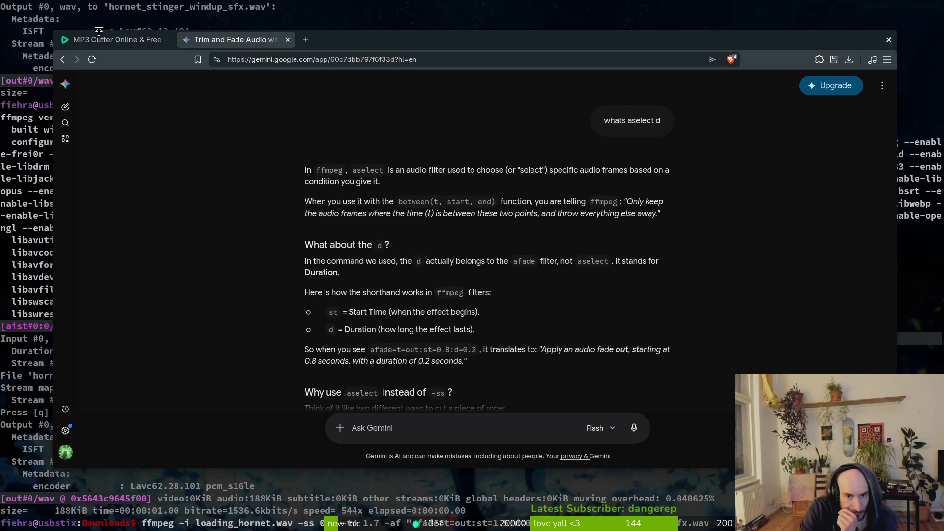
scroll(436, 300, down, 3)
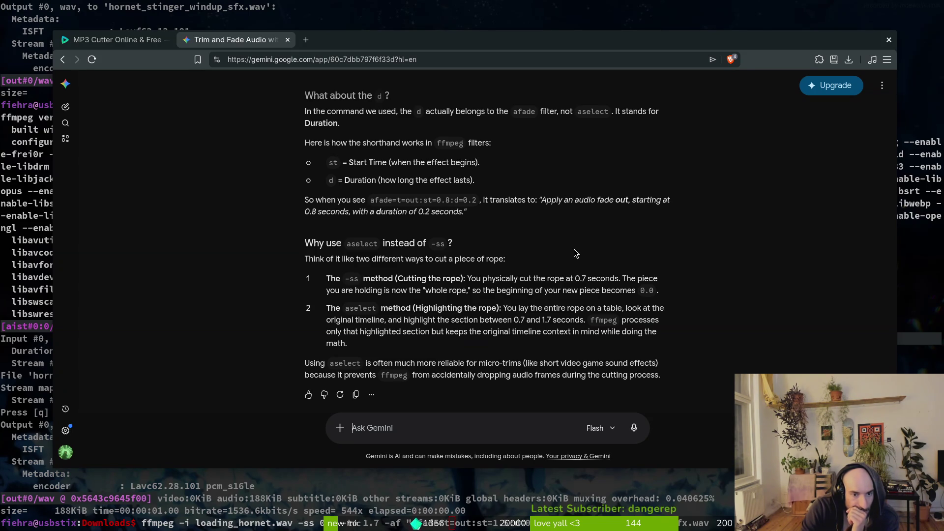
scroll(574, 249, up, 3)
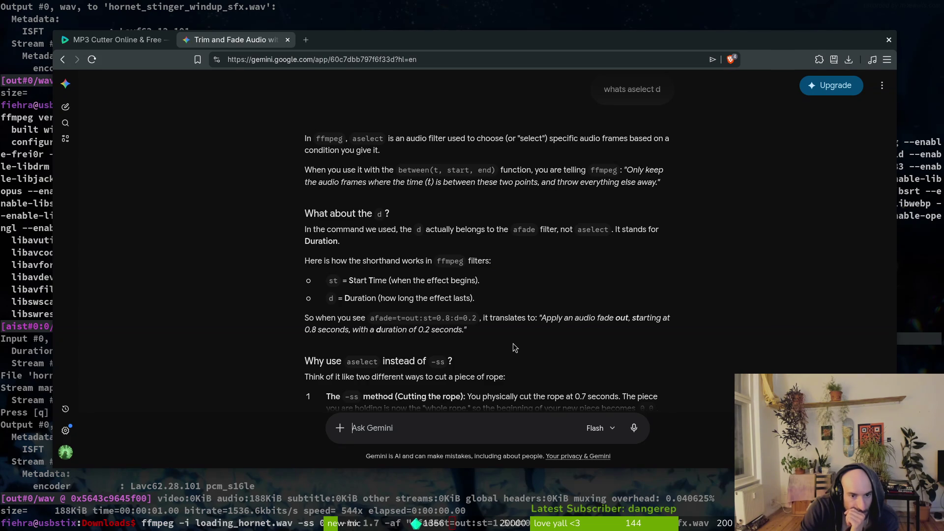
scroll(511, 344, up, 6)
scroll(538, 342, up, 4)
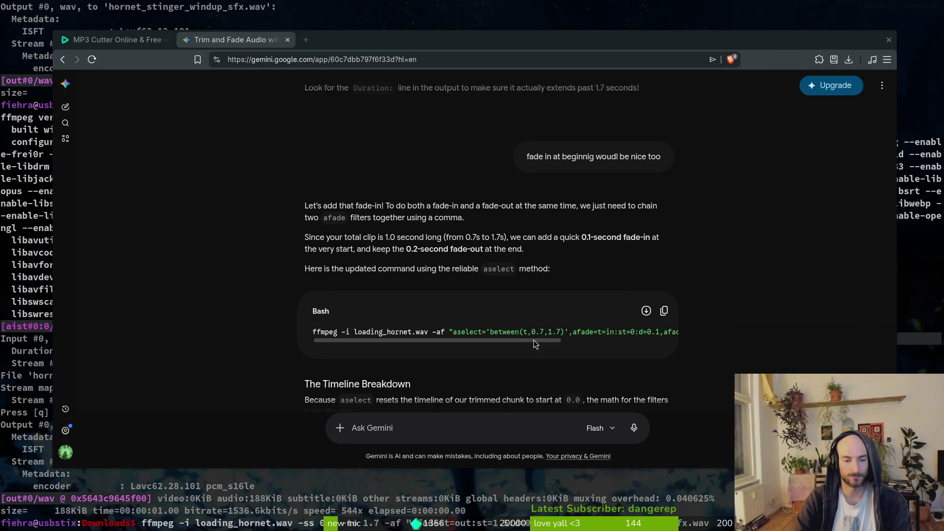
key(super+e)
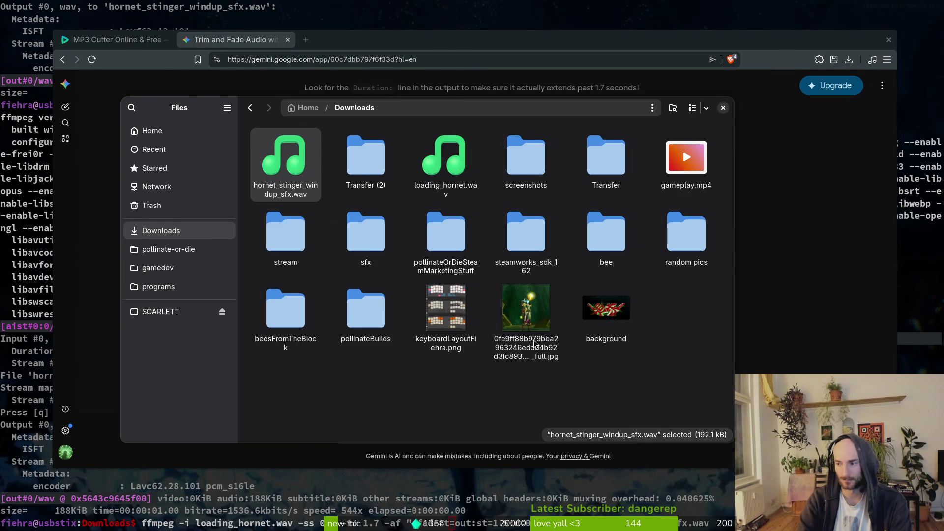
- Add fade-in settings starting at 0.7 to the ffmpeg filter and run it; the run fails
key(alt+Tab)
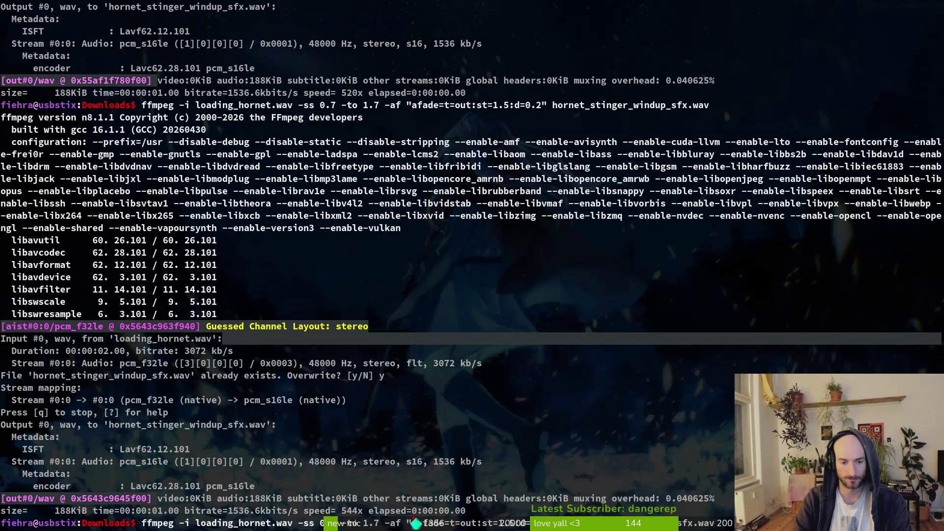
text(volum)
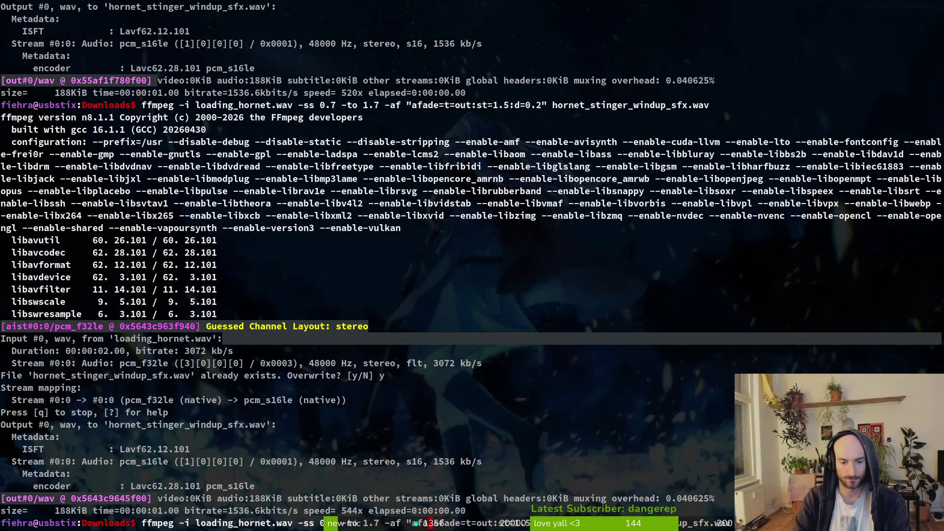
text(e==in)
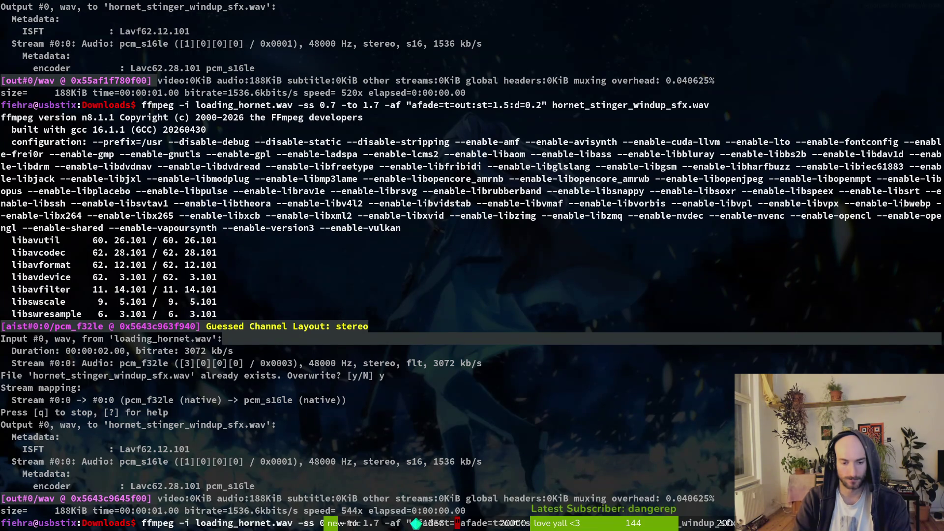
text(:st)
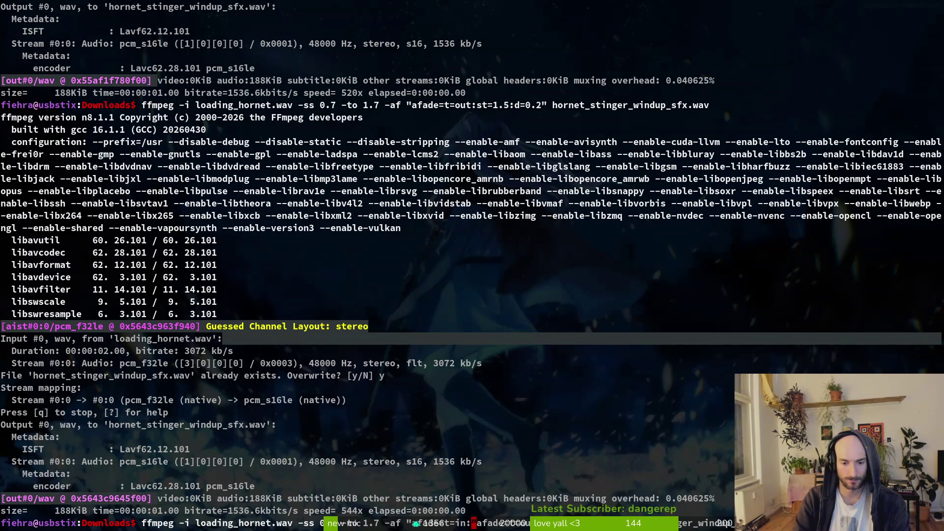
text(=0)
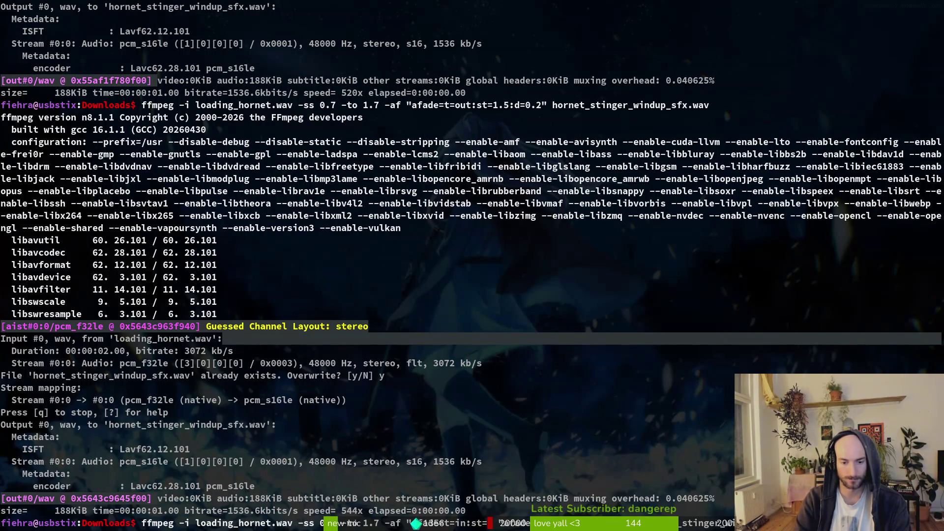
text(=0.7)
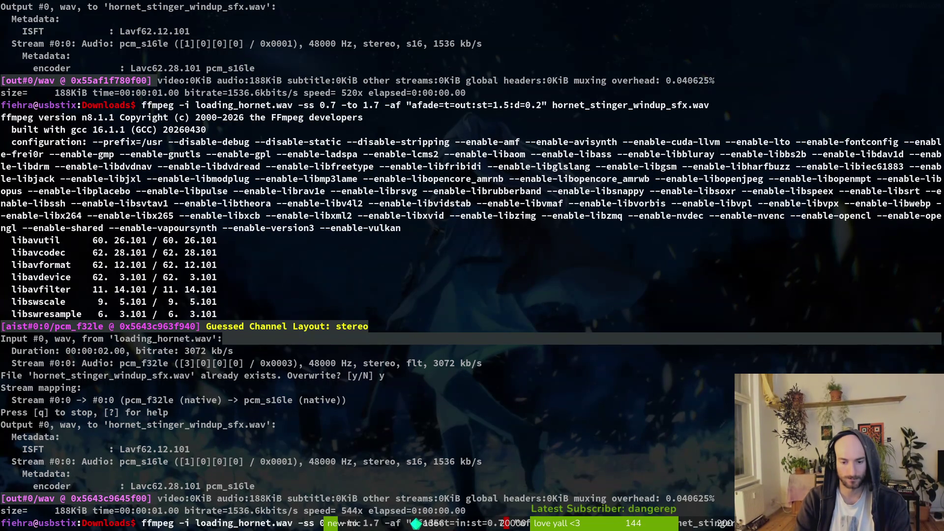
text(:d=)
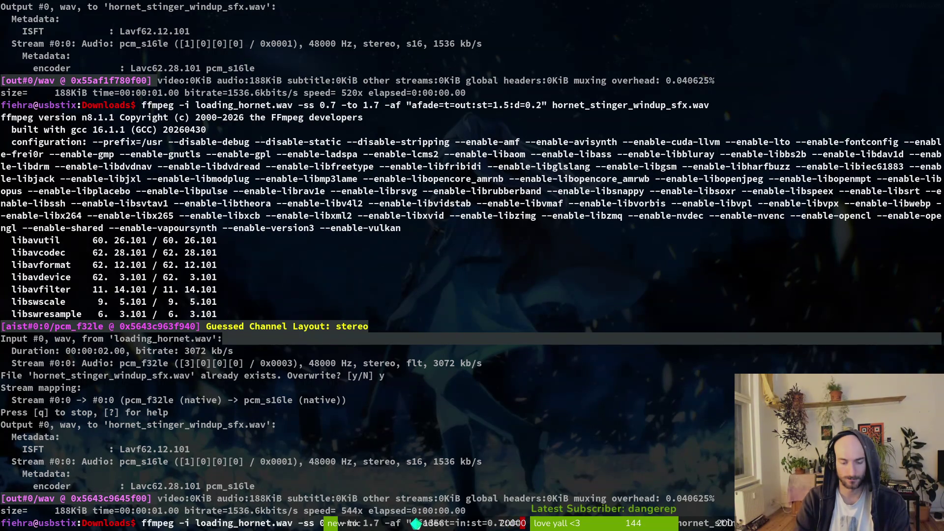
text(0.2)
text(2)
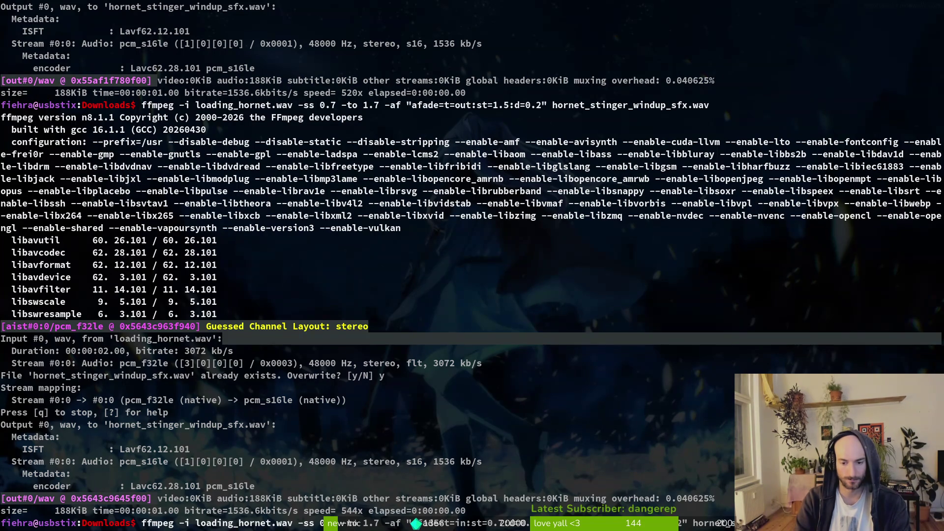
text(,)
key(BackSpace)
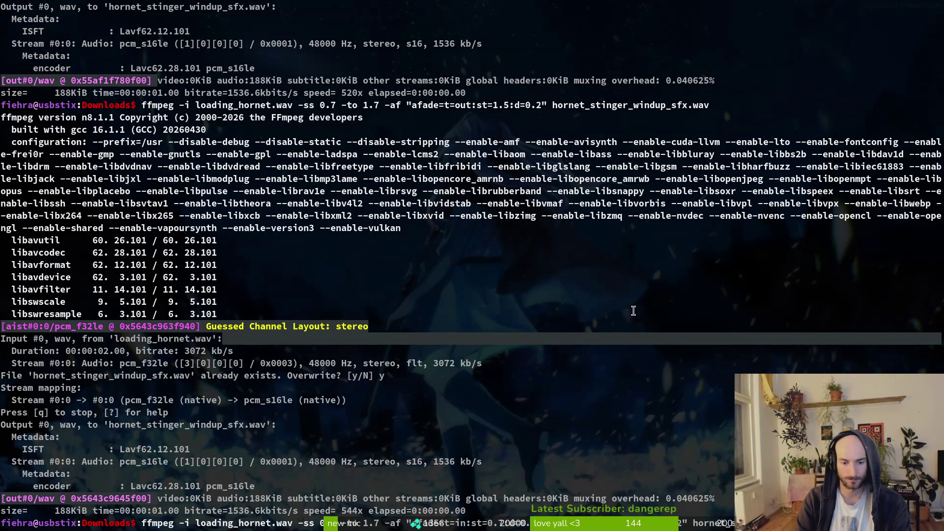
key(Return)
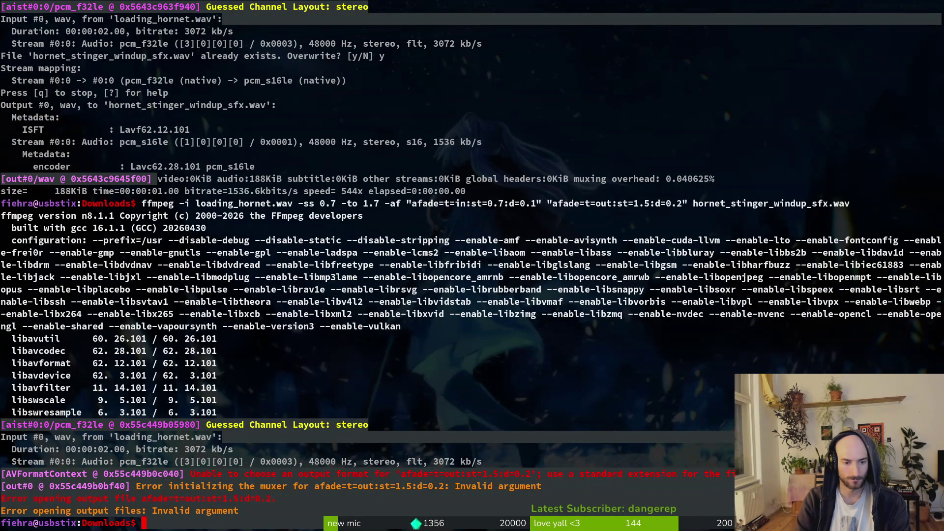
- Rerun ffmpeg with the 0.1 s fade-in and 0.2 s fade-out chained, overwriting the windup file
key(Up)
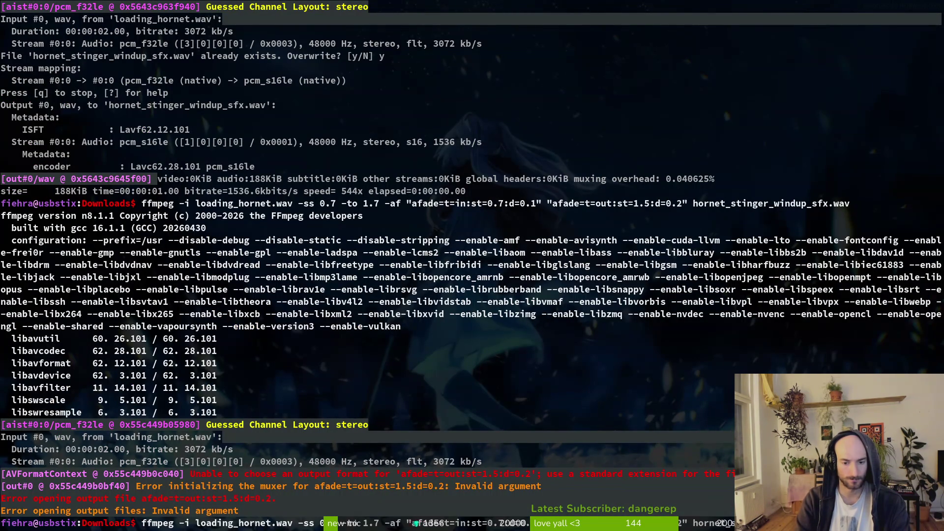
key(alt+Tab)
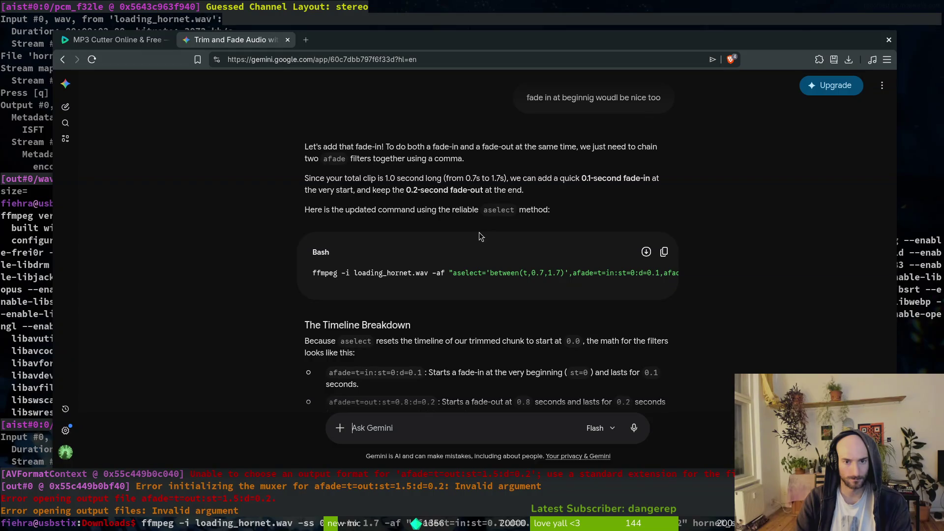
drag(544, 285, 565, 281)
key(alt+Tab)
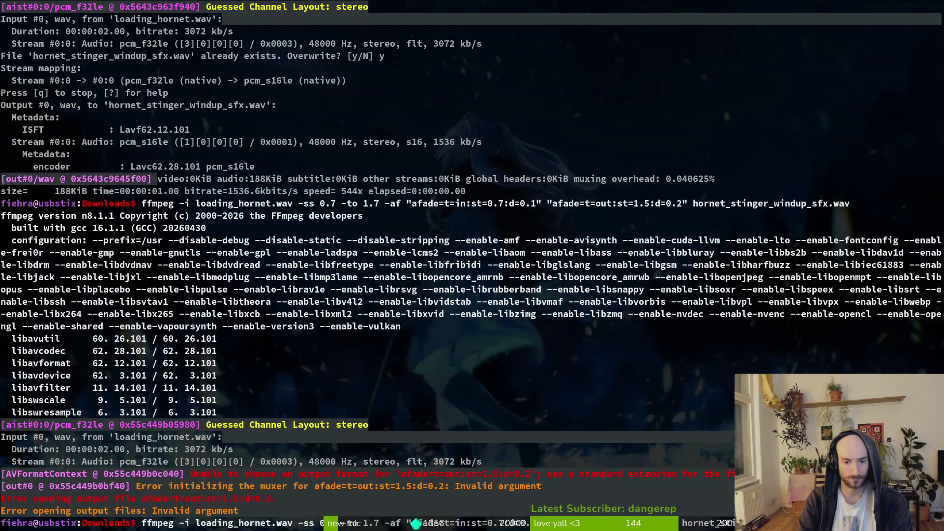
key(Return)
text(y)
key(Return)
key(alt+Tab)
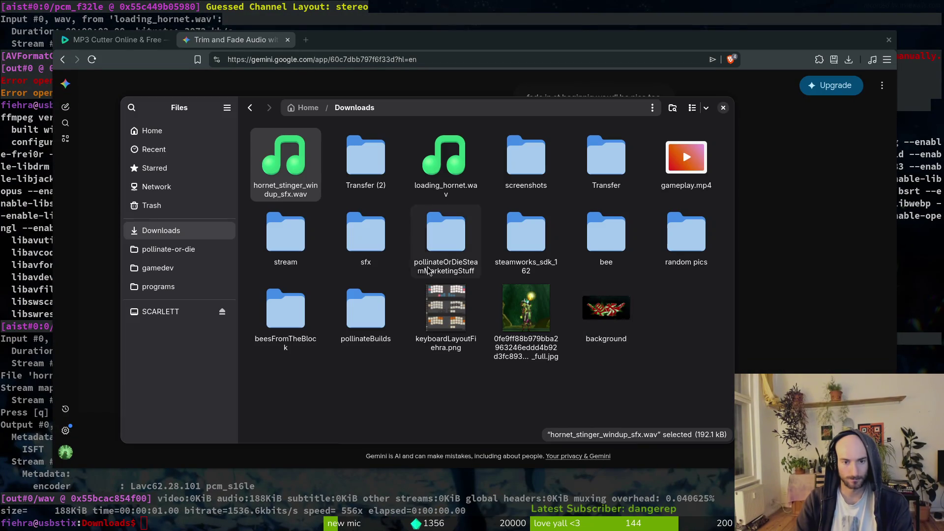
- Preview hornet_stinger_windup_sfx.wav and paste it into pollinate-or-die/assets/audio
click(280, 172)
key(space)
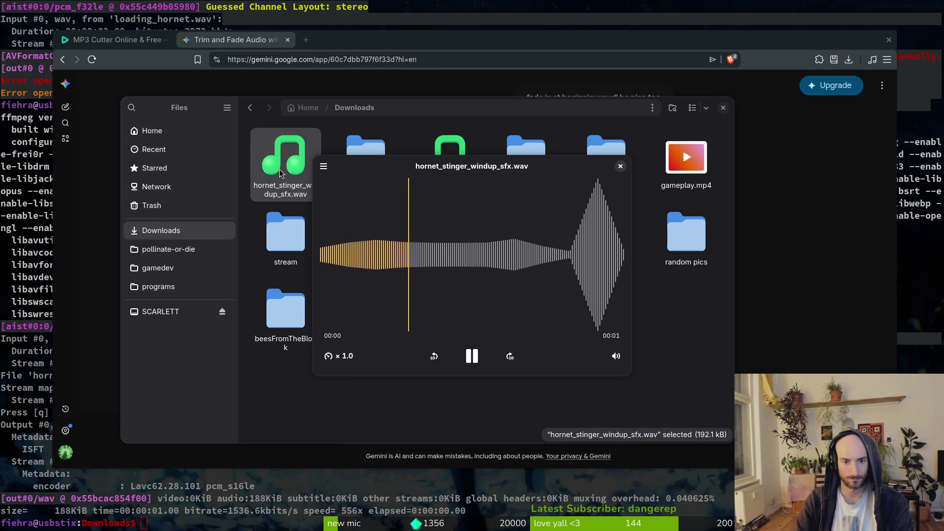
key(space)
key(space)
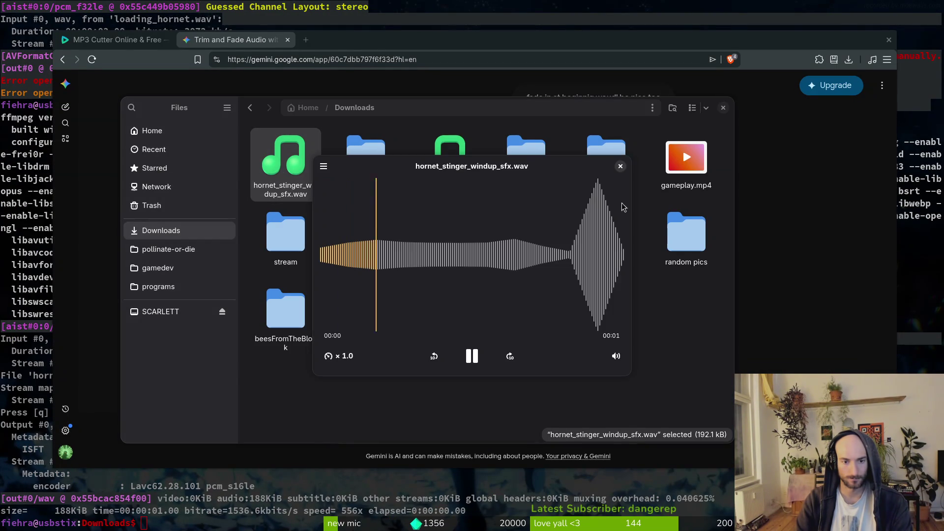
click(621, 165)
click(294, 173)
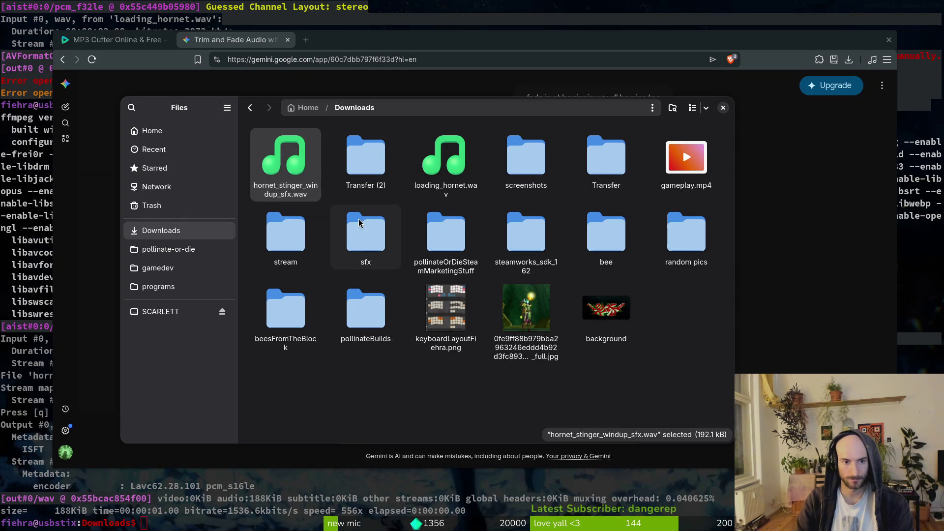
click(170, 249)
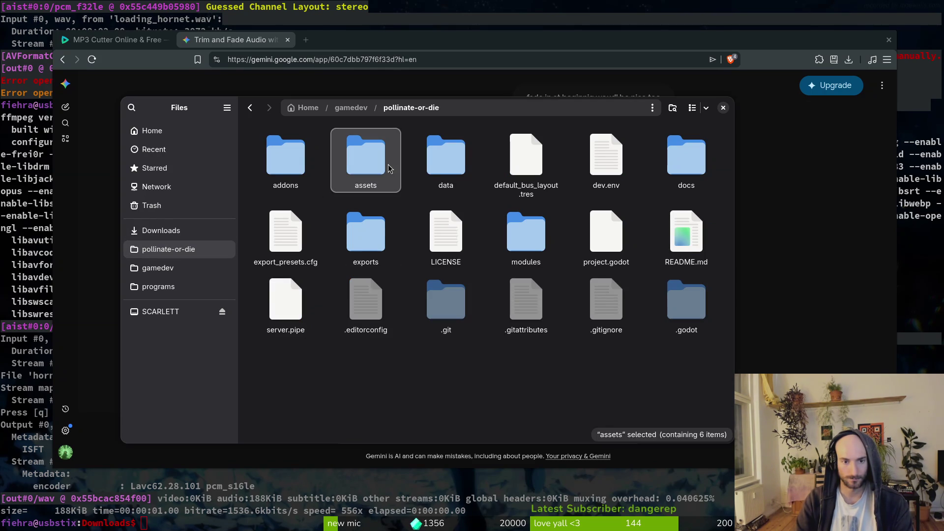
double_click(366, 155)
double_click(446, 155)
key(ctrl+v)
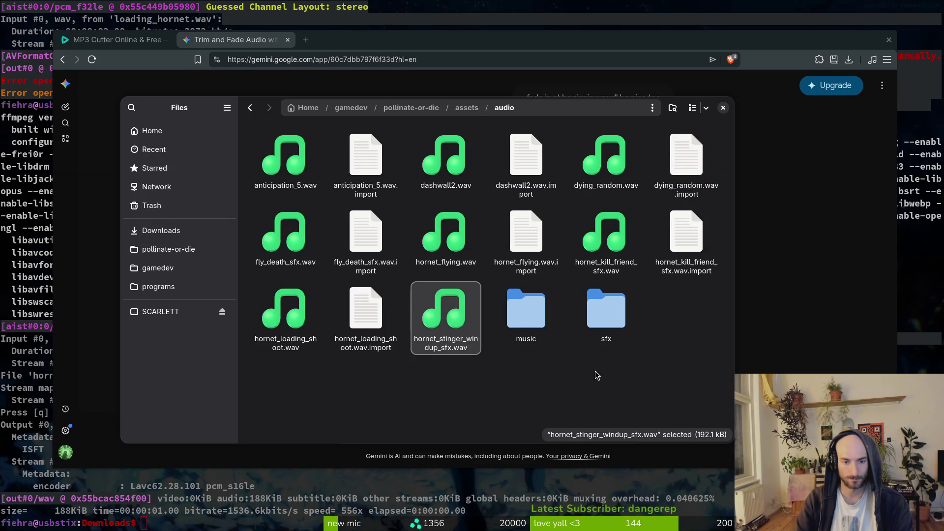
- Close Files and the Brave browser, leaving the audio cutter page
click(723, 108)
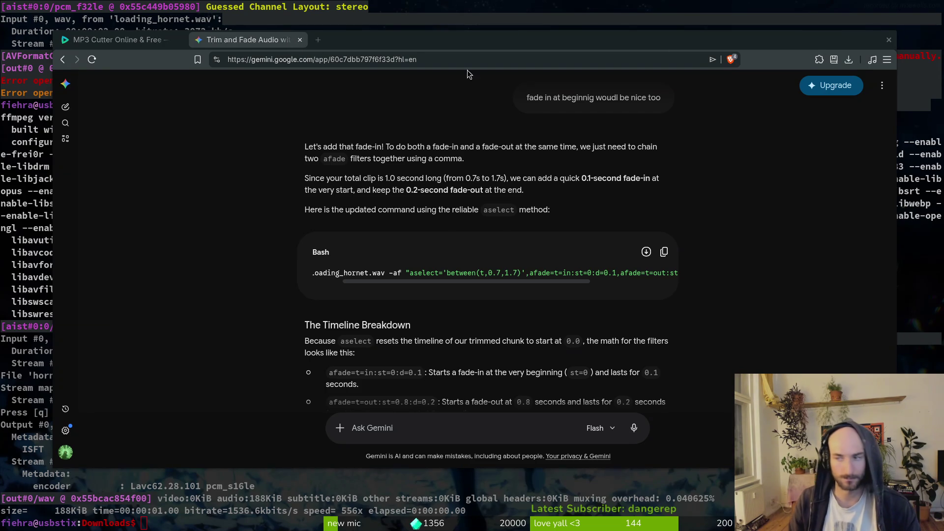
click(288, 39)
key(ctrl+w)
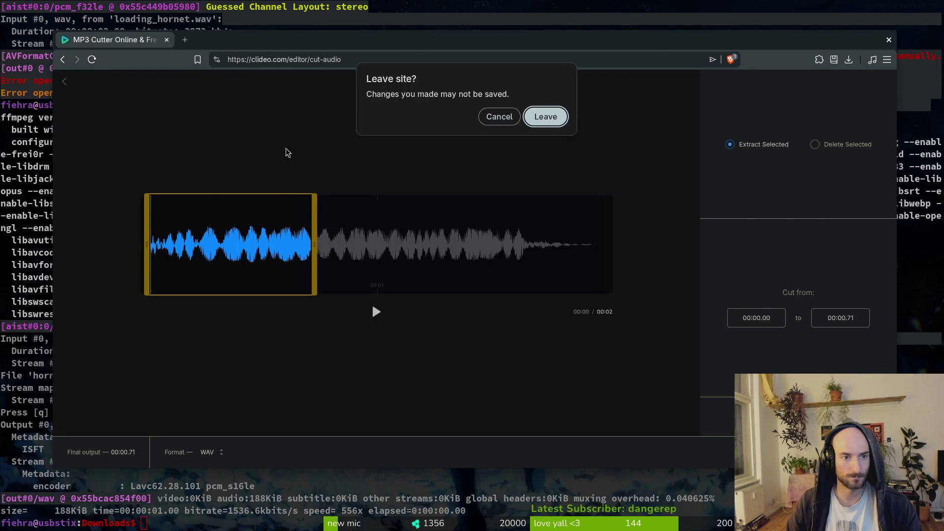
click(544, 116)
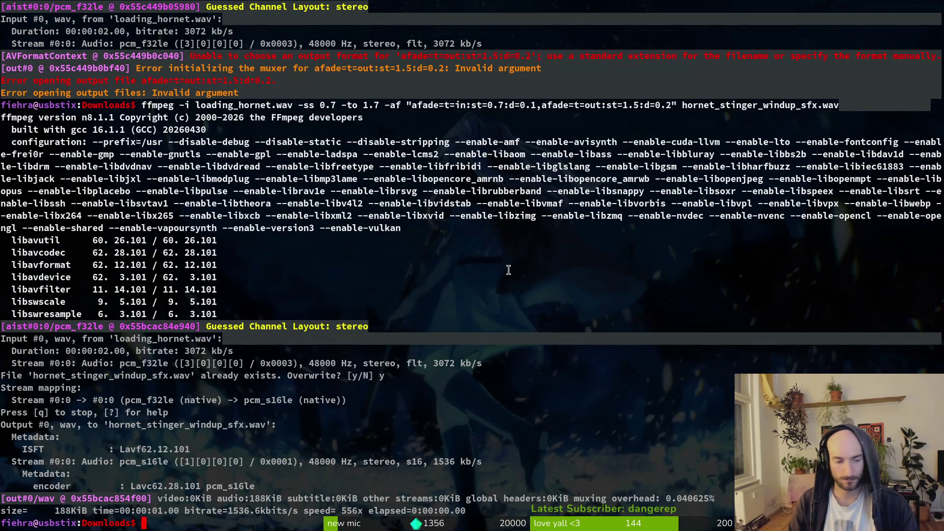
- Change into the pollinate-or-die project folder and launch Neovim with 'nvim .'
text(ls)
key(Return)
text(cd)
key(Return)
text(c)
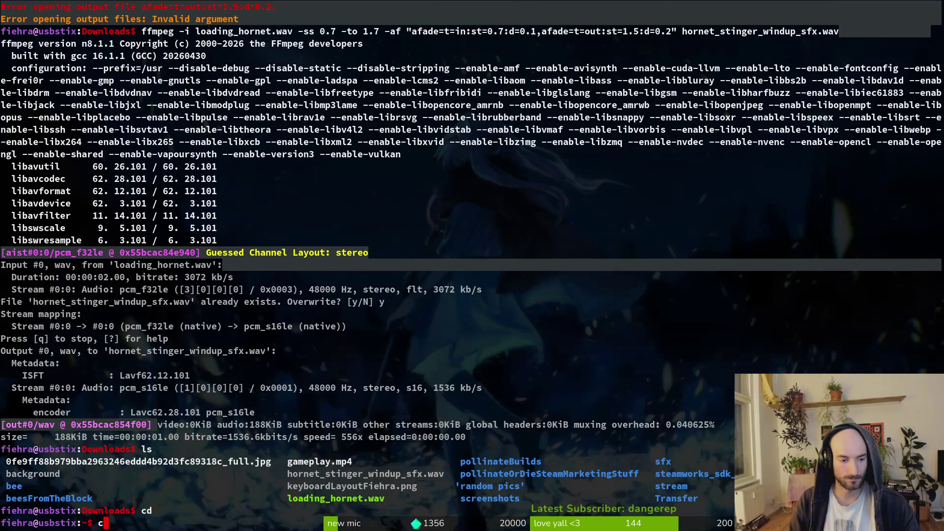
key(Tab)
key(Return)
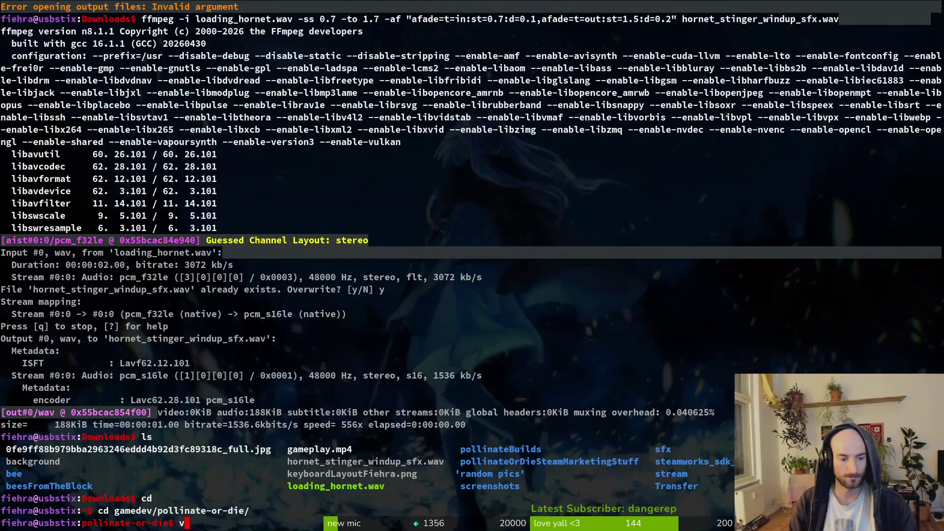
text(nvim .)
key(Return)
- Search the project files for 'sting' and highlight hornet/stinger.gd
key(space)
key(f)
key(f)
text(sting)
key(Up)
key(Up)
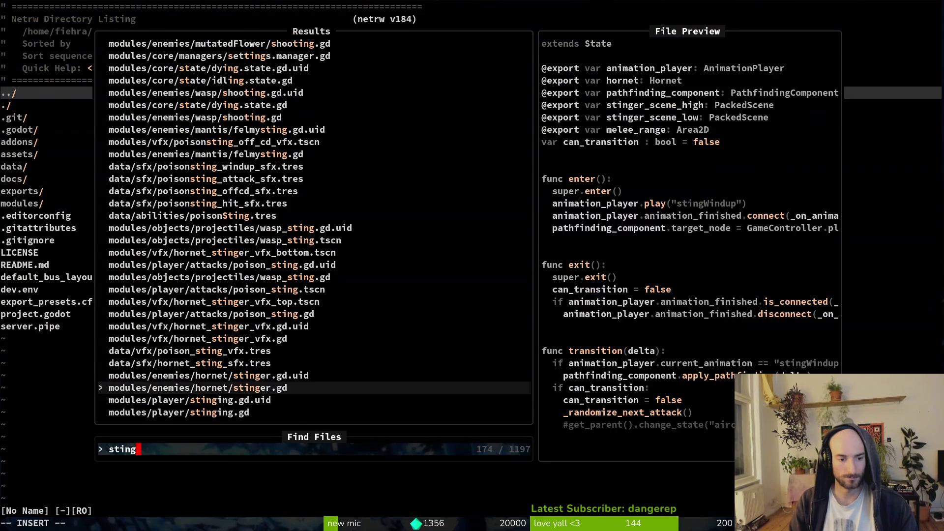
- Open hornet/stinger.gd and paste the earlier create_sfx HORNET_DASH line from clipboard history into enter()
key(Return)
text(48j)
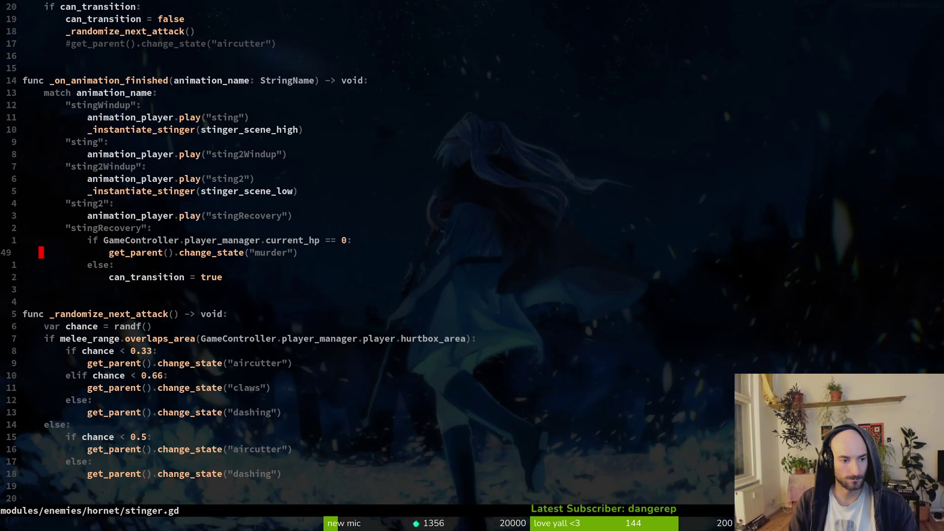
key(k)
key(k)
key(k)
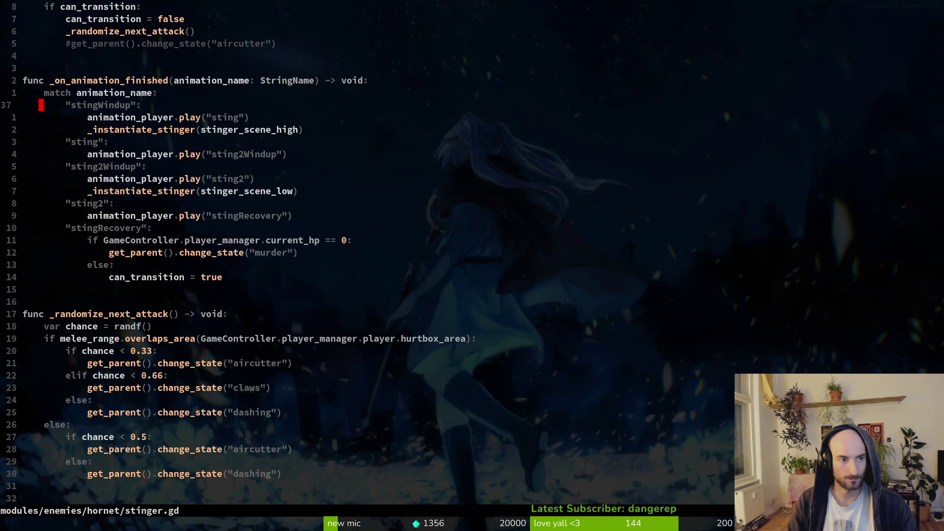
key(g)
key(g)
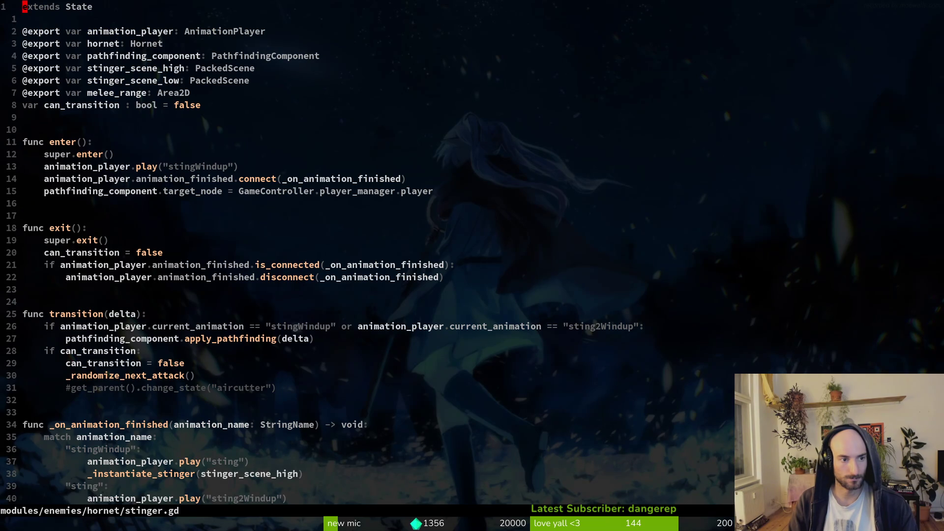
key(j)
key(j)
key(j)
key(super+v)
text(sf)
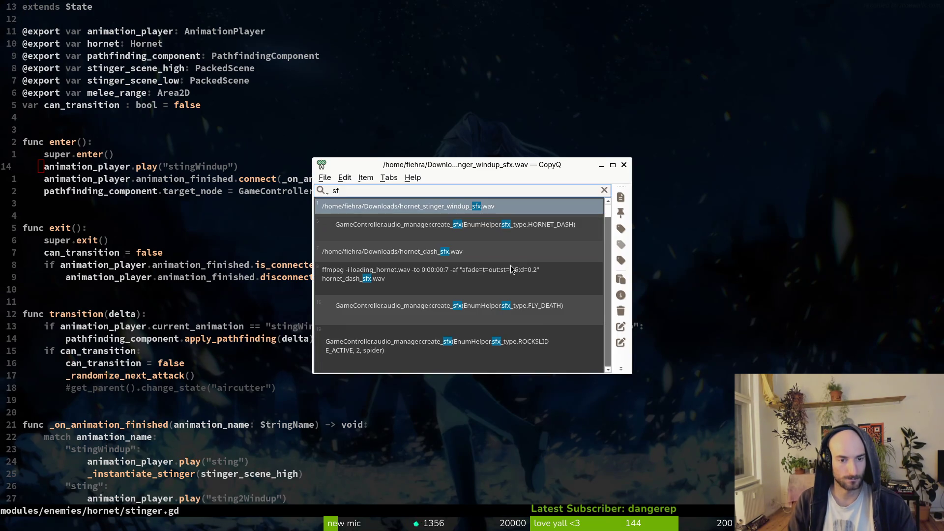
key(Down)
key(Return)
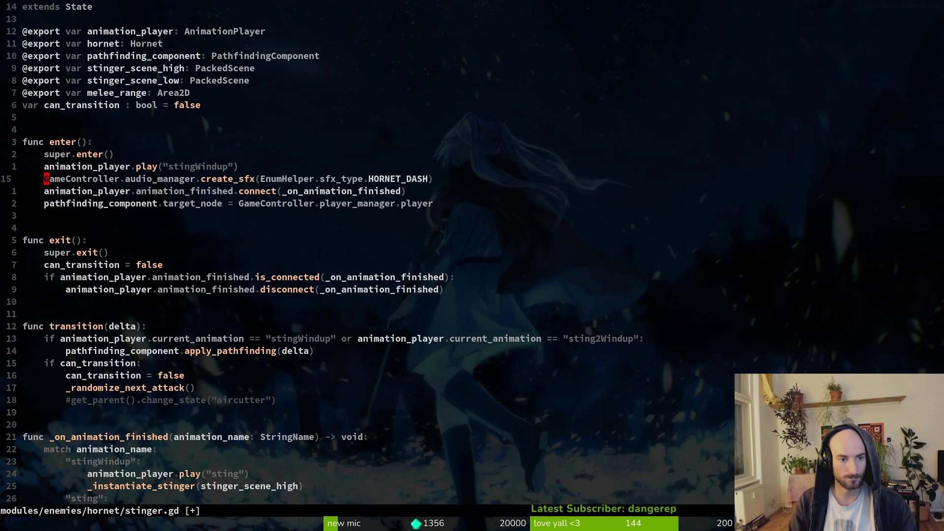
- Change the pasted line's sfx type to HORNET_STING_WINDUP
text(ciwHOSTIn)
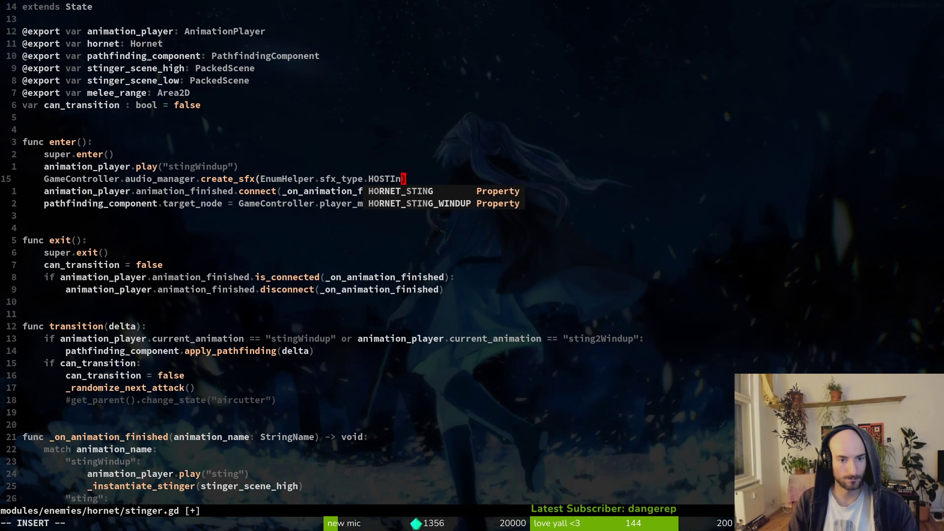
key(Return)
key(Down)
key(c)
key(i)
key(w)
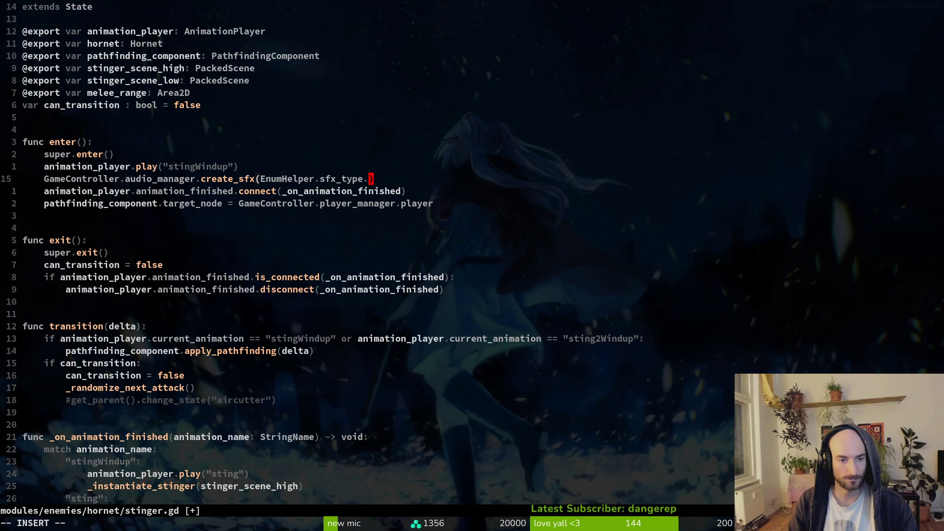
key(BackSpace)
key(BackSpace)
key(BackSpace)
key(BackSpace)
text(HOST)
key(Down)
key(Return)
key(Escape)
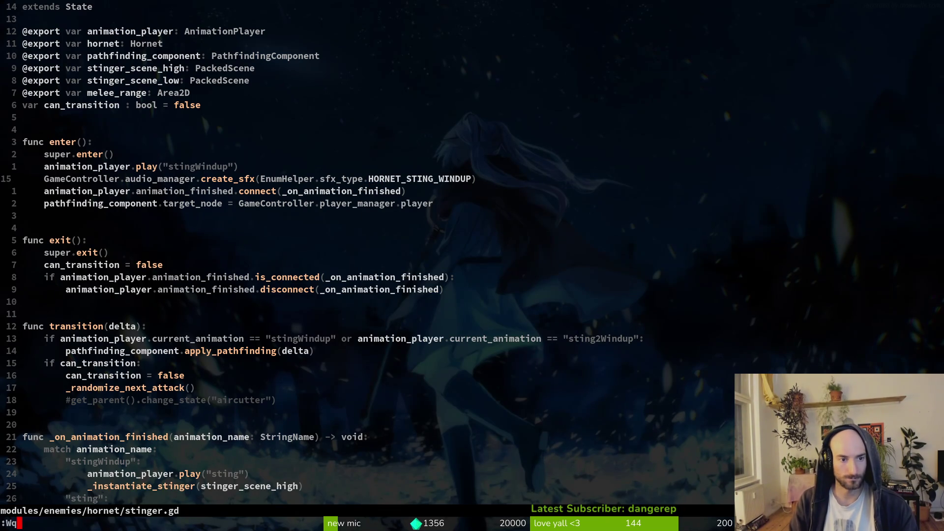
- Save stinger.gd and quit Neovim with :wq, returning to Godot
text(:Wq)
key(Return)
text(:wq)
key(Return)
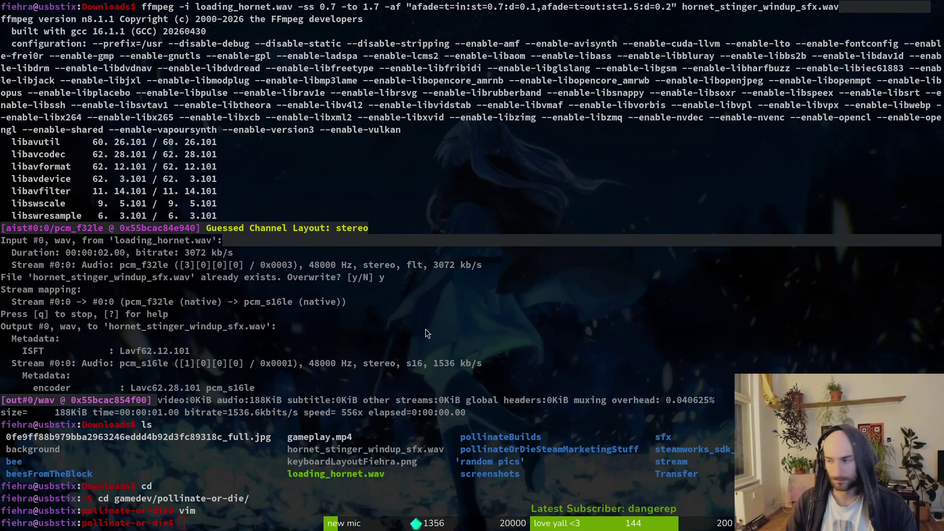
key(alt+Tab)
- Create a new SfxData resource saved as hornet_stinger_windup_sfx.tres
scroll(82, 486, up, 10)
click(20, 444)
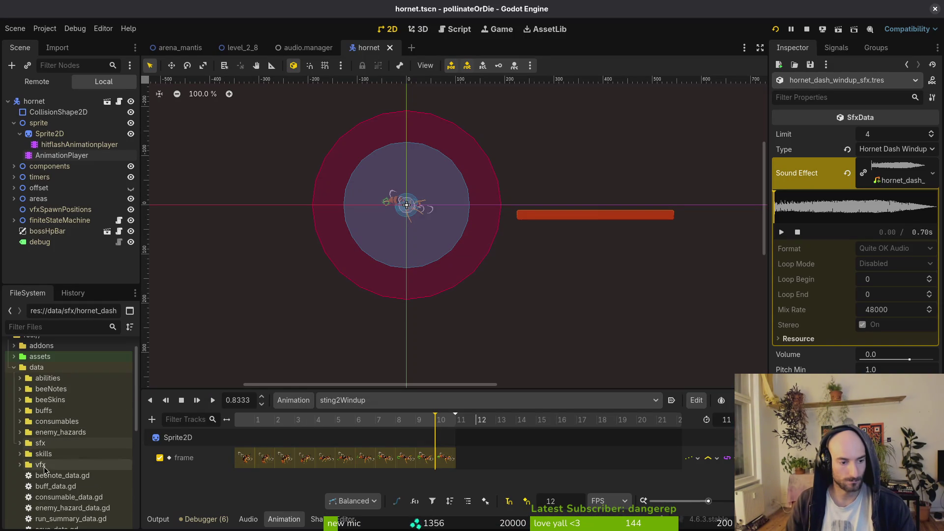
scroll(32, 460, down, 3)
right_click(57, 449)
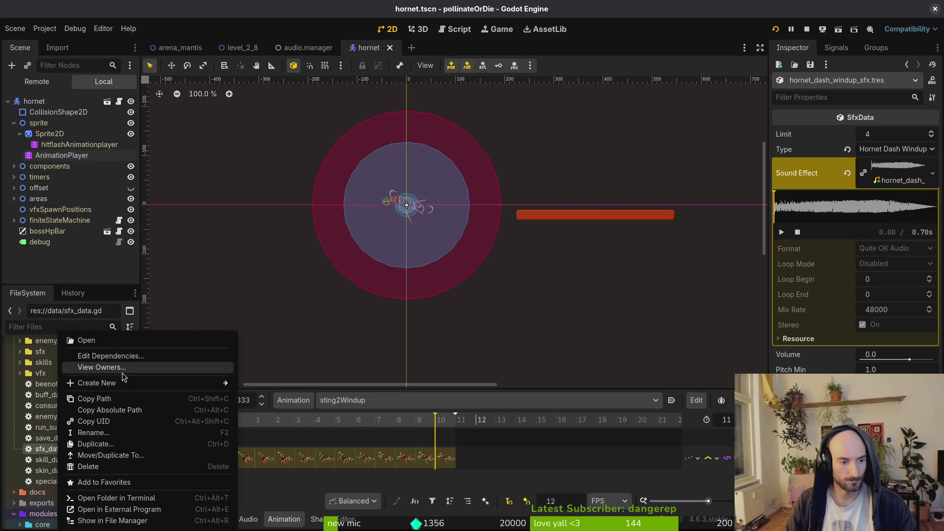
mouse_move(148, 383)
click(272, 417)
text(sfxdata)
key(Return)
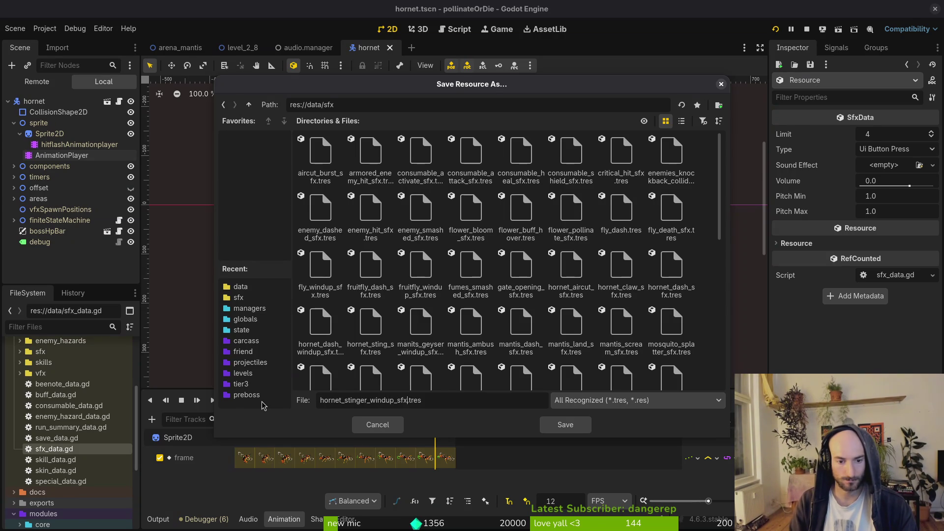
key(Return)
- Set its type to Hornet Sting Windup and quick-load hornet_stinger_windup_sfx.wav as the sound, then preview it
click(878, 150)
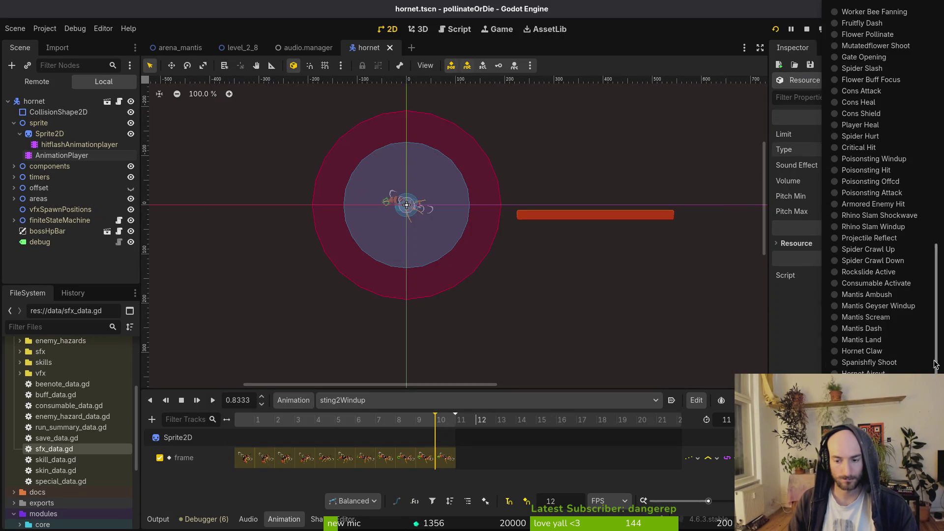
click(880, 361)
click(882, 164)
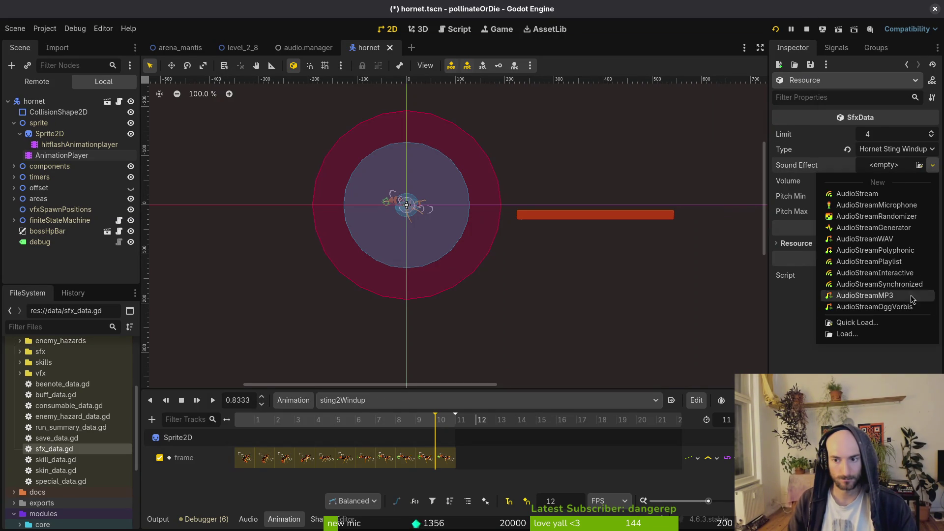
click(878, 321)
text(hor)
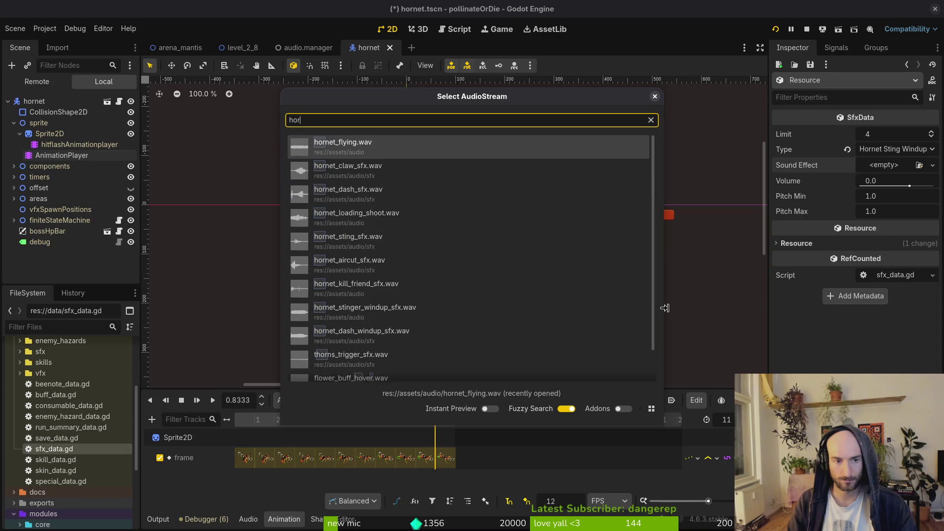
text(nstwindup)
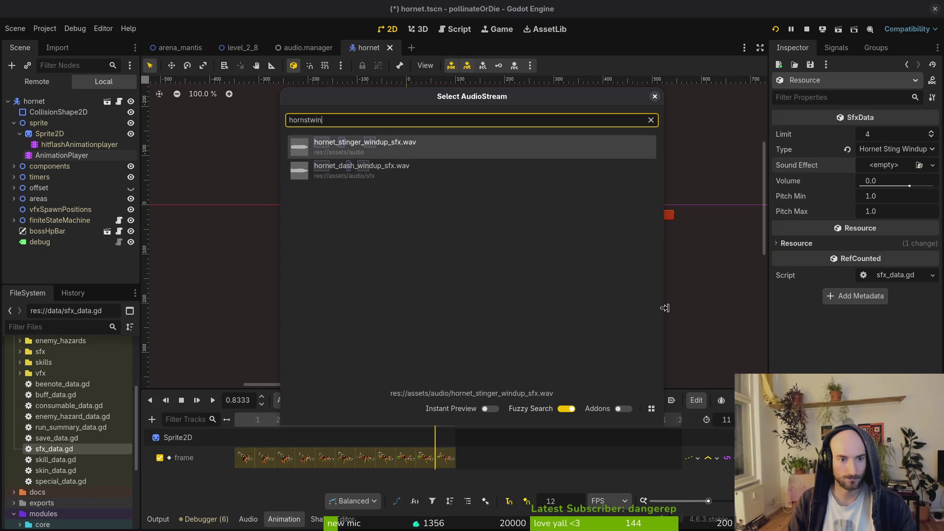
key(Return)
click(899, 181)
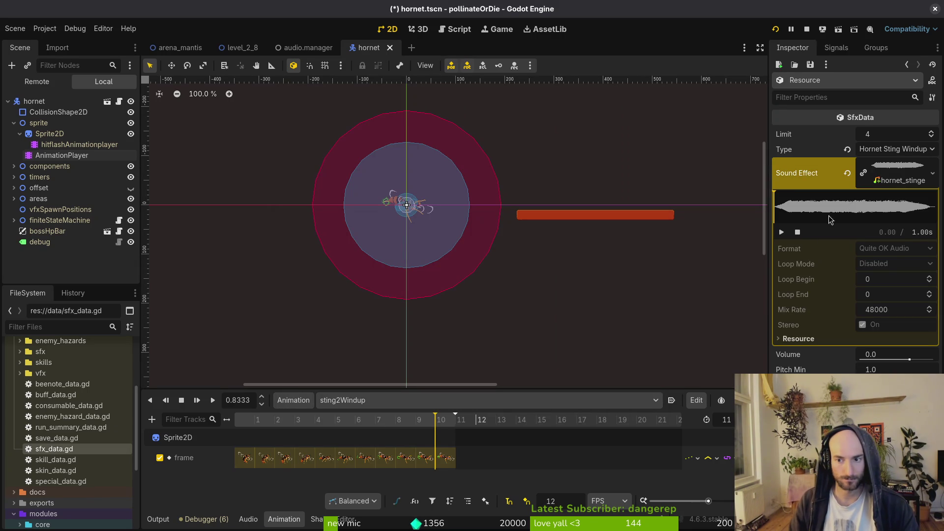
- Save the hornet scene, then restart and close the running game
key(ctrl+s)
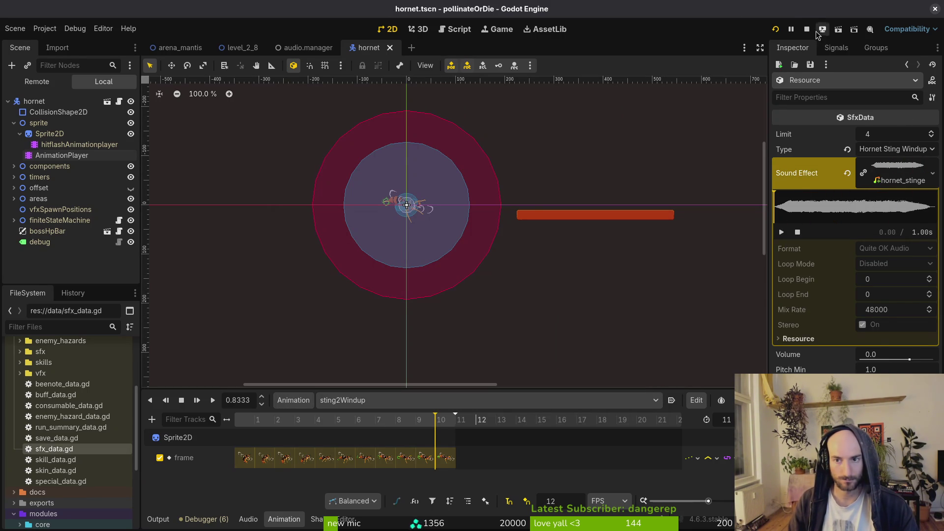
click(775, 30)
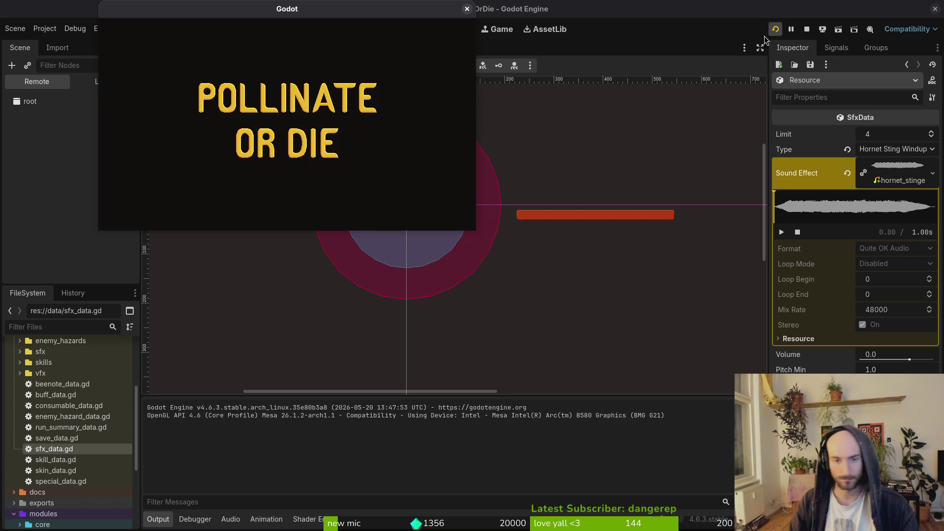
click(467, 9)
- Add hornet_dash_windup_sfx.tres to the audio.manager Sound Effects array and run the project past the title screen
click(298, 46)
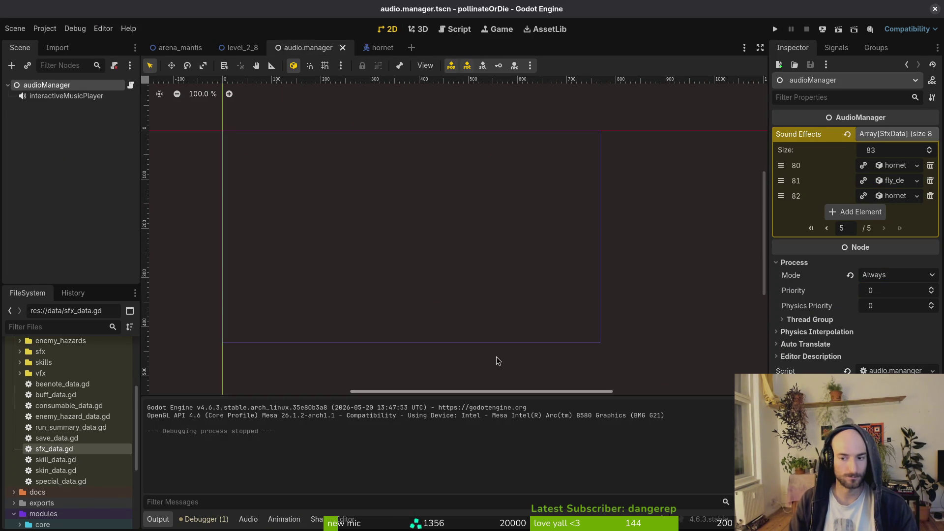
scroll(70, 408, down, 10)
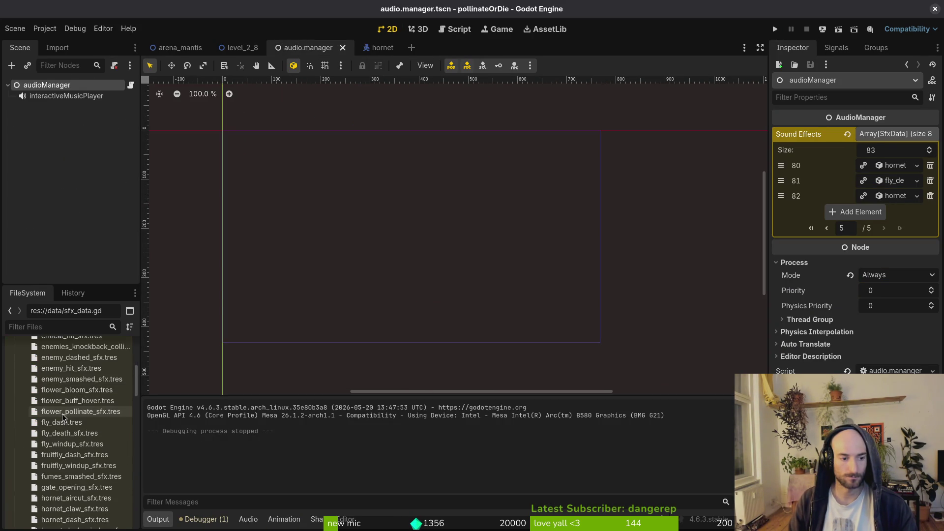
mouse_move(74, 394)
mouse_down()
mouse_move(841, 281)
mouse_move(855, 219)
mouse_up()
key(F5)
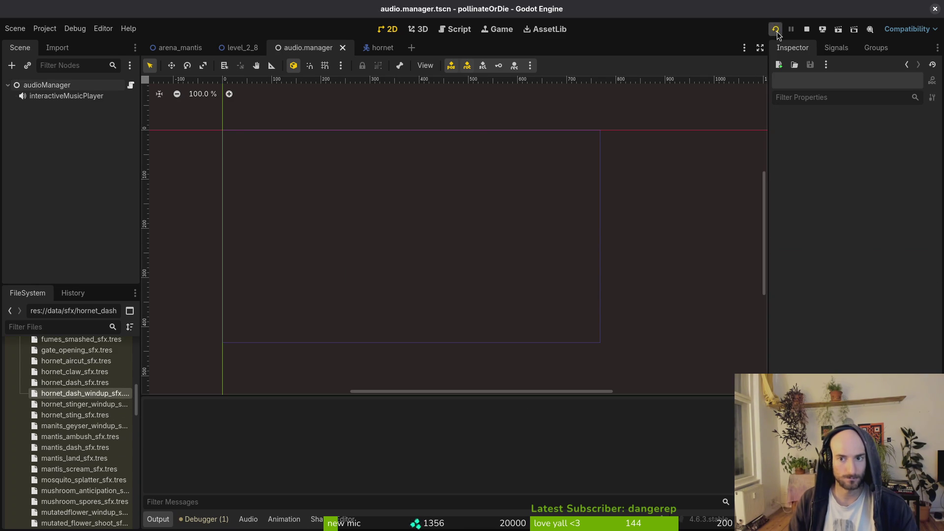
click(285, 89)
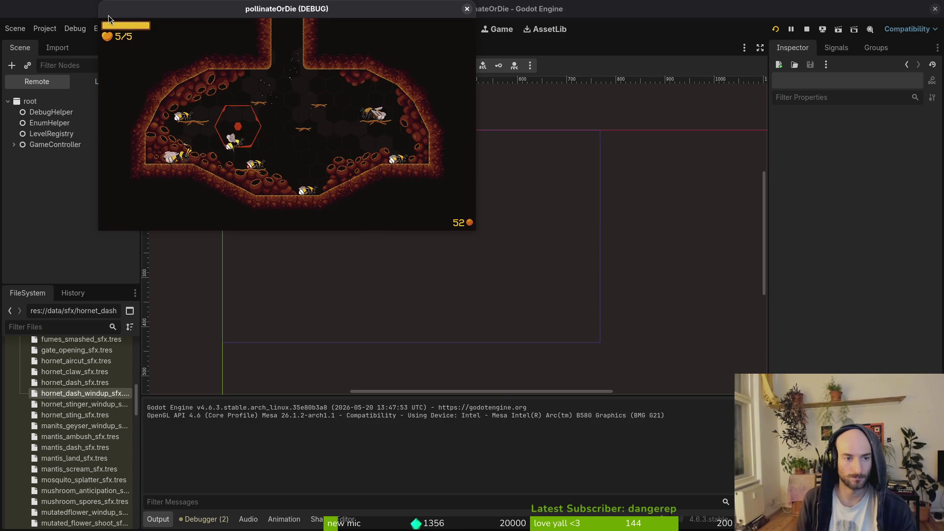
- Load the hornet boss level from the F1 debug level select, pause, and bring up the editor debugger
key(Escape)
key(Escape)
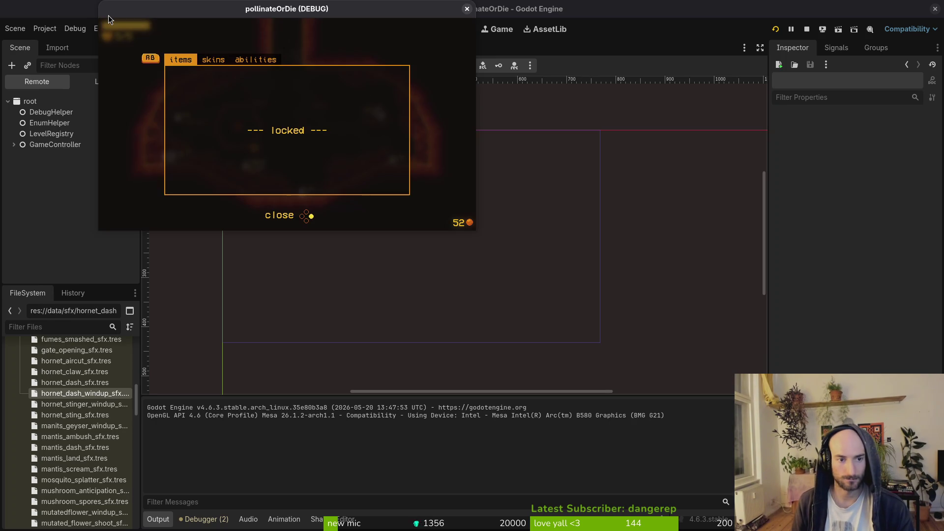
key(F1)
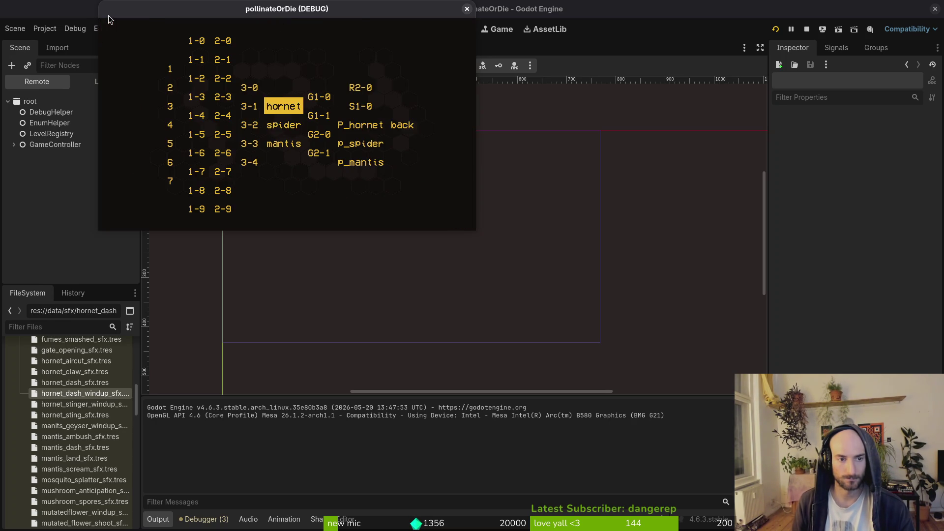
key(Return)
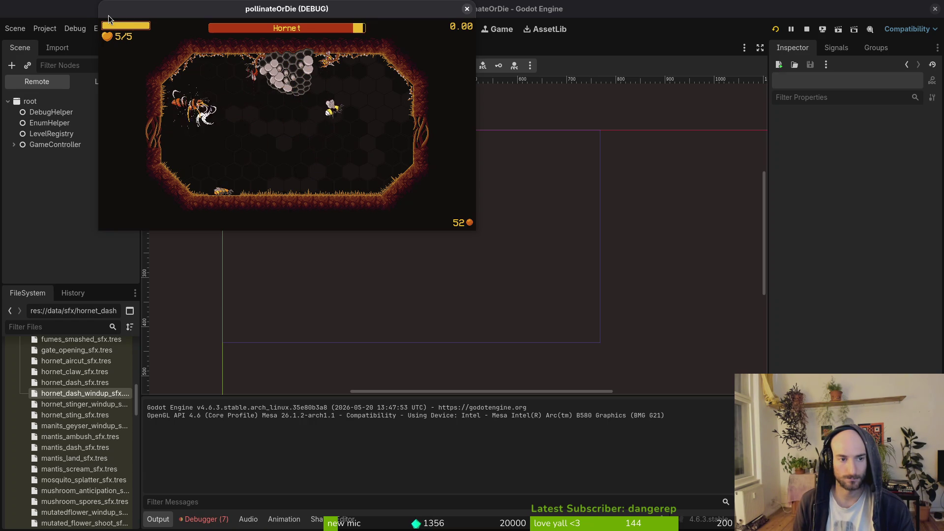
key(Escape)
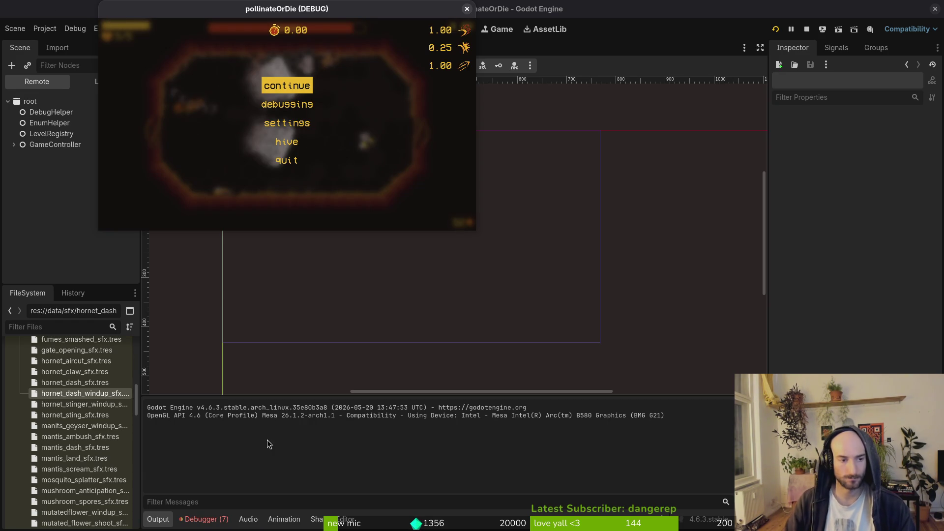
click(265, 443)
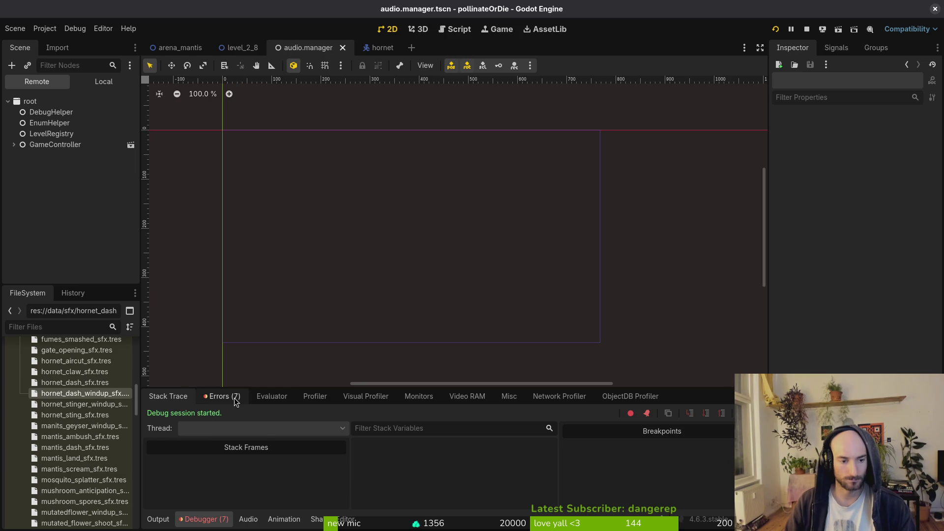
- Review the runtime errors and inspect Sound Effects entry 83 on the local audioManager node
click(235, 397)
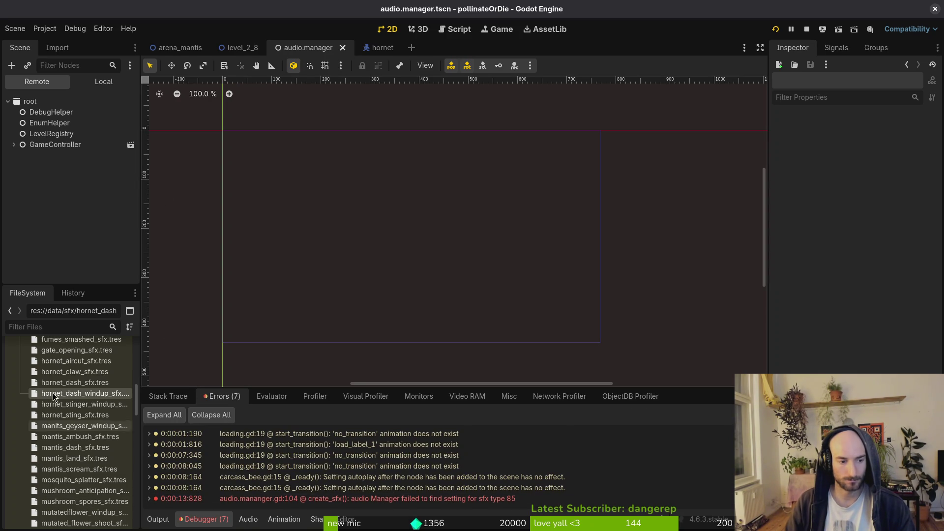
click(87, 85)
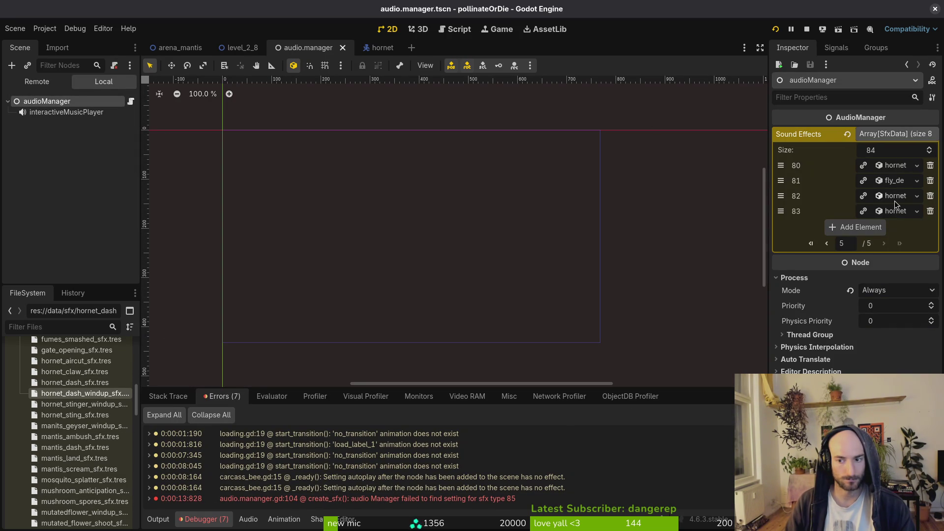
click(893, 210)
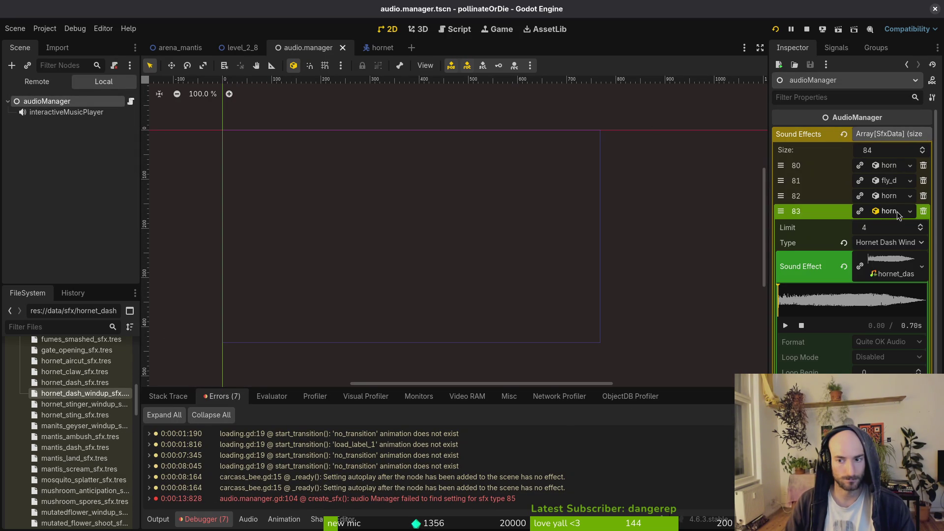
click(887, 266)
- Delete everything in the game's user data folder and restart the game with fresh data
click(45, 28)
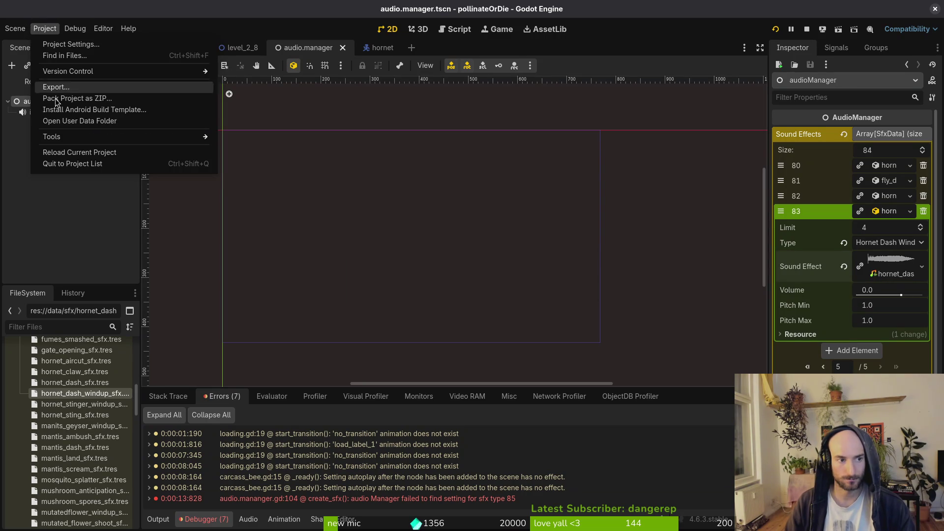
click(79, 121)
key(ctrl+a)
key(Delete)
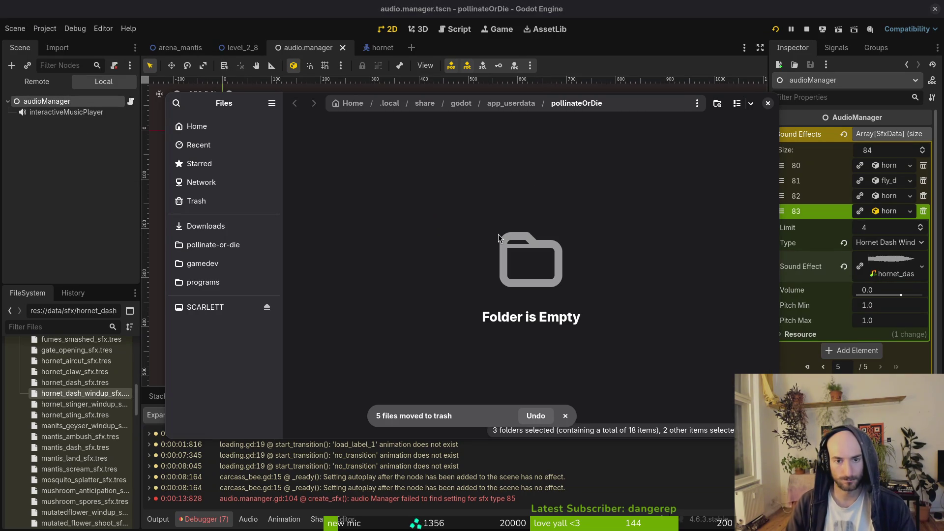
click(768, 103)
click(776, 29)
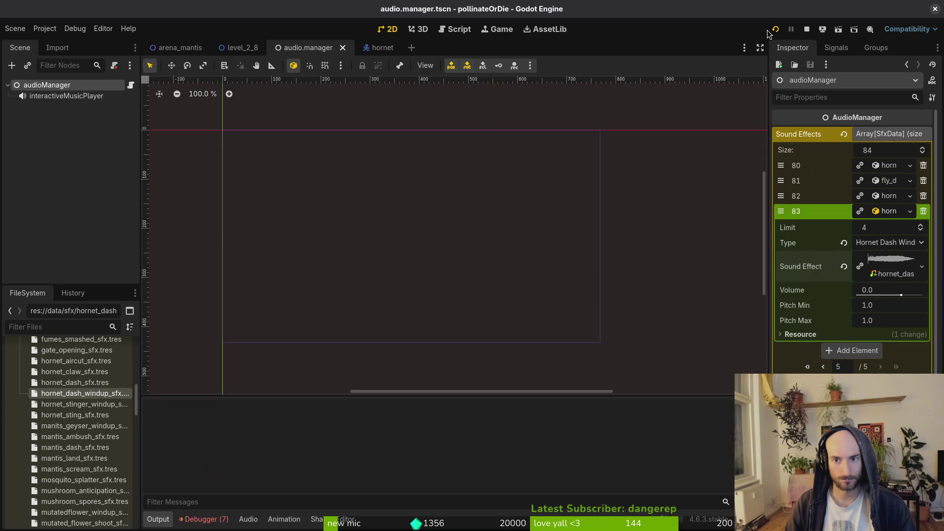
- Start a new game, skip the intro, and load the Hornet boss level from the debug list
key(Return)
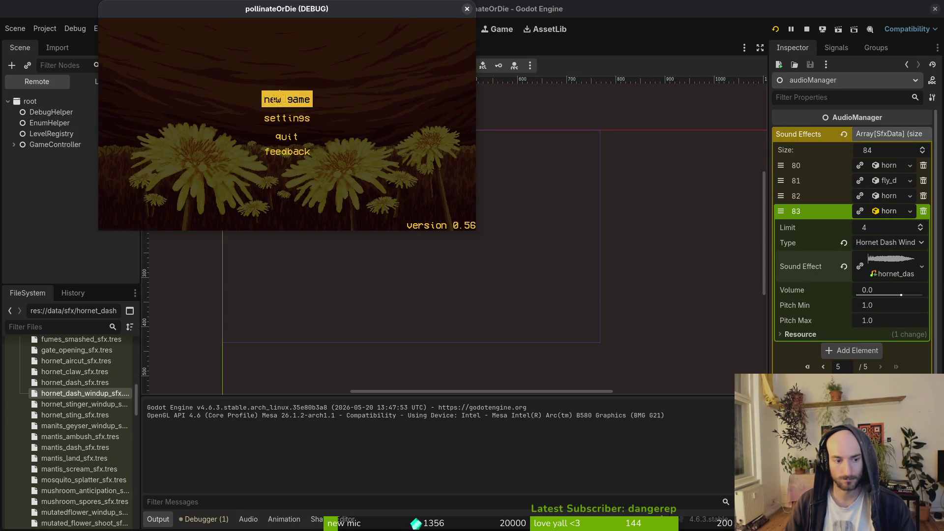
key(space)
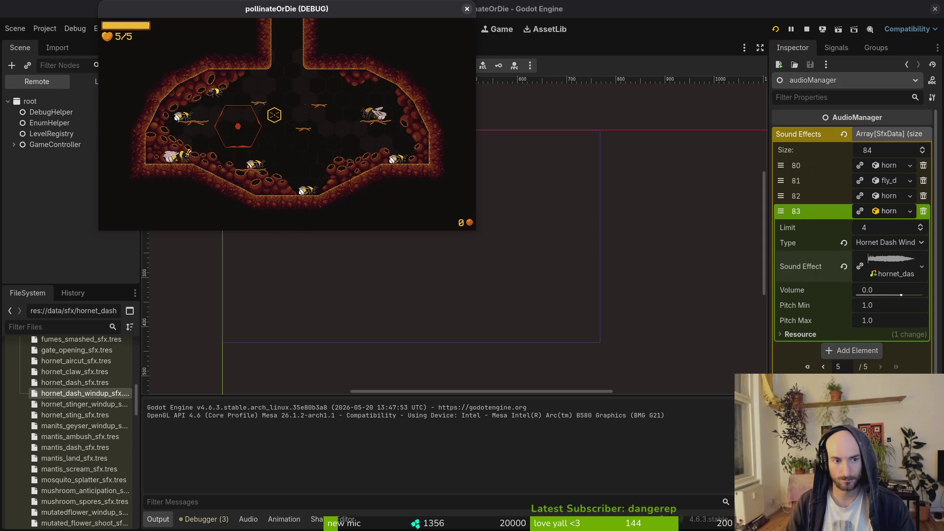
key(F1)
key(Up)
key(Return)
- Pause to check the debugging options and the sfx volume setting, then resume the fight
key(Escape)
key(Down)
key(Return)
key(Escape)
key(Escape)
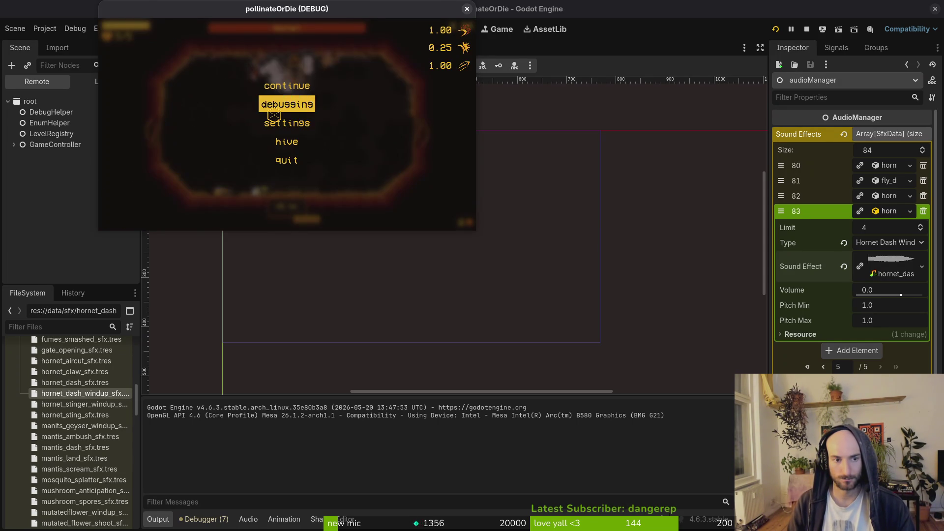
key(Down)
key(Return)
key(Down)
key(Down)
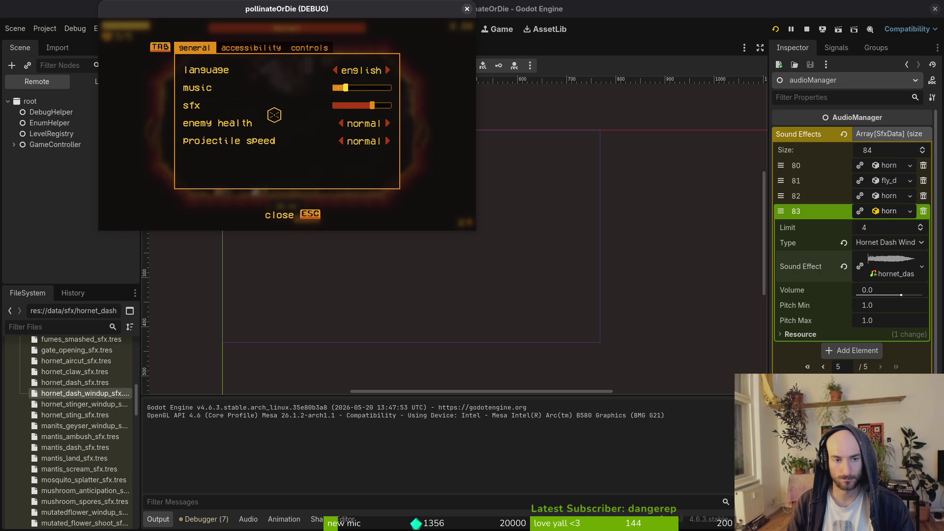
key(Escape)
- Fight the hornet by flying left, down and up to hit it, then pause and close the game
key(space)
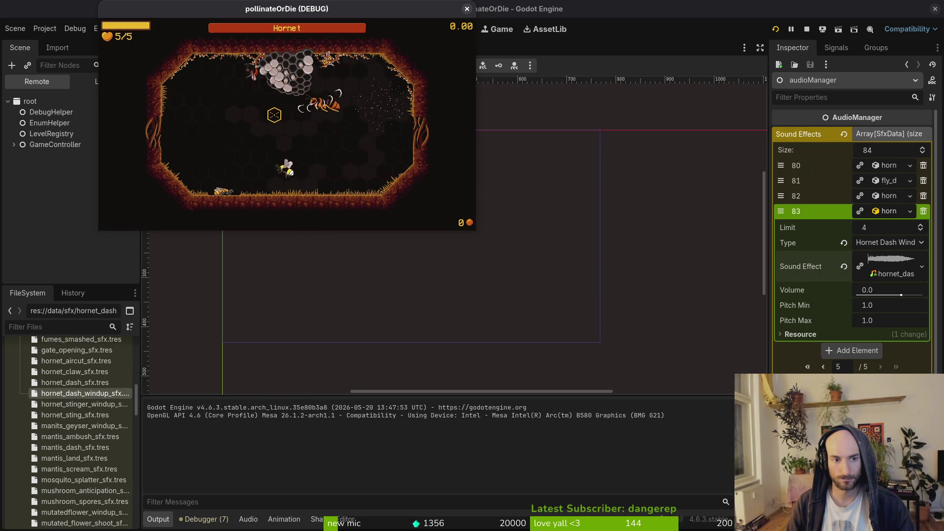
key(a)
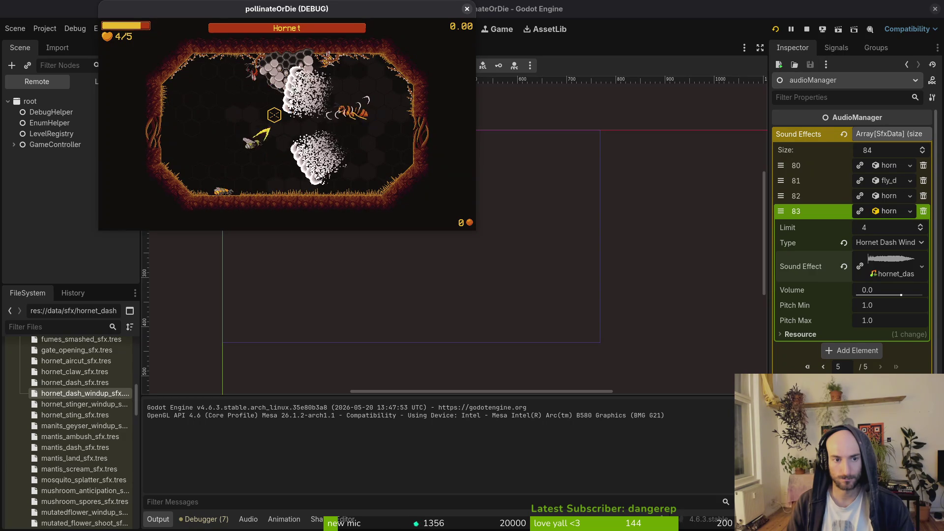
key(s)
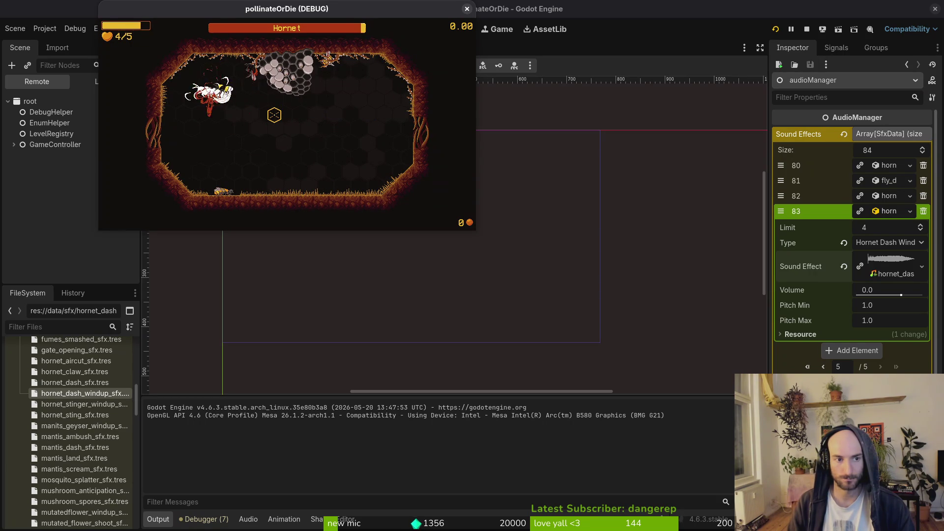
key(w)
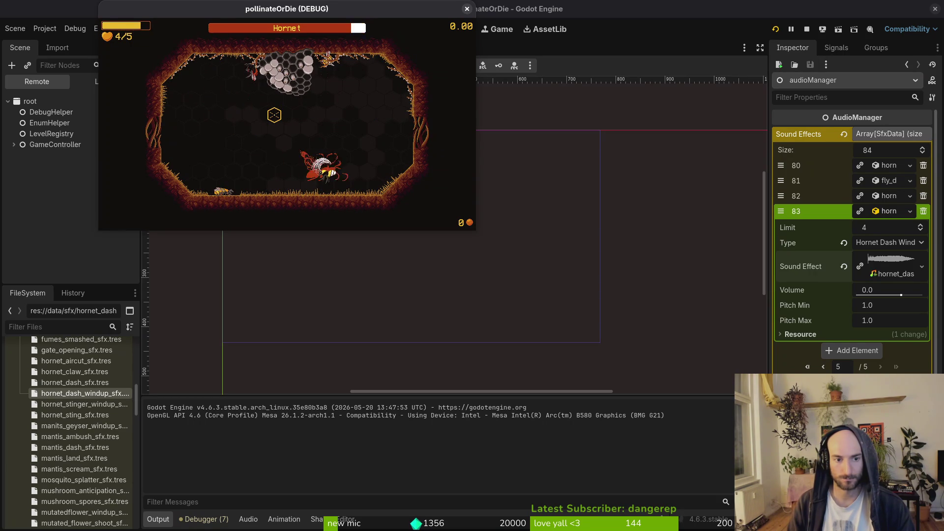
key(Escape)
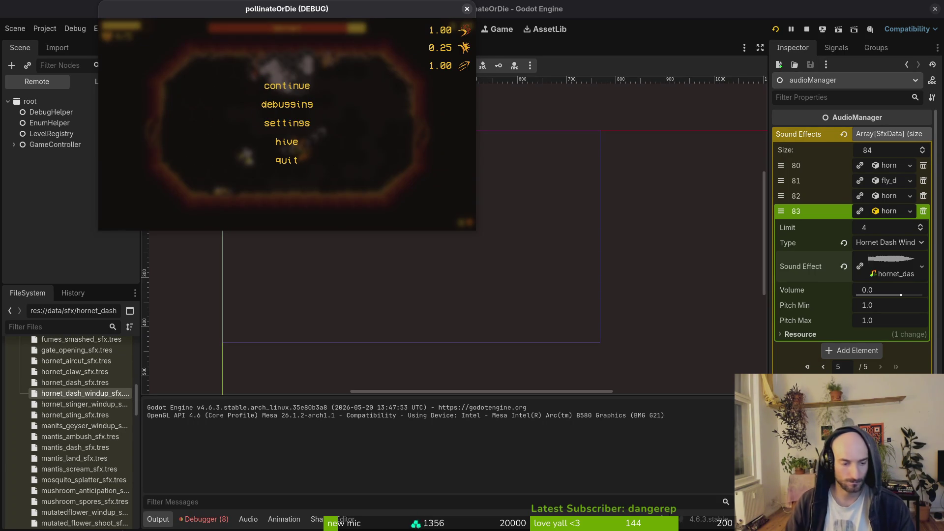
click(206, 519)
- Set Sound Effects entry 83's type to Hornet Sting Windup
scroll(345, 472, down, 1)
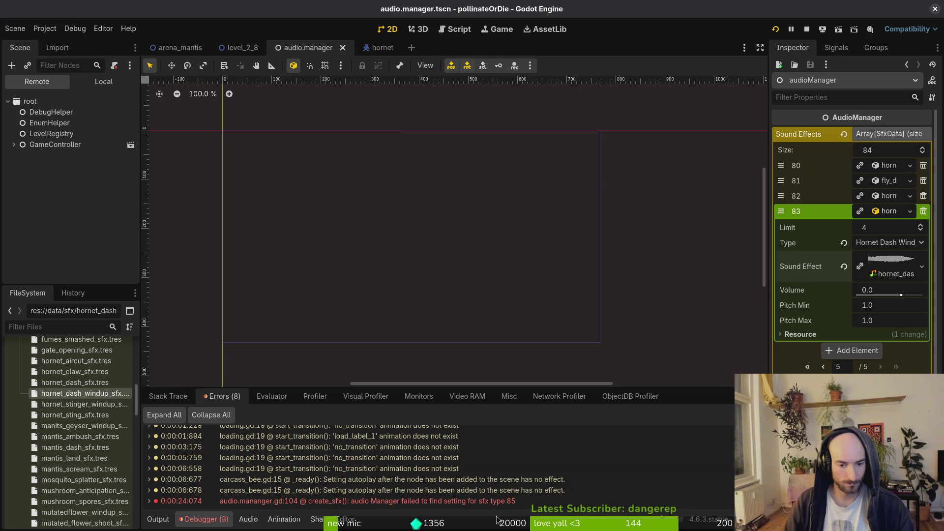
mouse_move(356, 502)
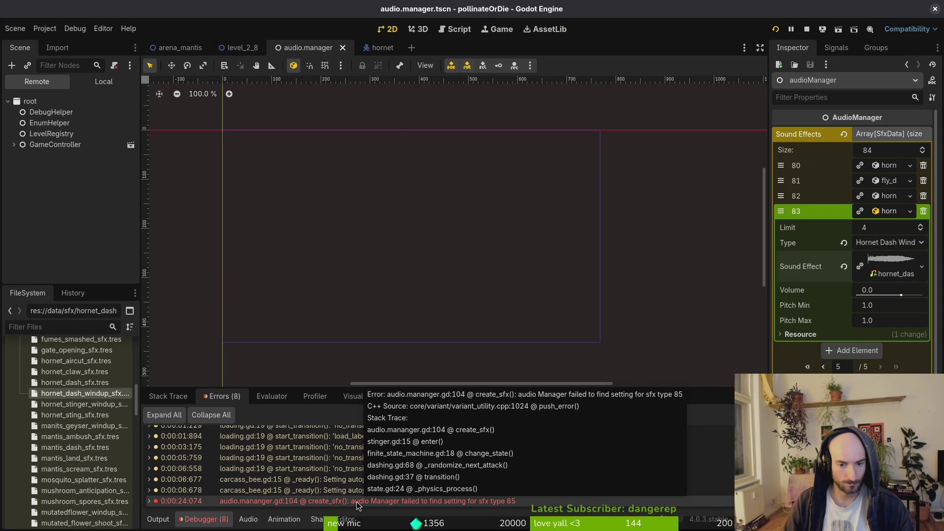
click(875, 243)
scroll(875, 243, down, 10)
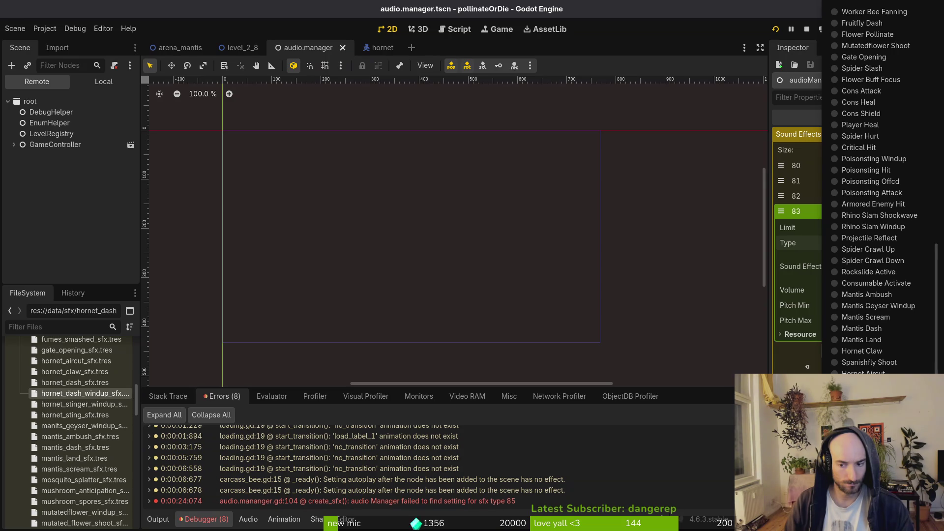
click(405, 301)
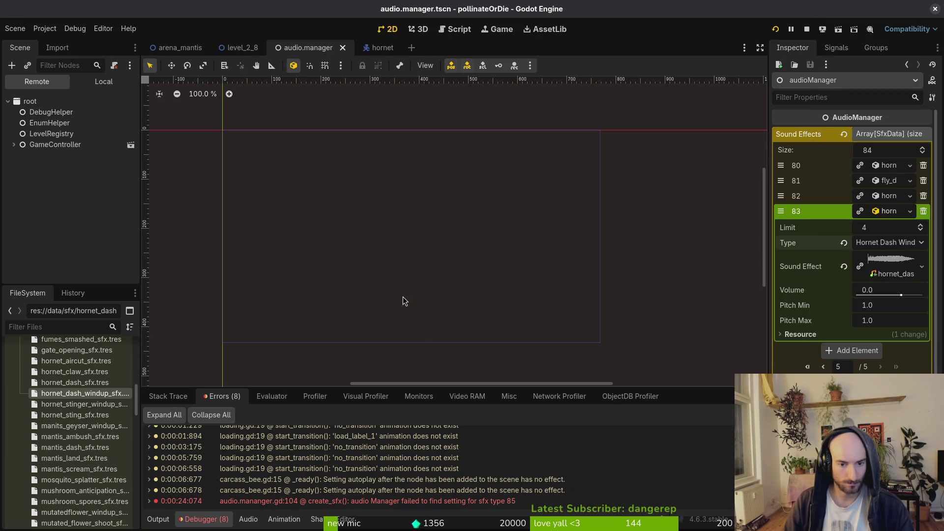
click(885, 212)
click(899, 197)
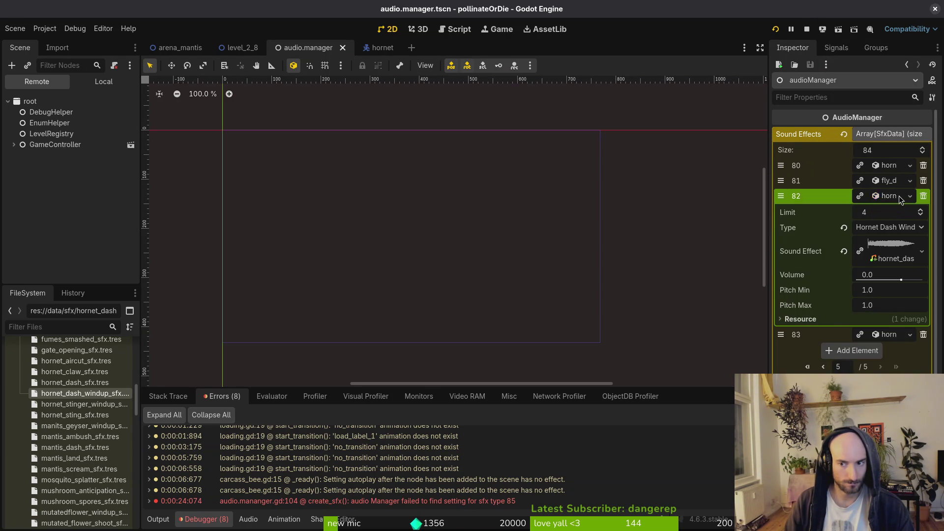
click(900, 196)
click(896, 212)
click(903, 242)
scroll(885, 236, down, 2)
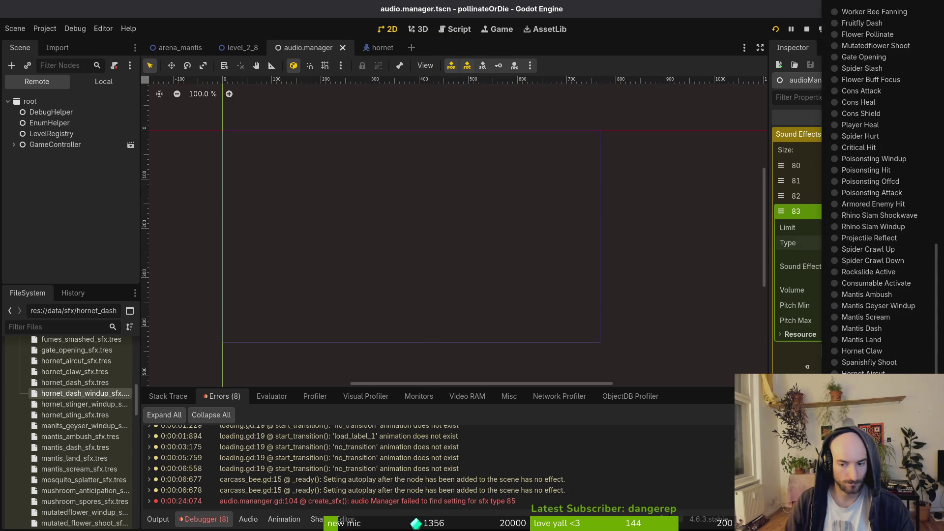
click(880, 231)
- Save the audio manager scene, then stop and relaunch the game
key(ctrl+s)
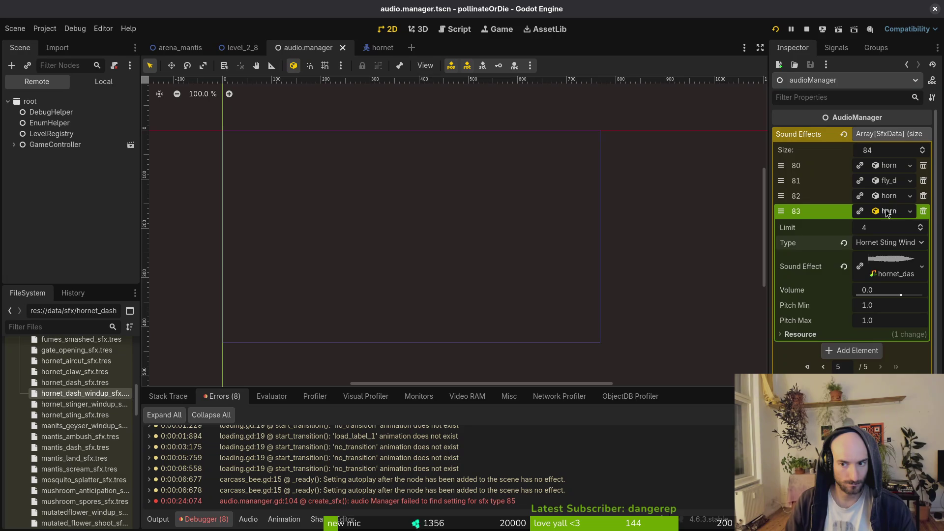
click(889, 211)
click(801, 29)
click(772, 30)
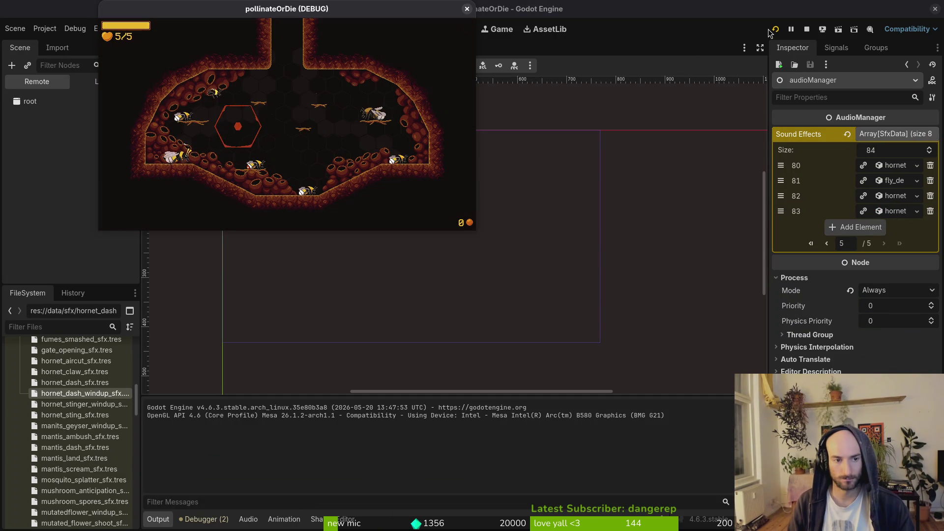
- Load the hornet level from the debug select, advance the intro dialogue, then quit and show debugger errors
key(F1)
key(Up)
key(Return)
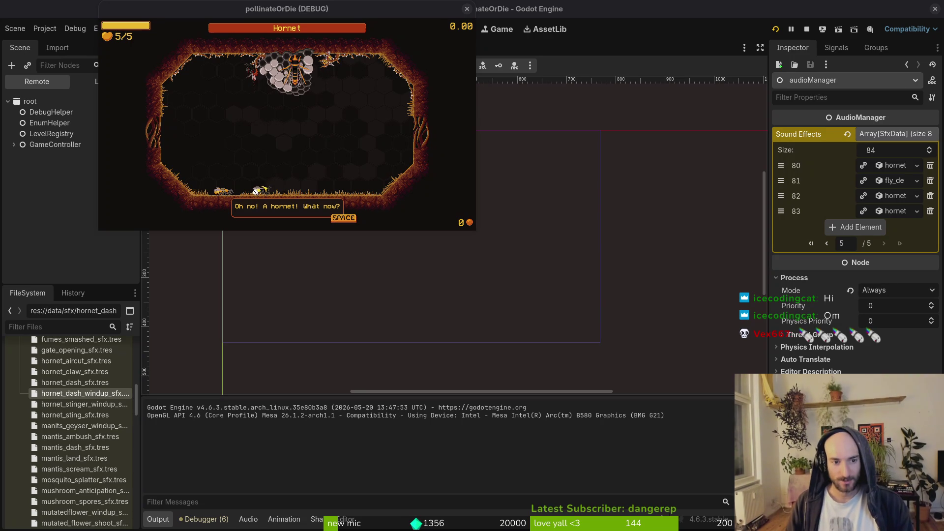
click(347, 179)
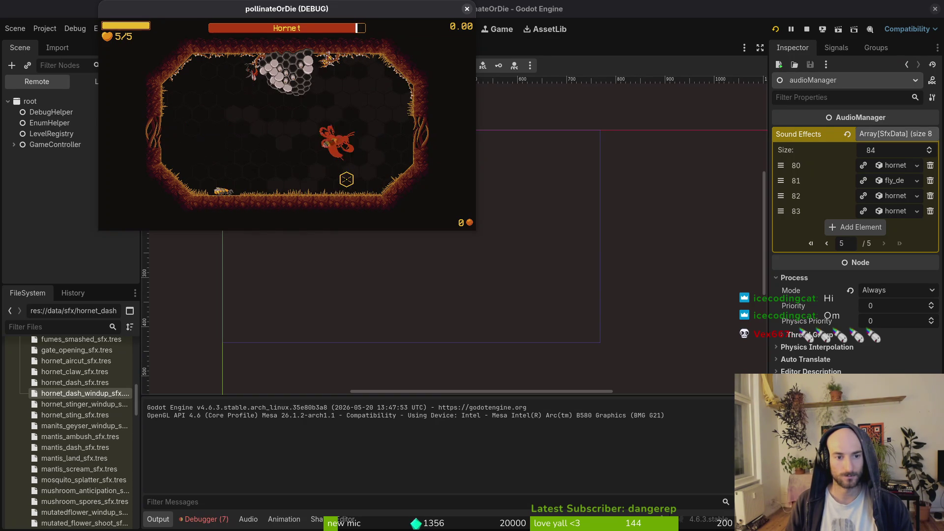
key(Escape)
key(F8)
click(204, 519)
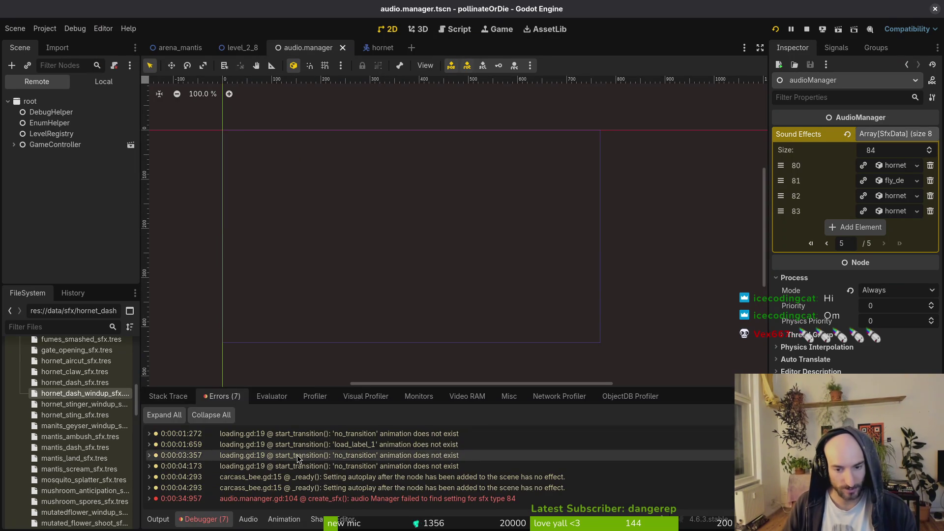
- Replace entry 83 with hornet_stinger_windup_sfx.tres and set its type to Hornet Sting Windup
click(890, 213)
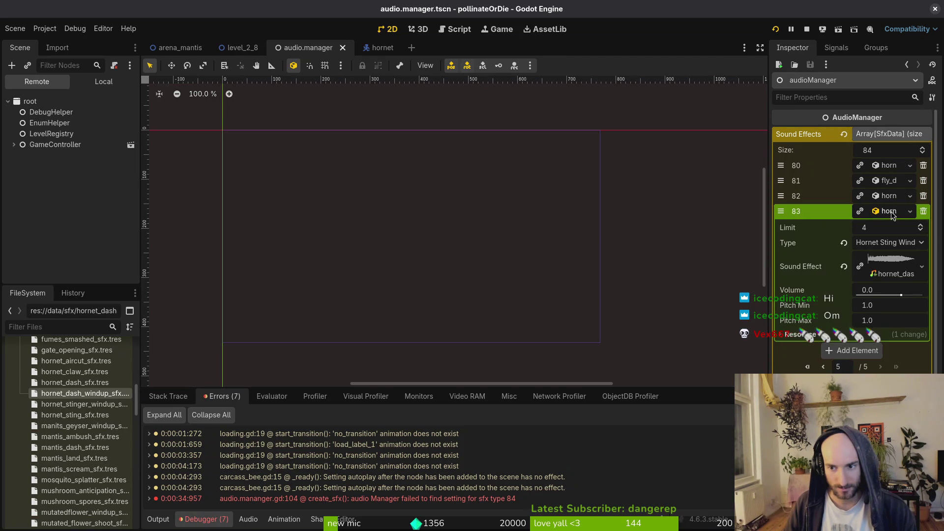
click(893, 197)
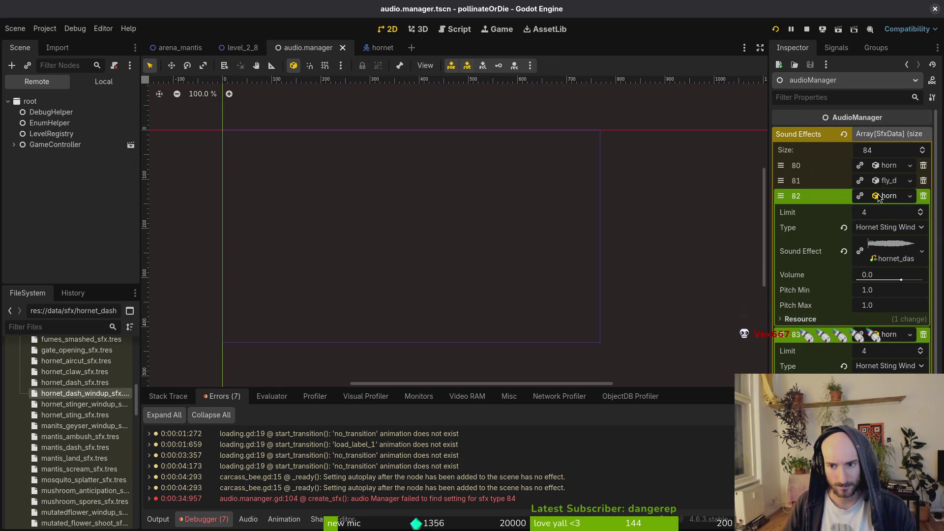
click(889, 338)
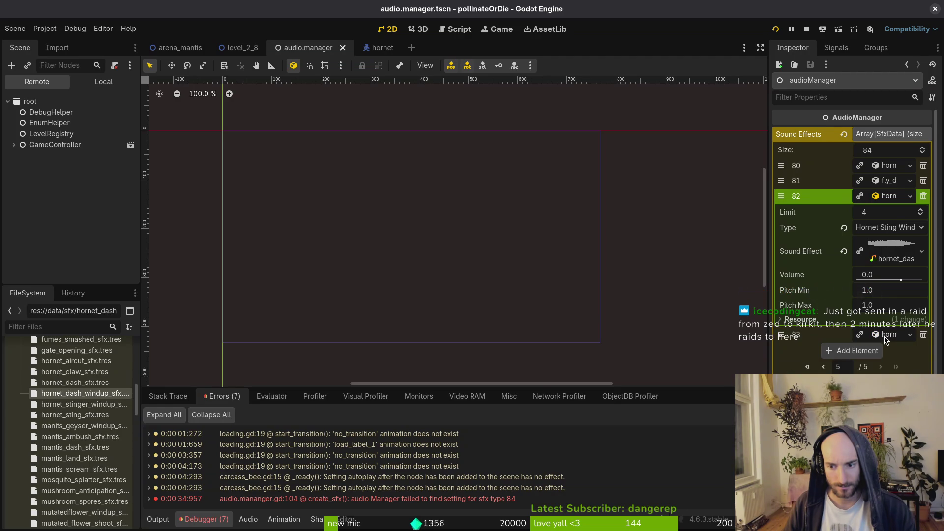
click(924, 336)
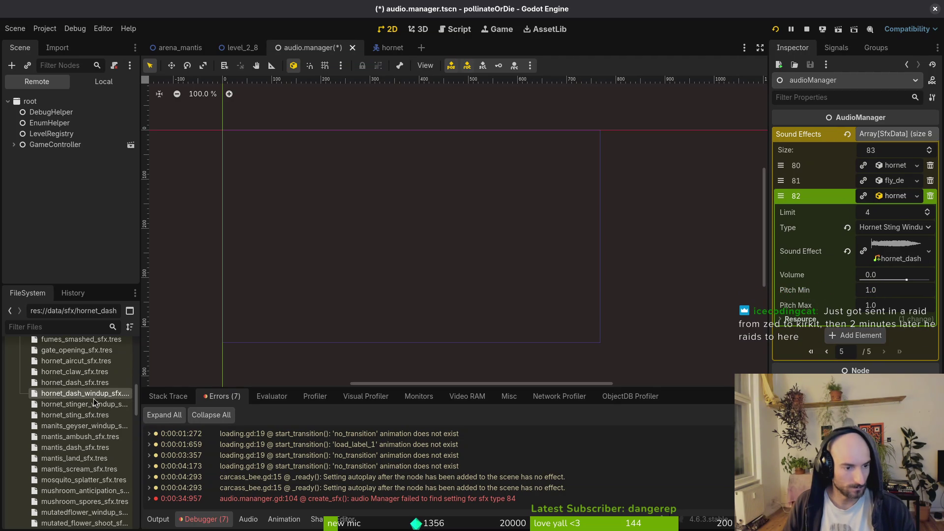
mouse_move(104, 408)
mouse_down()
mouse_move(389, 391)
mouse_move(855, 335)
mouse_up()
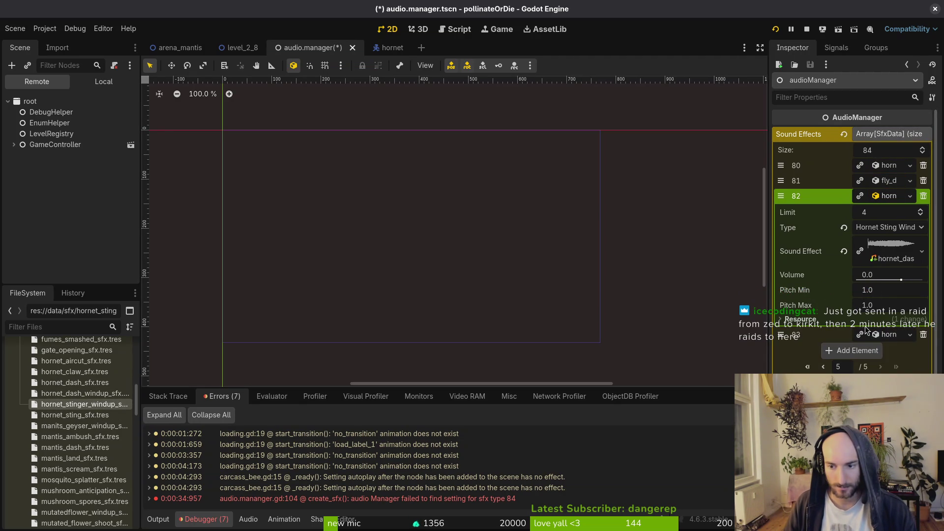
click(890, 366)
click(894, 370)
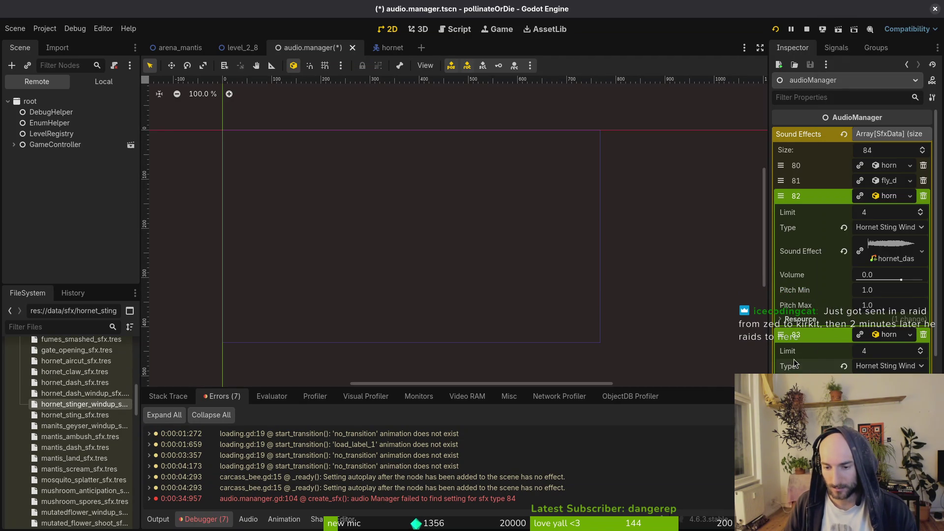
click(894, 370)
click(869, 362)
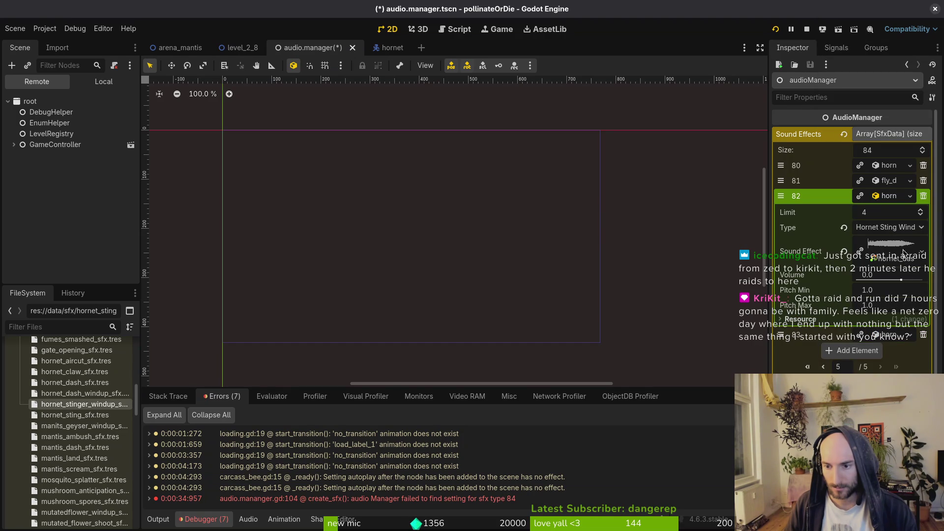
- Set Sound Effects entry 82's type to Hornet Dash Windup
click(887, 196)
click(890, 197)
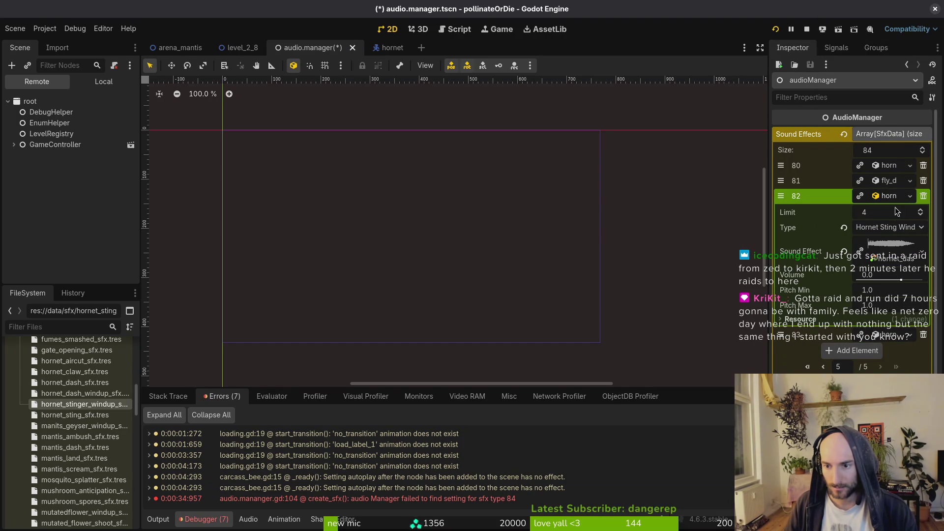
click(883, 230)
scroll(885, 231, down, 10)
click(897, 265)
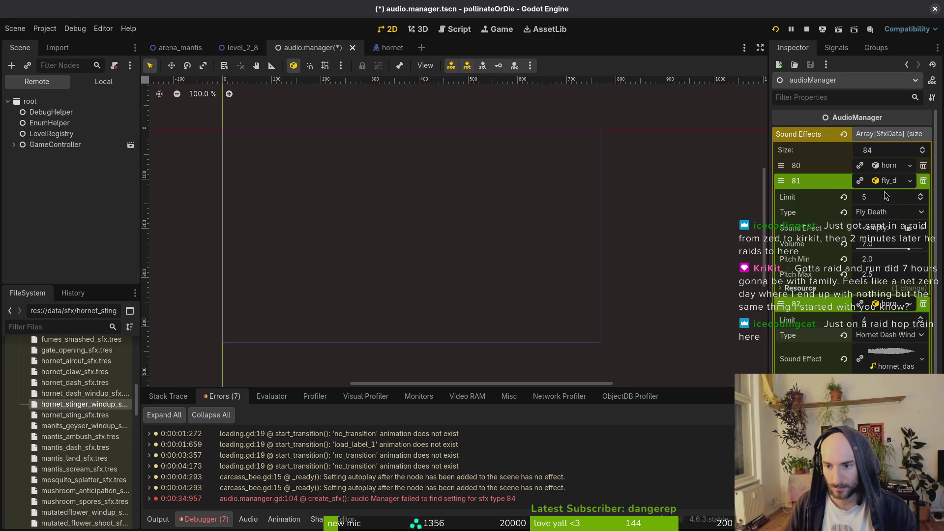
click(889, 196)
click(889, 211)
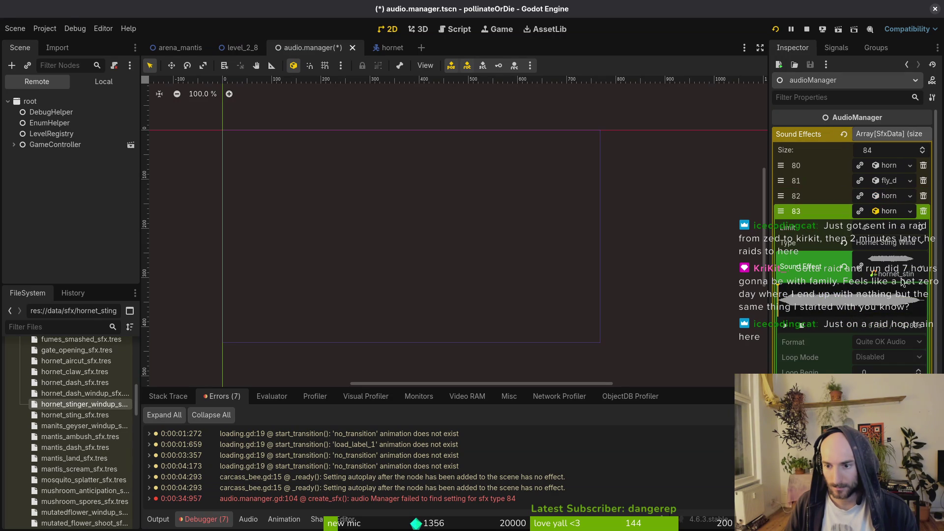
click(890, 211)
- Save the audio manager scene and relaunch the game for a playtest
key(ctrl+s)
click(804, 30)
click(774, 29)
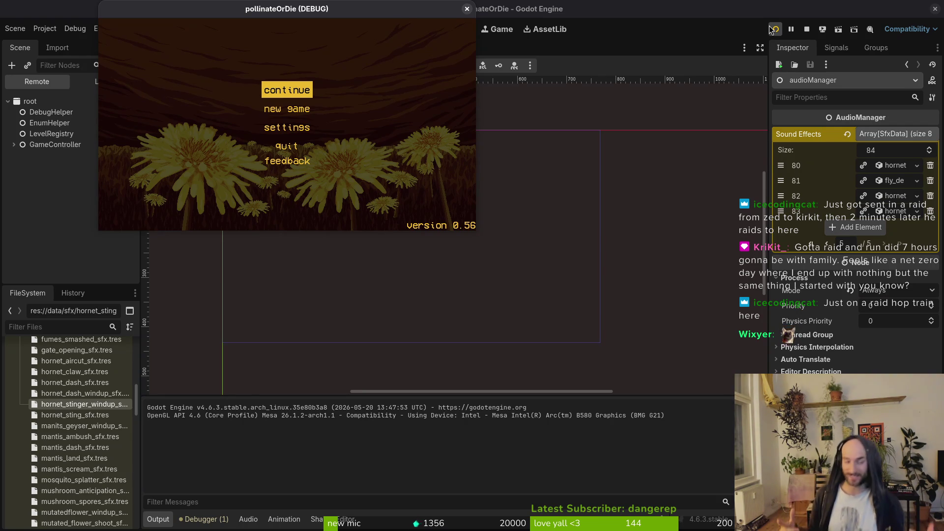
- Maximize the game window, enter the hive, and load the Hornet boss level from debug select
double_click(351, 9)
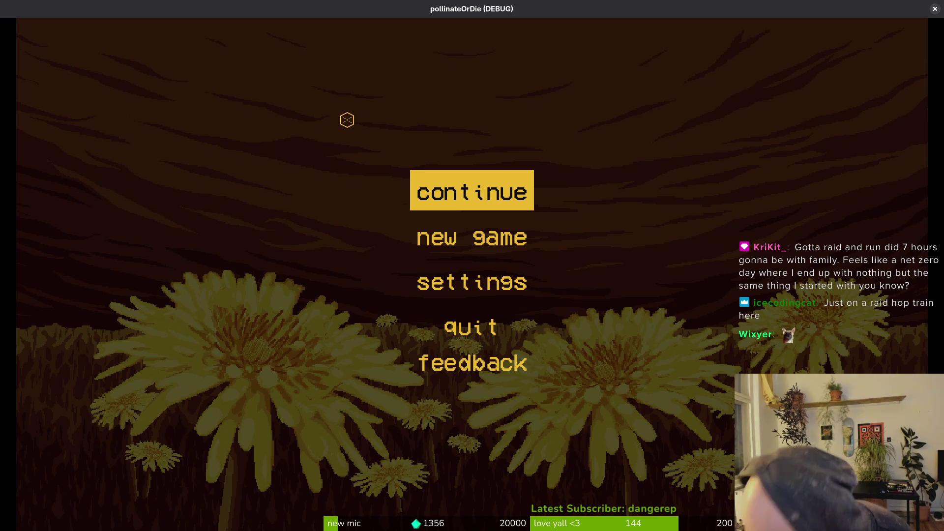
key(Return)
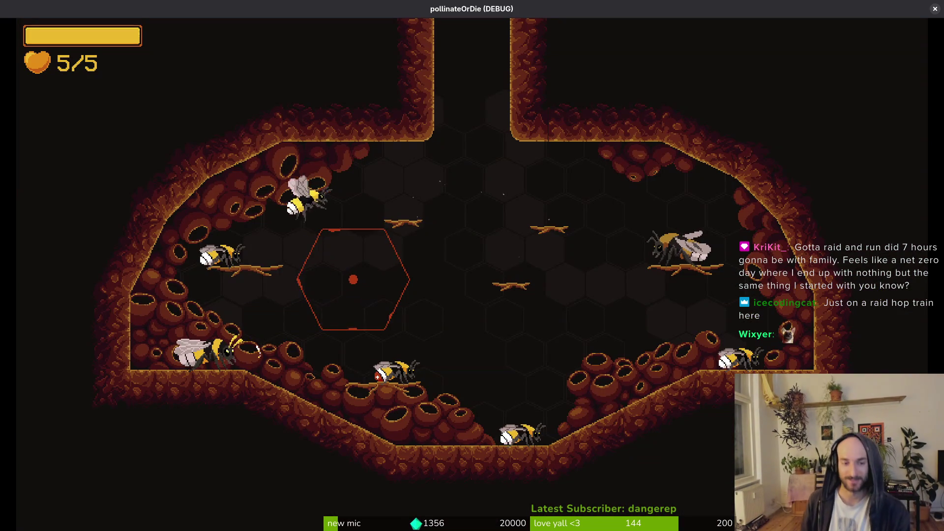
key(Right)
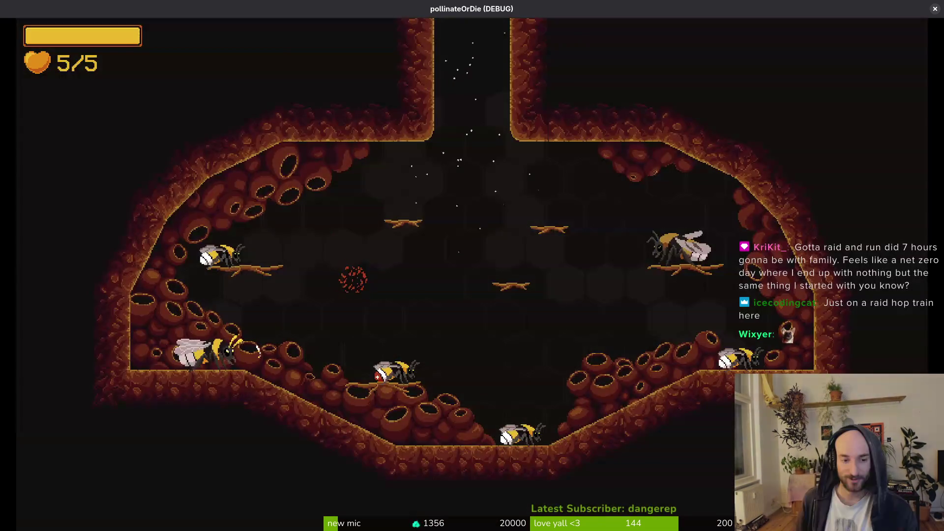
key(Up)
key(Return)
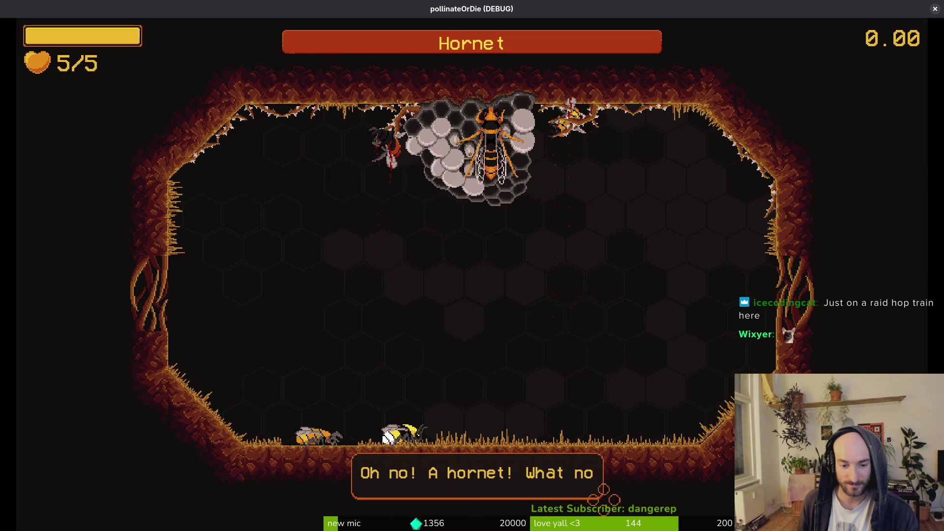
key(Return)
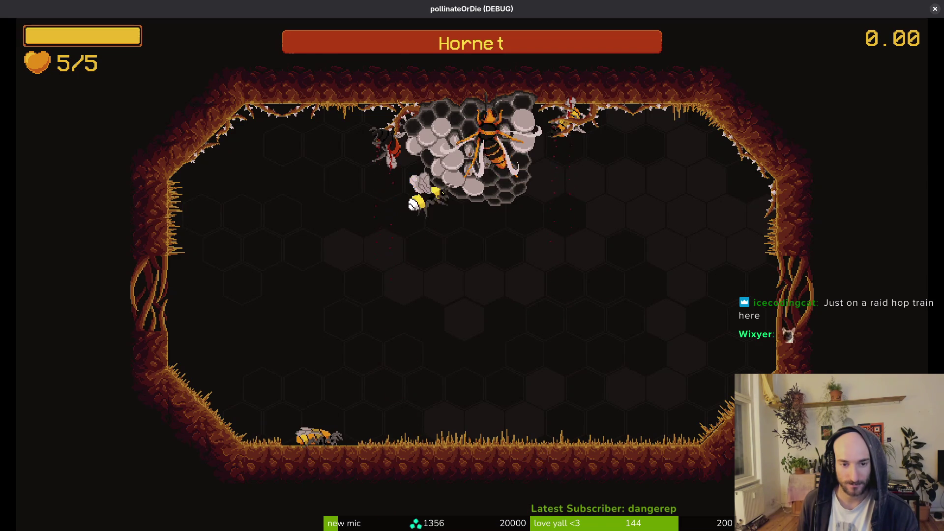
- Dodge the Hornet's dashes and slashes while striking it repeatedly until the fight ends
key(Down)
key(Right)
key(Left)
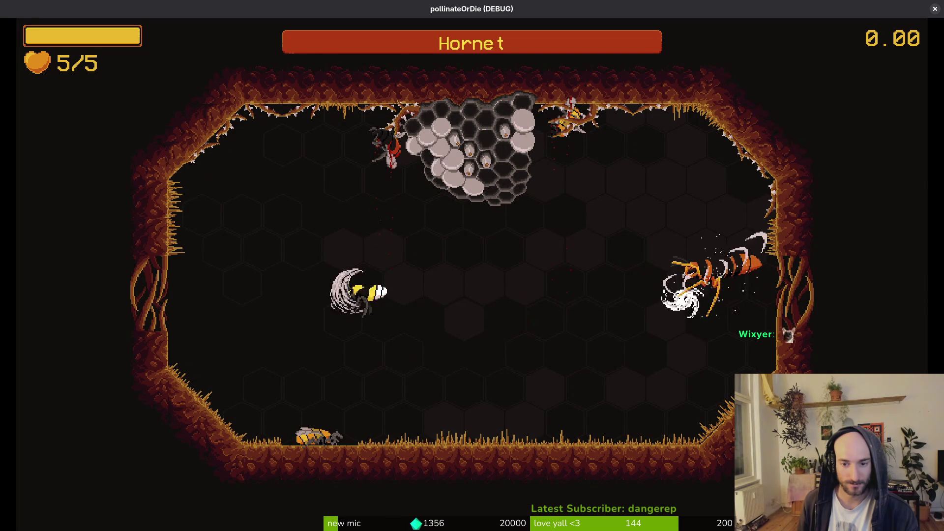
key(Up)
key(Right)
key(Down)
key(Up)
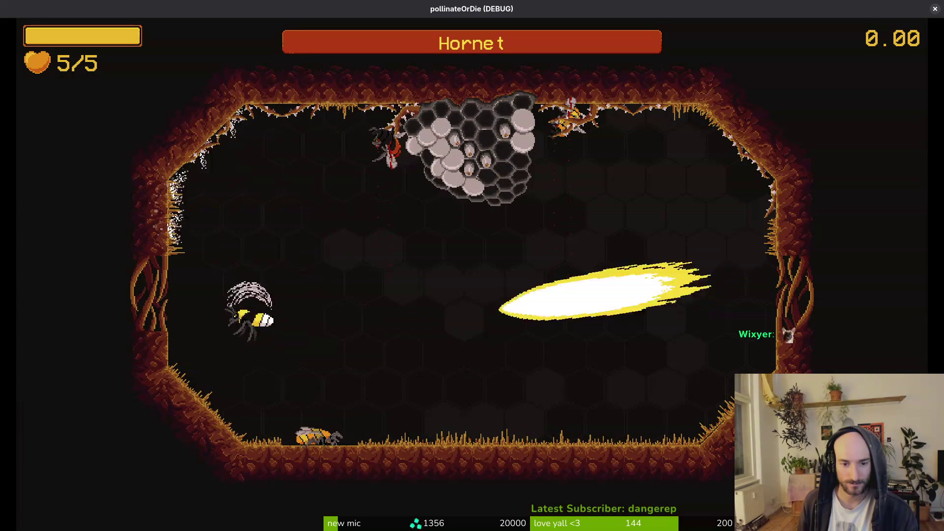
key(Down)
key(Right)
key(Left)
key(Left)
key(Down)
key(Up)
key(Right)
key(Right)
key(Up)
key(Left)
key(Down)
key(Right)
key(Up)
key(Left)
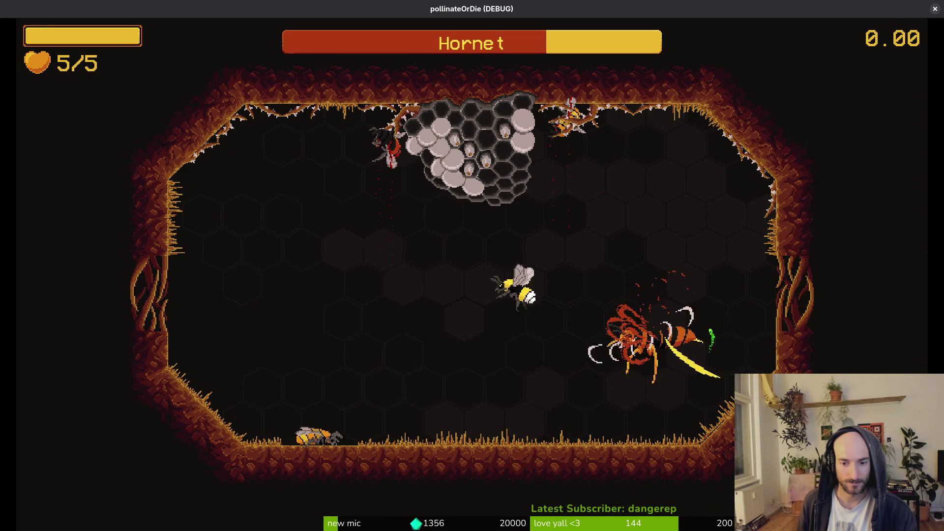
key(Up)
key(Right)
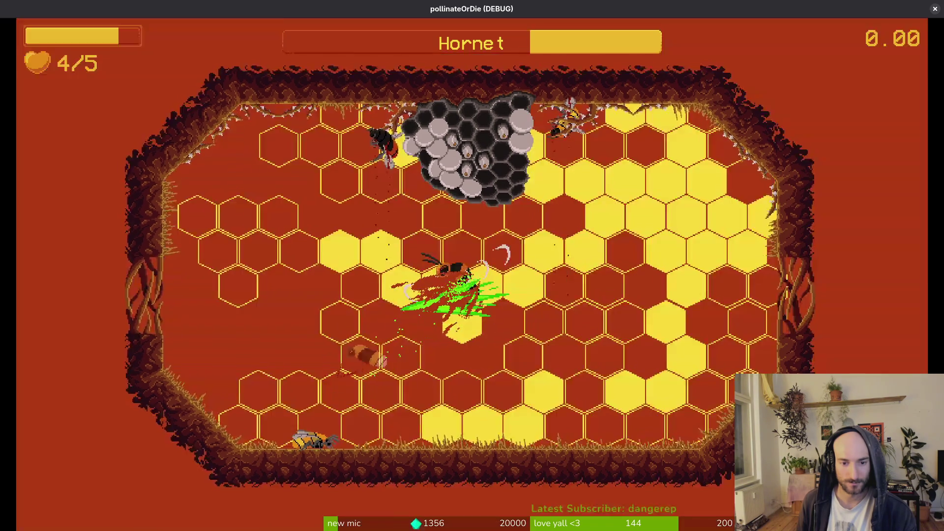
key(Right)
key(Left)
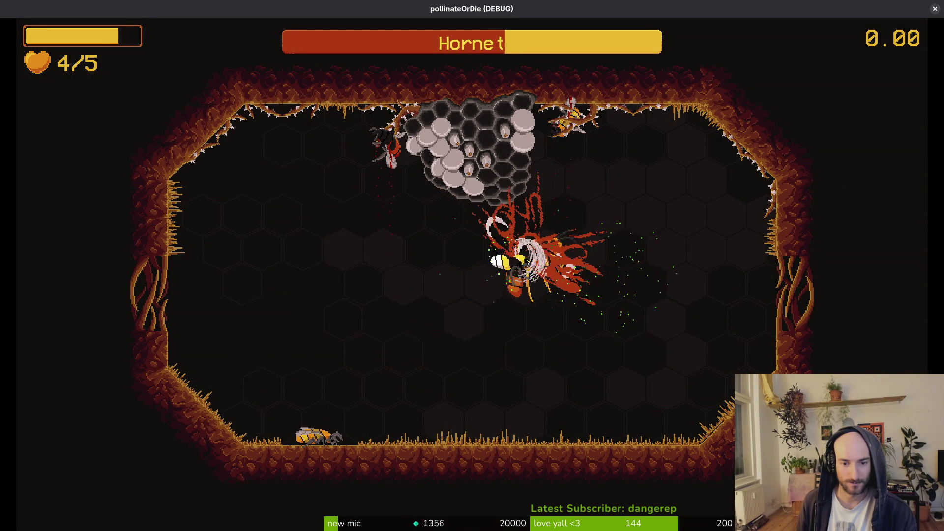
key(Down)
key(Left)
key(Right)
key(Up)
key(Left)
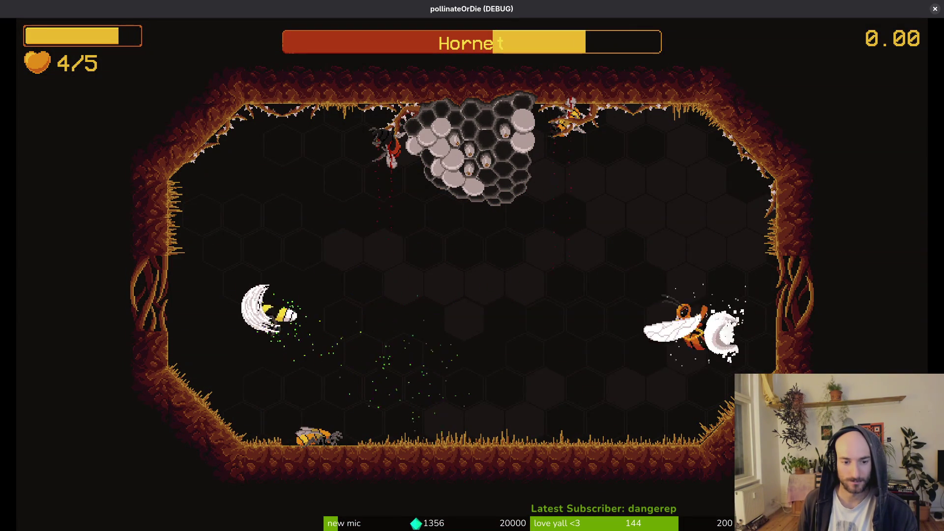
key(Left)
key(Right)
key(Down)
key(Right)
key(Up)
key(Down)
key(Right)
key(Up)
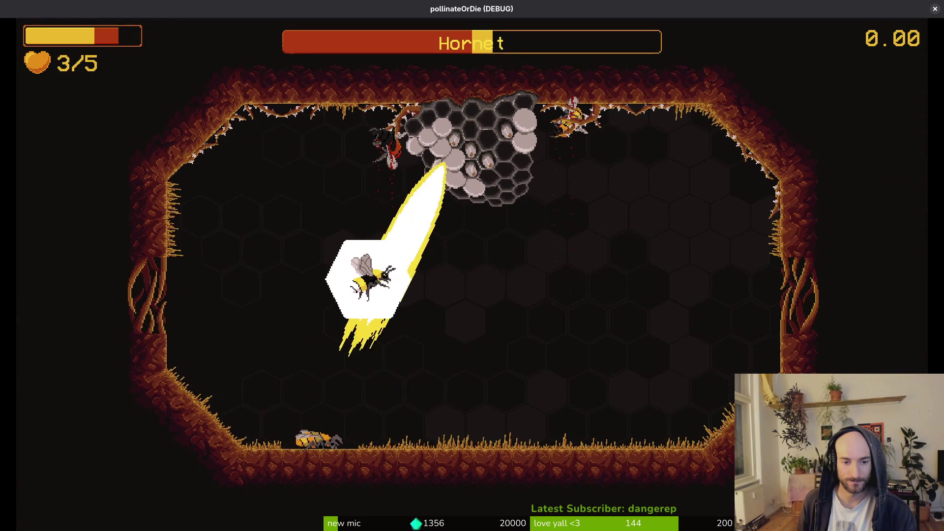
key(Right)
key(Down)
key(Up)
key(Left)
key(Right)
key(Down)
key(Up)
key(Left)
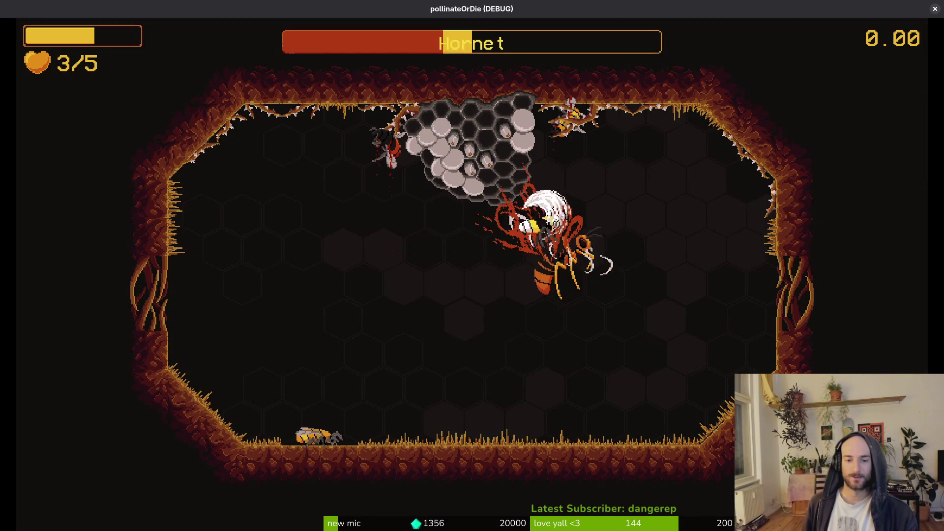
key(Left)
key(Down)
key(Right)
key(Up)
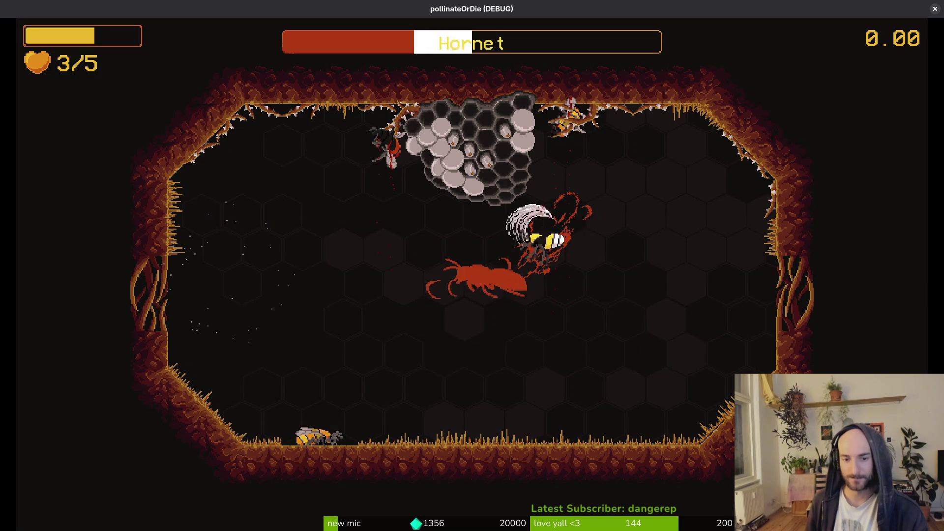
key(Up)
key(Down)
key(Left)
key(Down)
key(Left)
key(Right)
key(Up)
key(Down)
key(Left)
key(Up)
key(Down)
key(Left)
key(Up)
key(Right)
key(Down)
key(Up)
key(Down)
key(Up)
key(Down)
key(Left)
key(Left)
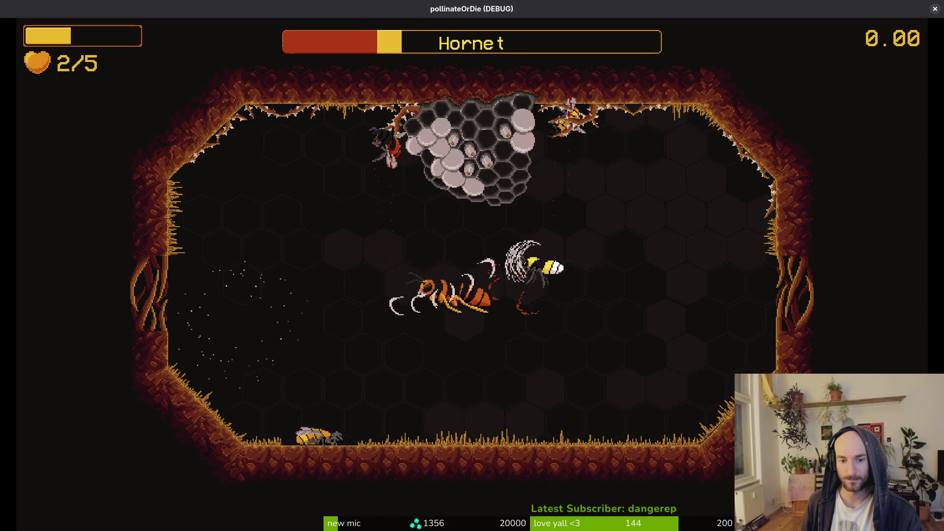
key(Right)
key(Up)
key(Down)
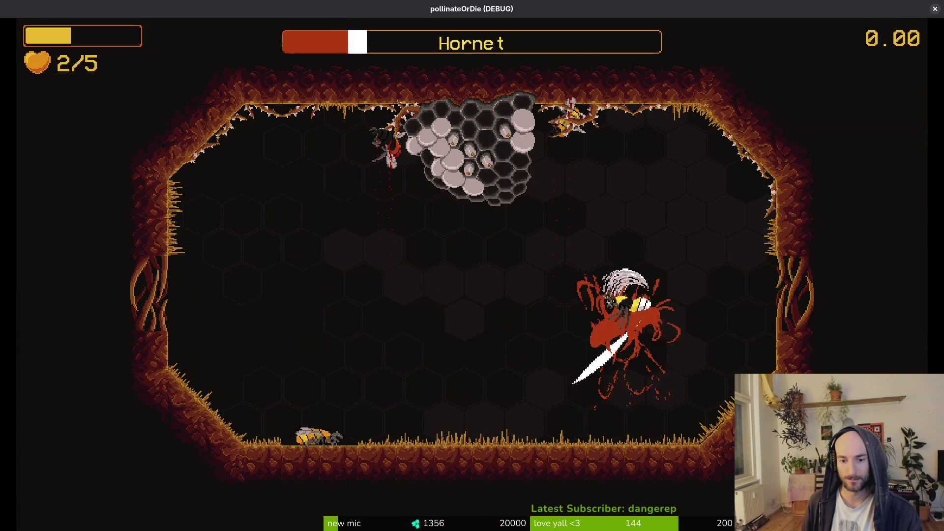
key(Left)
key(Down)
key(Left)
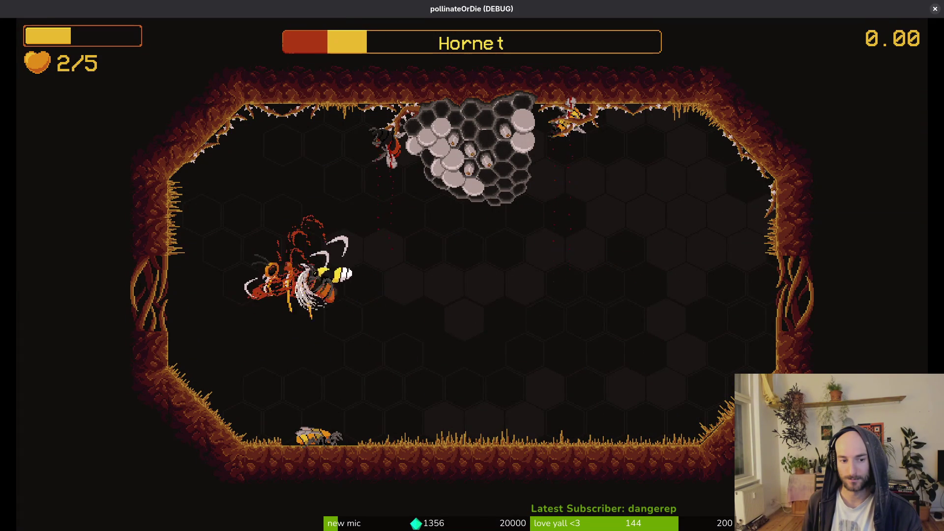
key(Left)
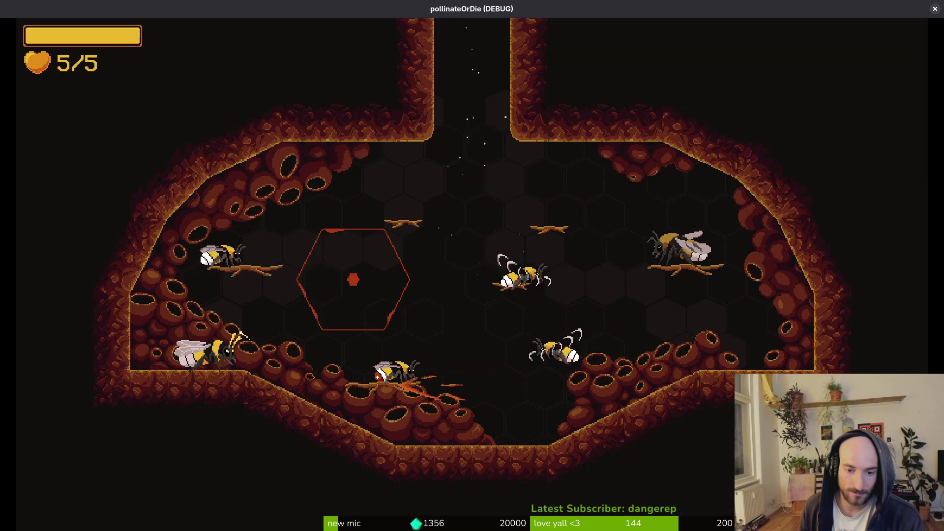
- Open the in-game inventory, then bring up the pollinate or die GitLab project in the browser
key(Tab)
key(Tab)
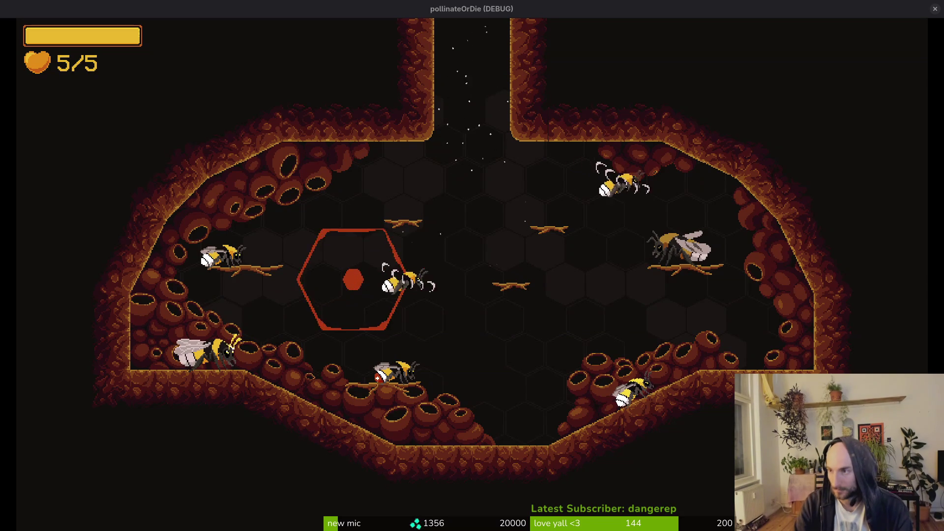
key(super+b)
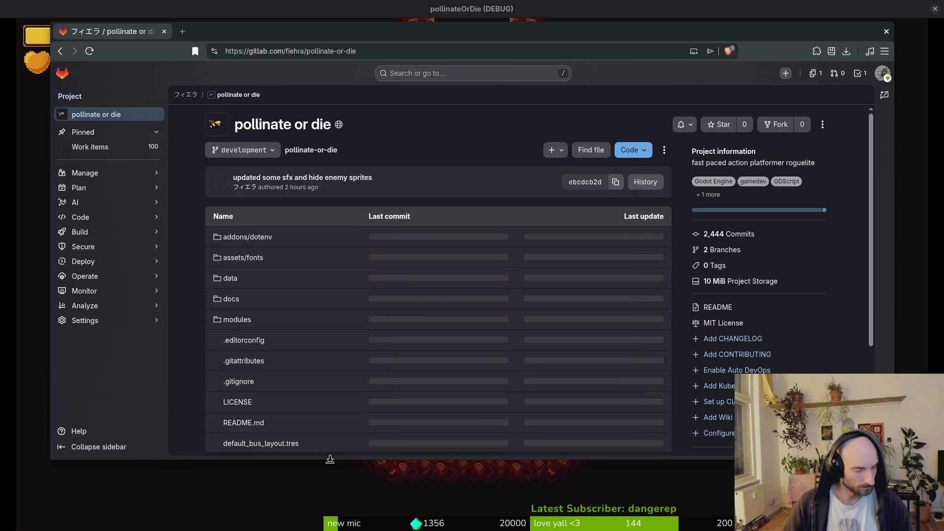
- Create the 'player respawn sfx' issue with the sound label
mouse_move(90, 187)
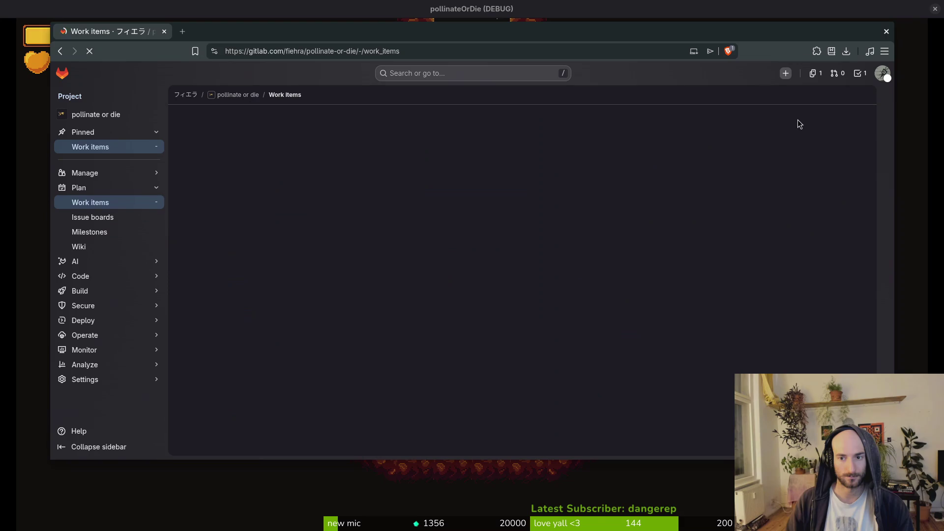
click(827, 118)
text(player respawn sfx)
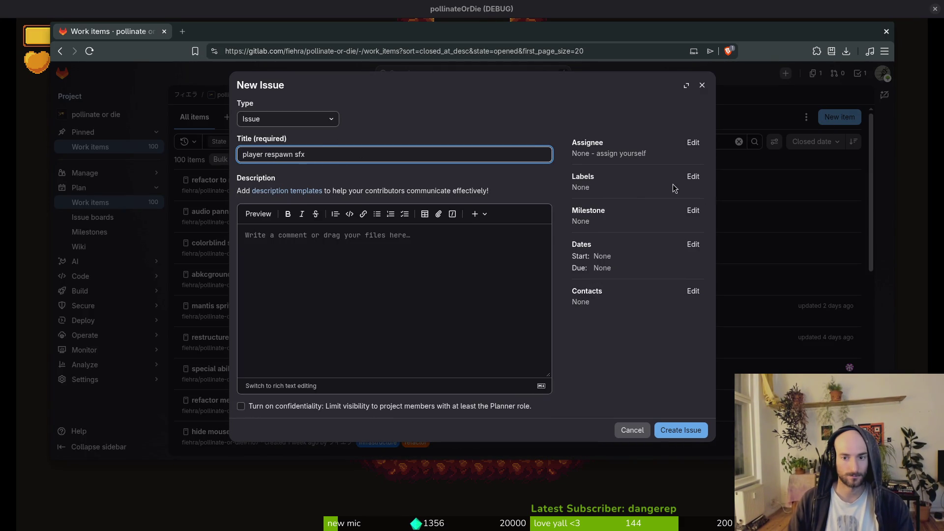
click(693, 176)
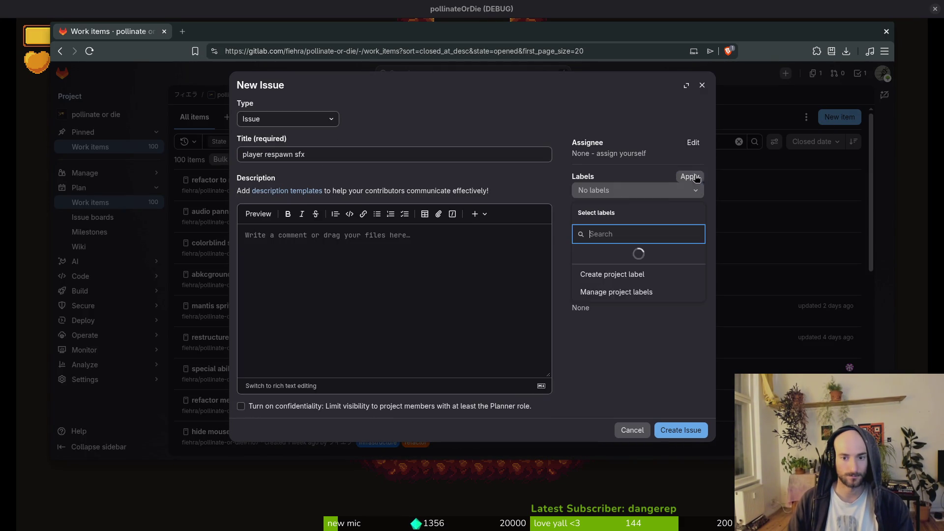
scroll(653, 257, down, 5)
click(630, 291)
click(629, 291)
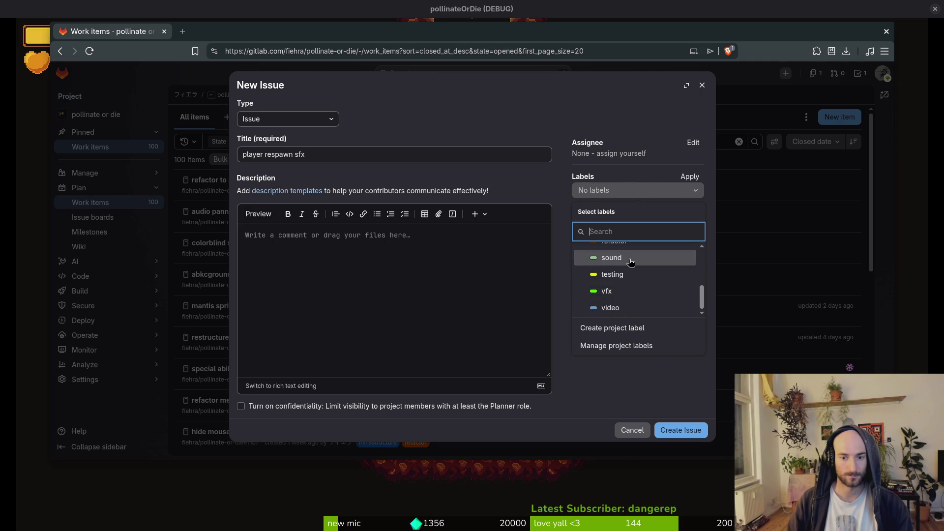
click(412, 272)
click(666, 430)
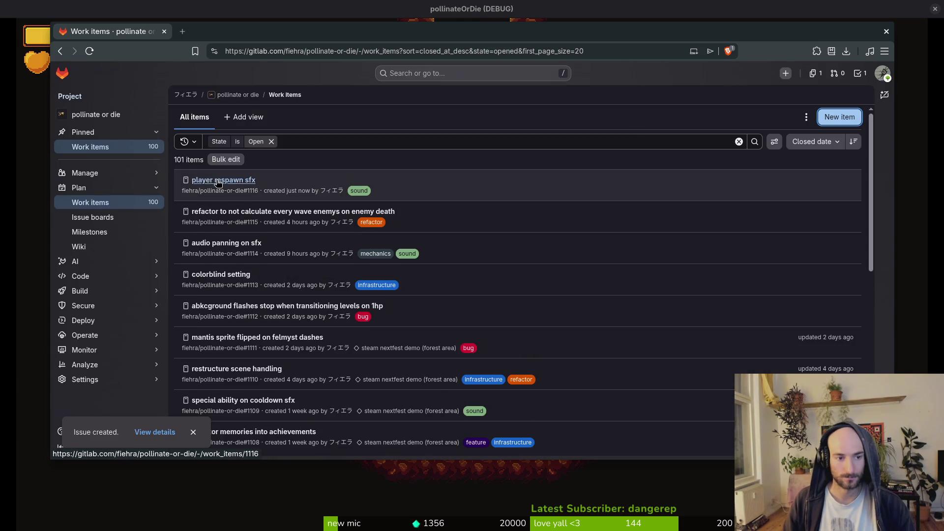
- Set the issue's milestone to steam nextfest demo (forest area) and return to Godot
click(219, 180)
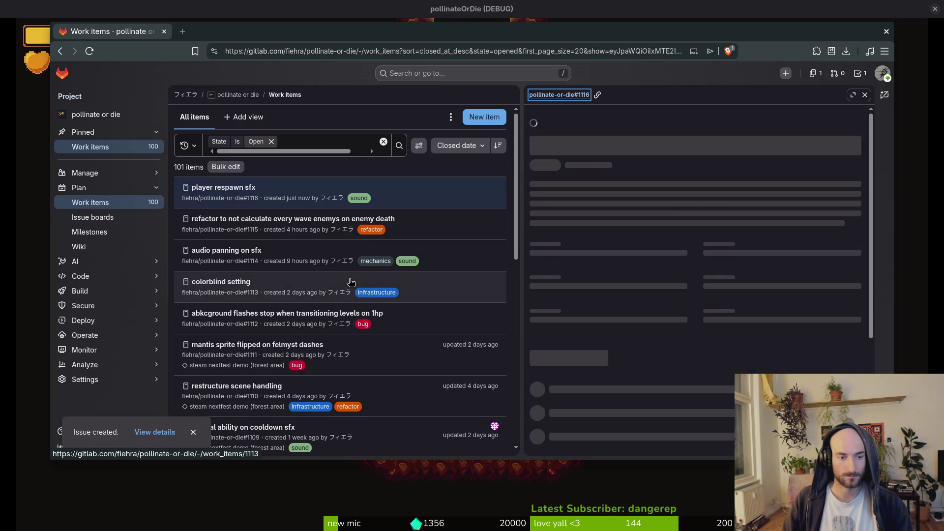
click(676, 246)
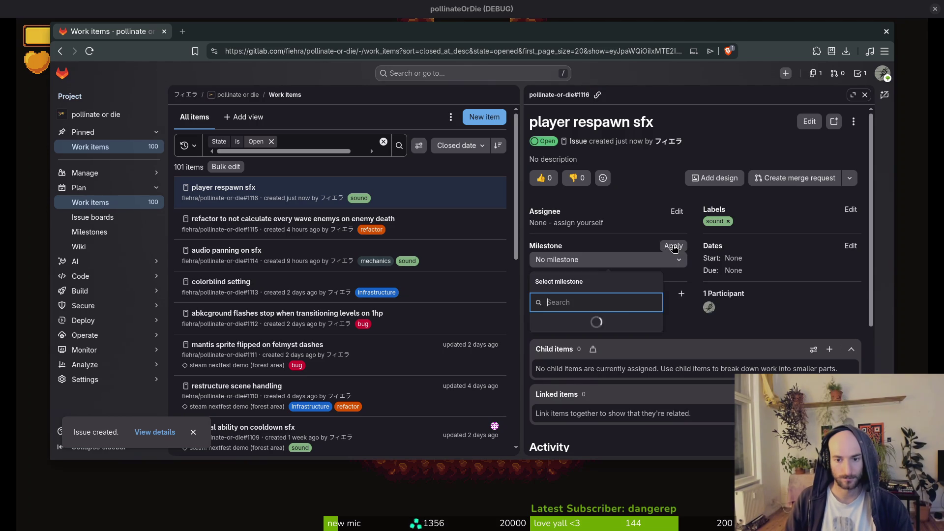
click(582, 324)
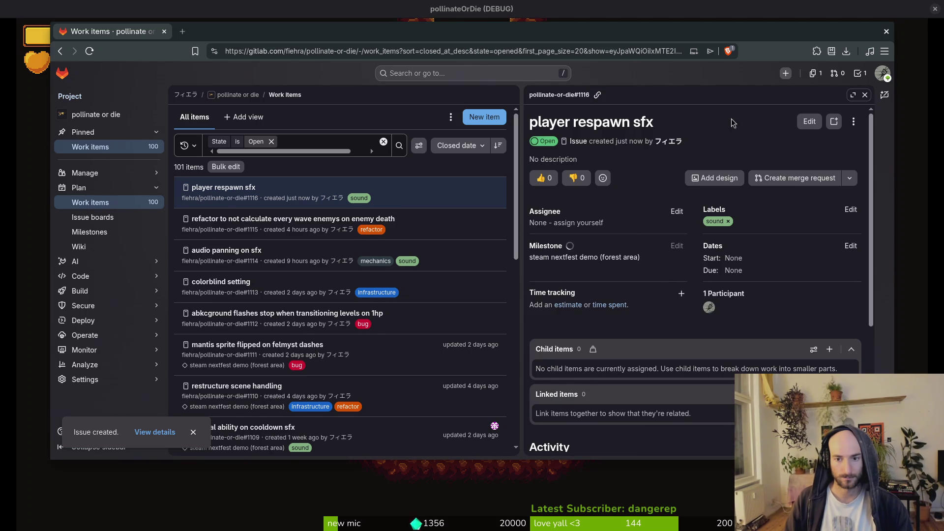
click(866, 95)
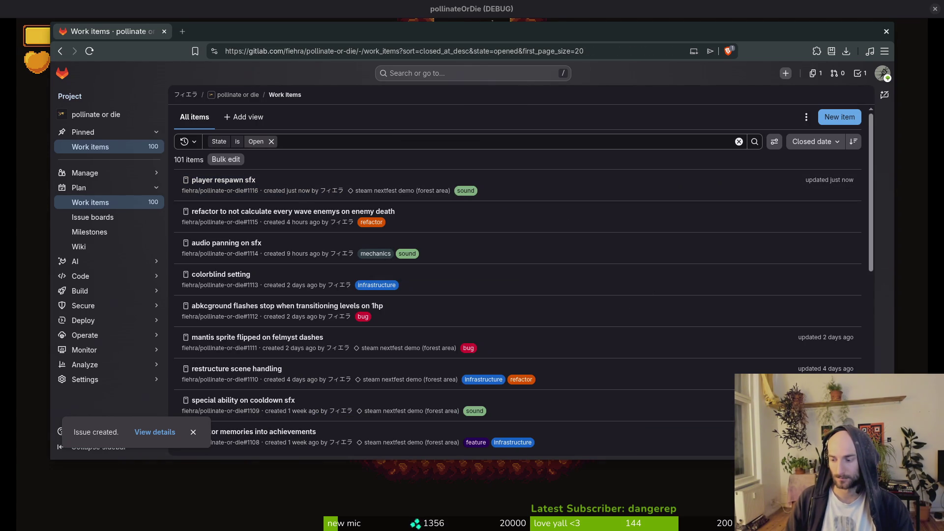
key(super)
key(super)
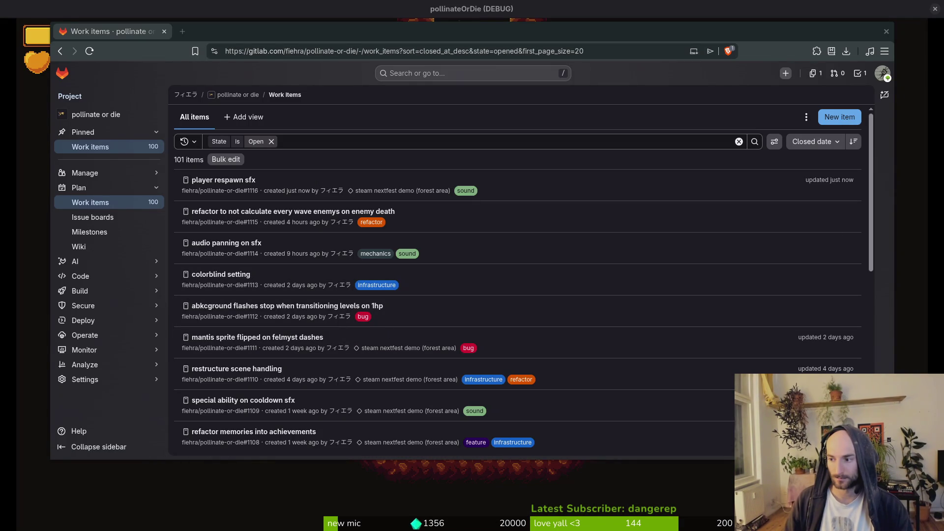
key(alt+Tab)
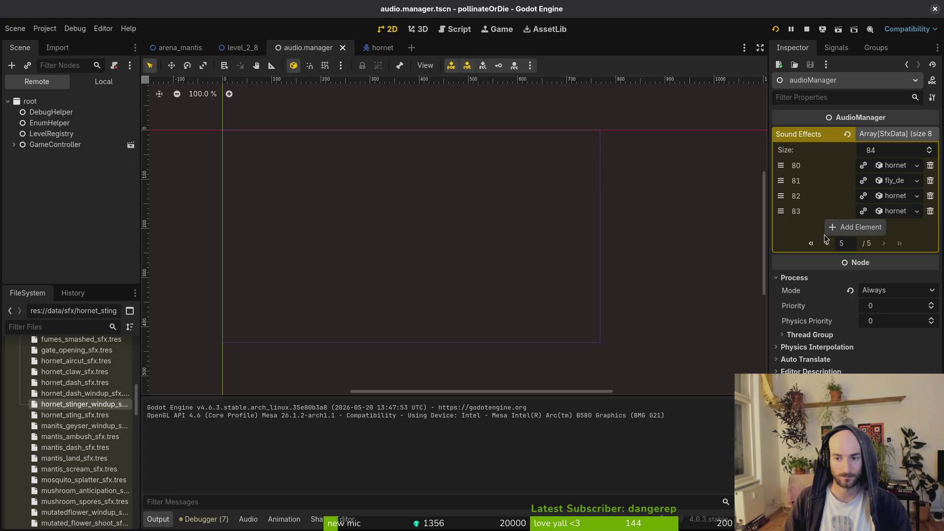
- Expand Sound Effects entries 82 and 83 and preview the hornet dash windup waveform
click(903, 212)
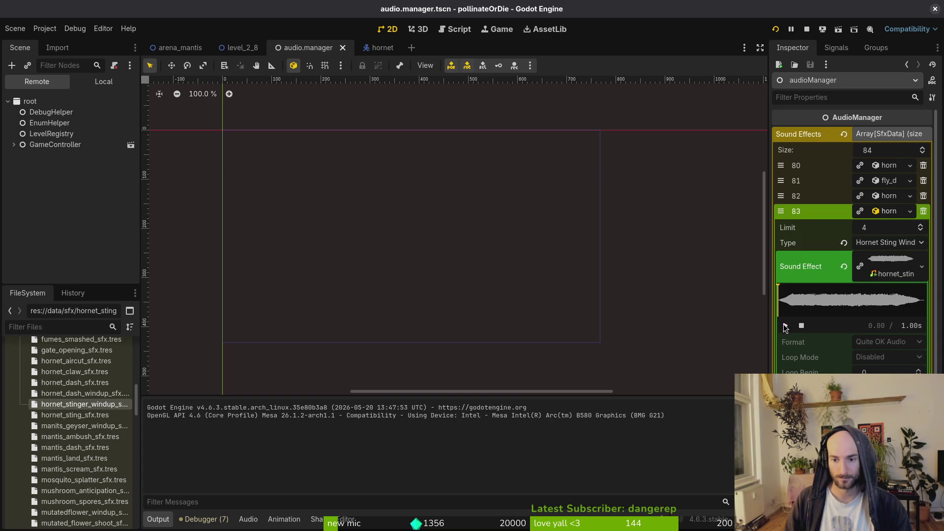
click(888, 198)
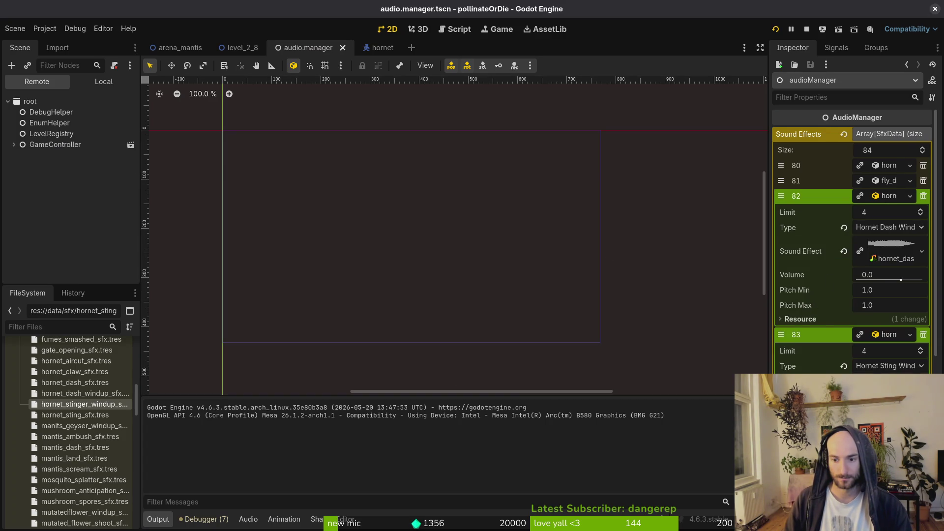
click(871, 253)
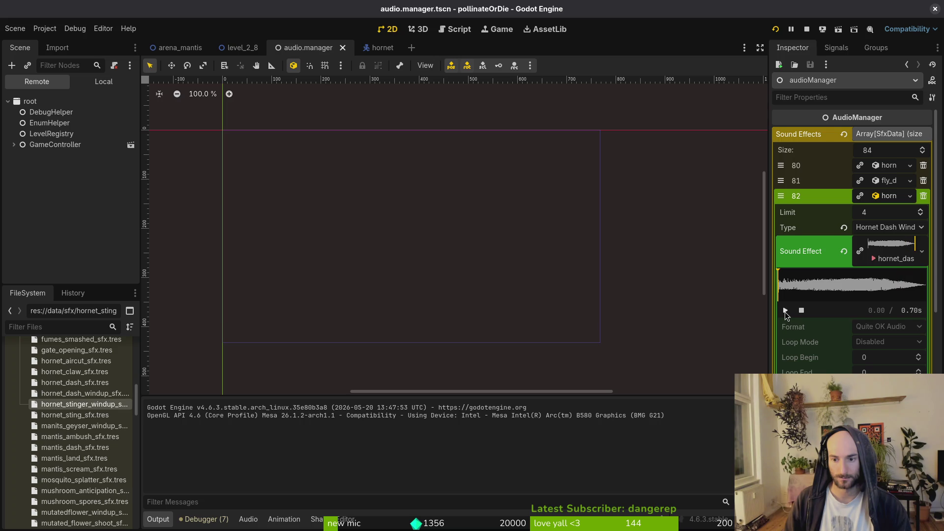
scroll(854, 222, down, 4)
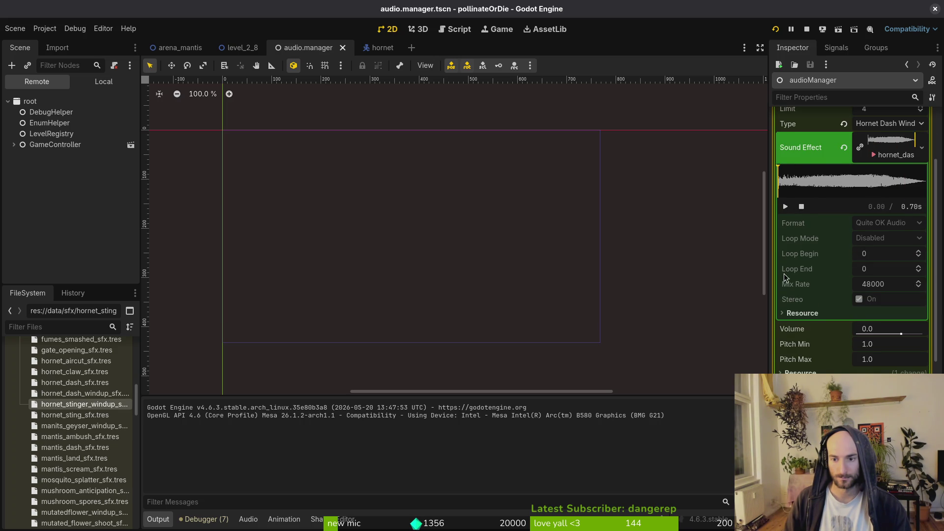
scroll(784, 230, down, 5)
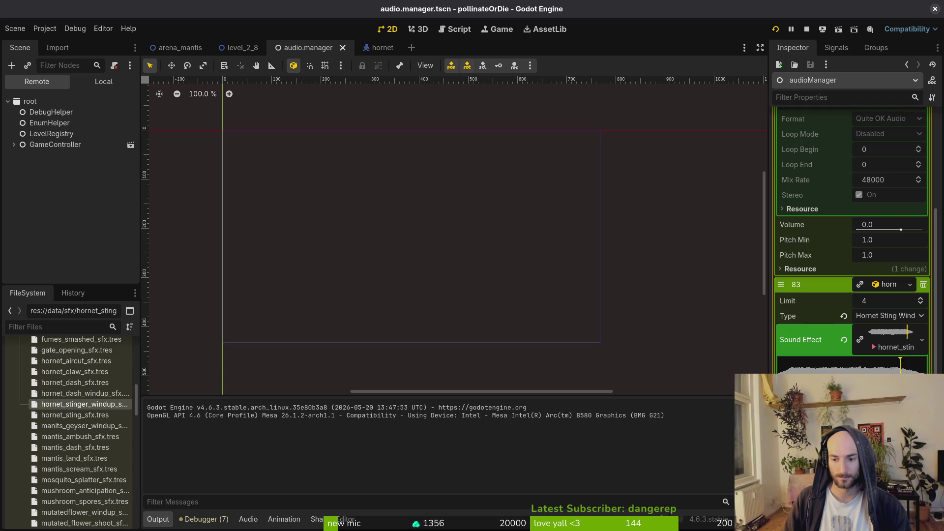
scroll(851, 241, down, 7)
- Edit a sound property value, save the audio manager scene, and restart the game
click(886, 367)
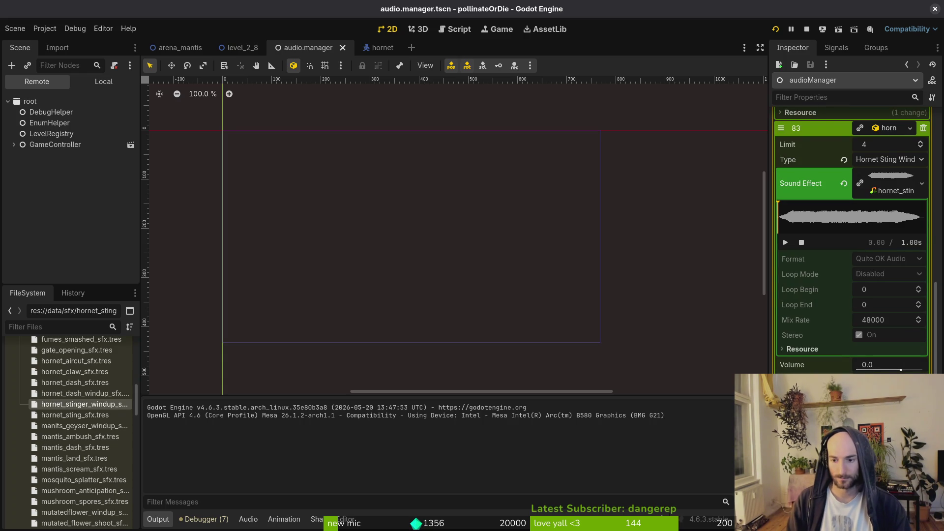
key(Return)
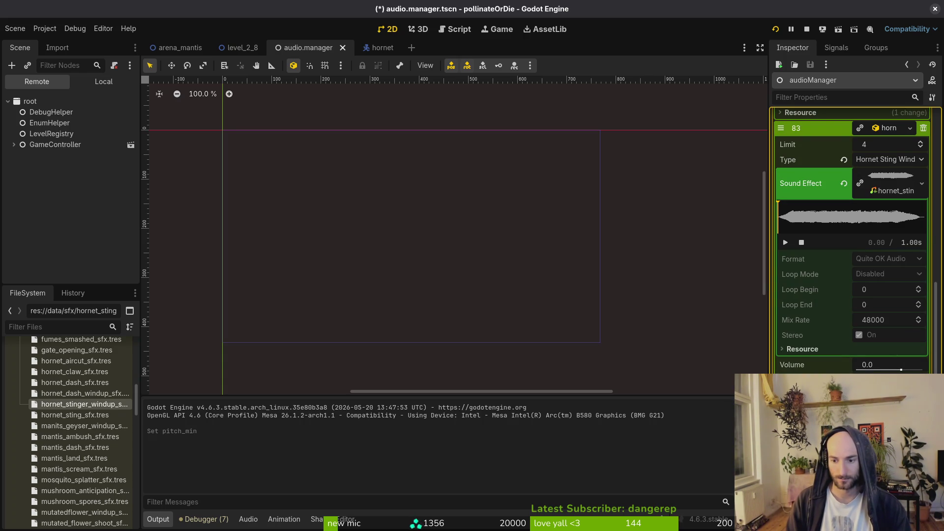
key(ctrl+s)
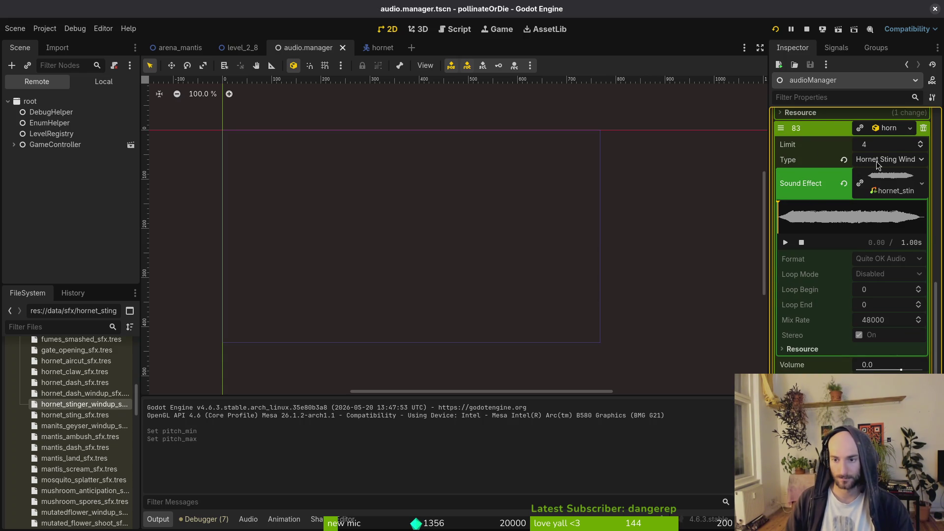
click(778, 29)
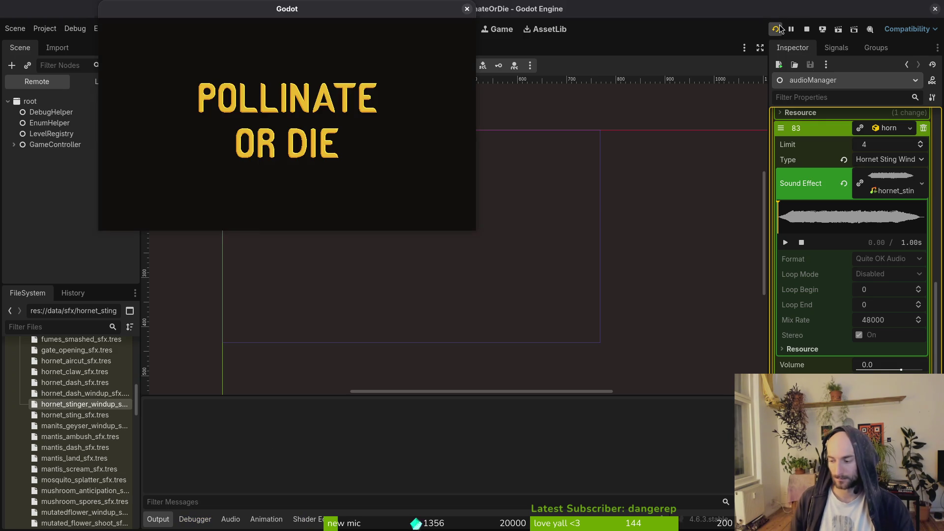
- Load the Hornet level via the F1 debug select, fight, then pause and stop the game
key(Return)
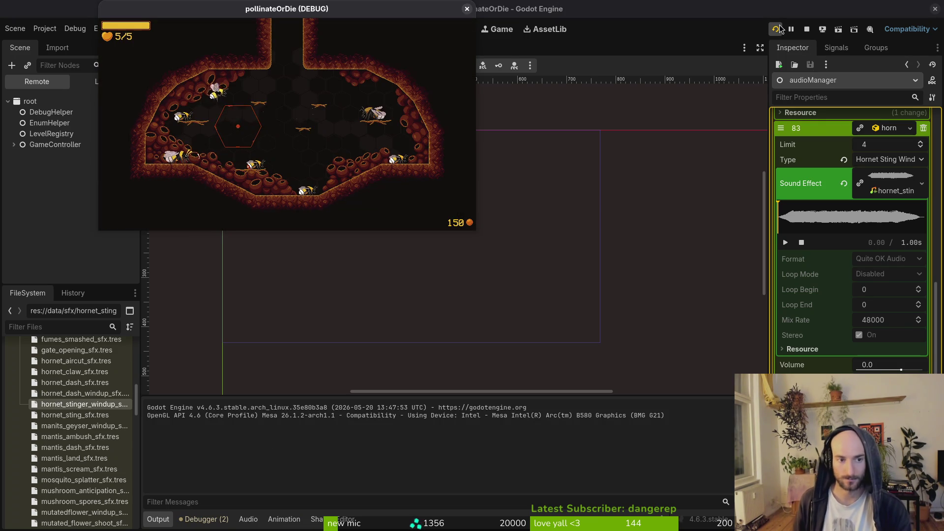
key(F1)
key(Up)
key(Return)
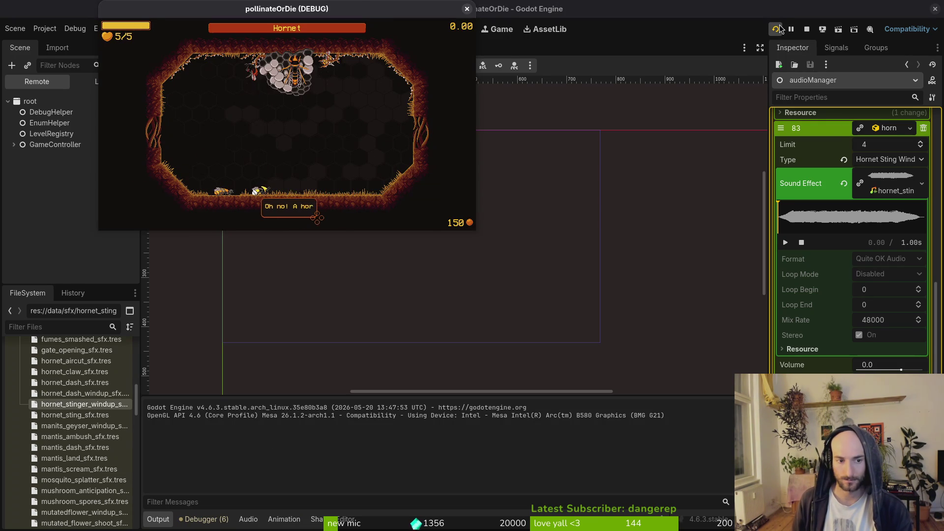
key(Up)
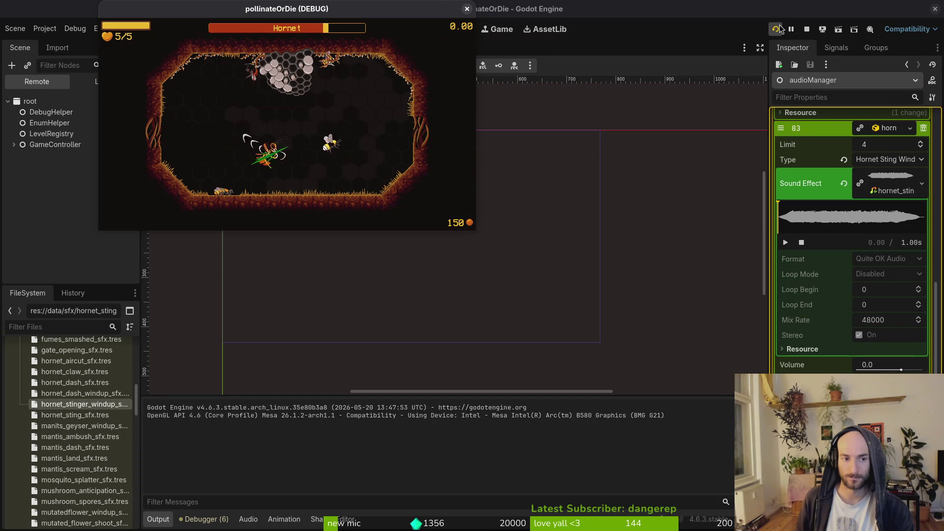
key(Escape)
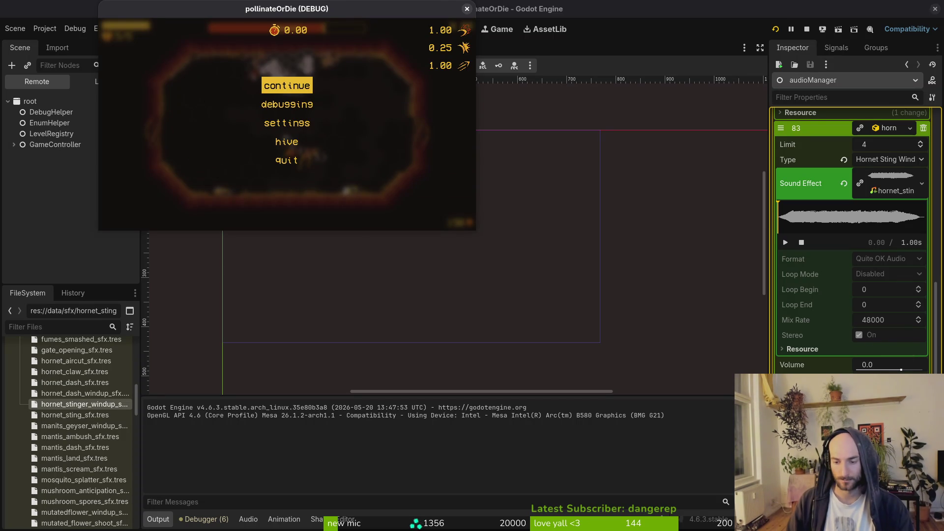
click(777, 28)
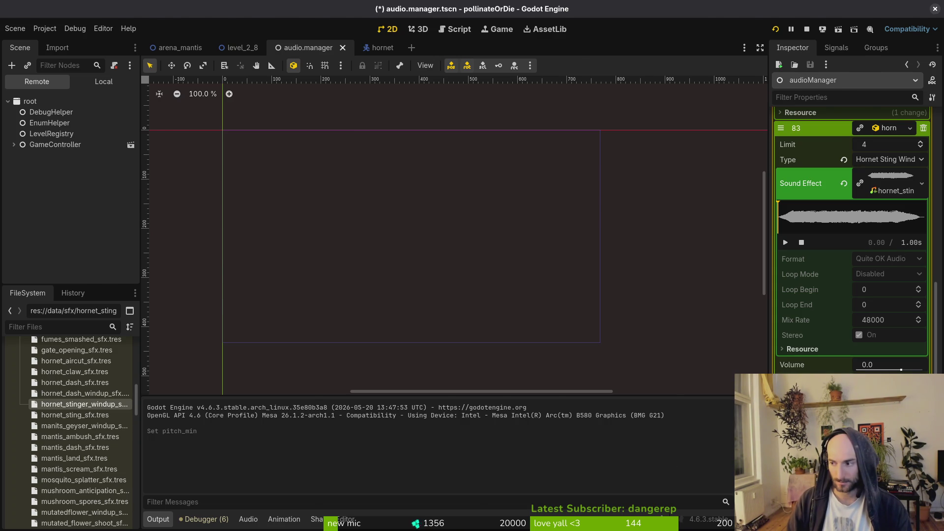
- Recall the earlier loading_hornet.wav ffmpeg trim command in the terminal
key(alt+Tab)
key(Up)
key(Up)
key(Up)
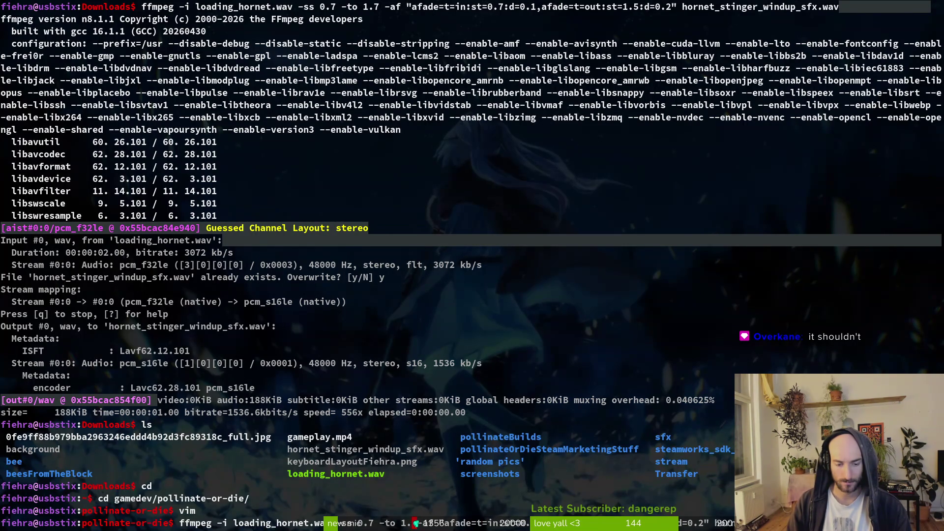
- Run the trim command, then change into the Downloads folder
key(Return)
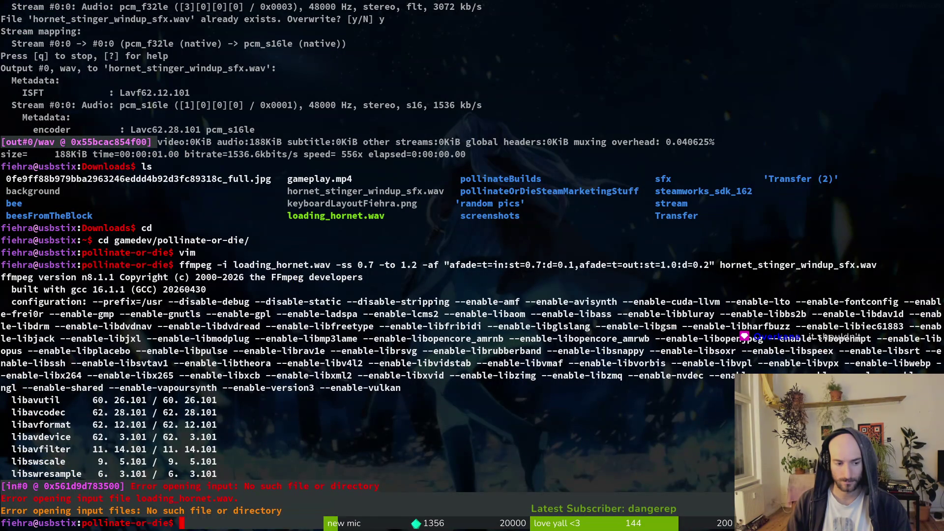
text(cd)
key(Return)
text(cd)
key(Tab)
key(Return)
- Rerun the ffmpeg trim in Downloads, overwriting hornet_stinger_windup_sfx.wav
key(Up)
key(Up)
key(Up)
key(Return)
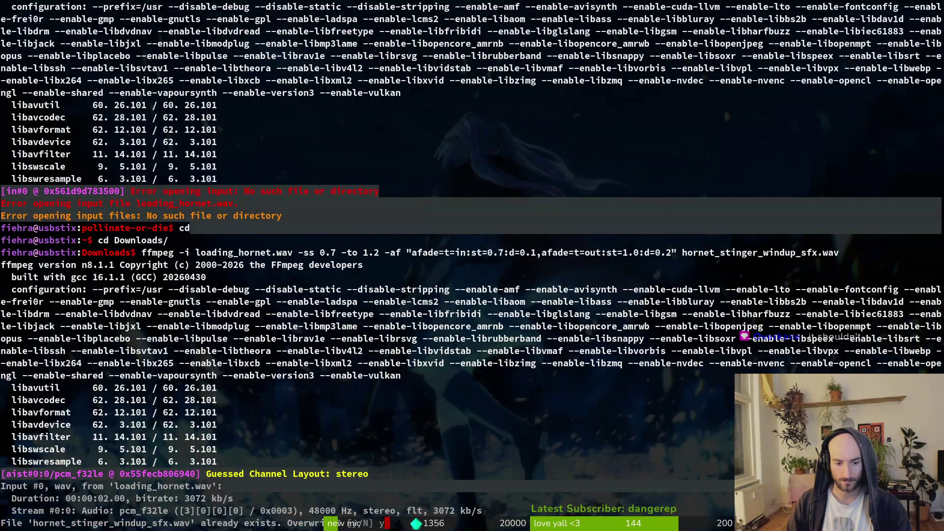
key(Return)
key(super)
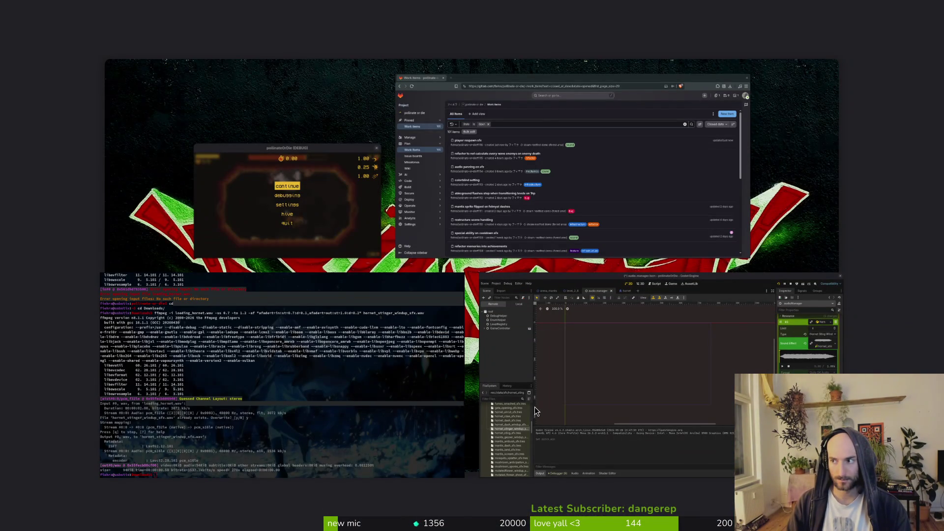
key(super+e)
- Preview hornet_stinger_windup_sfx.wav in Downloads and cut it
click(216, 245)
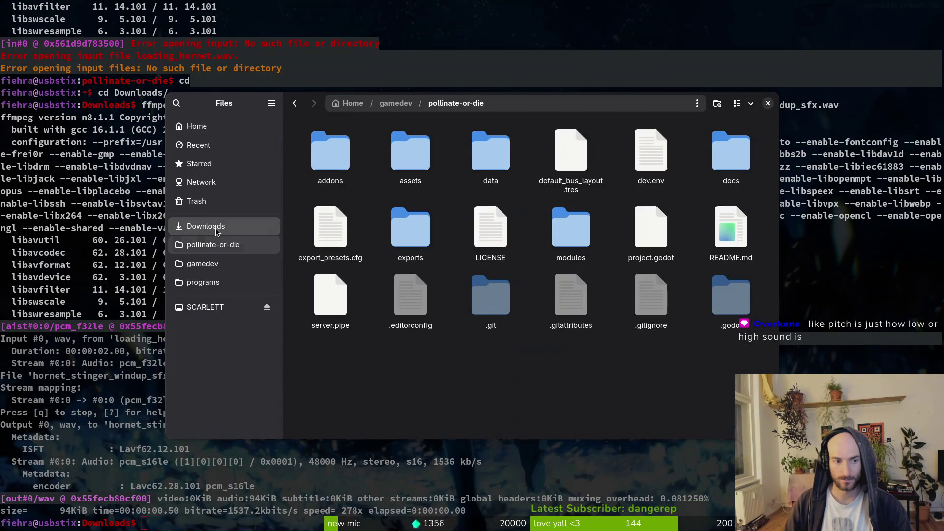
click(216, 230)
click(338, 162)
key(space)
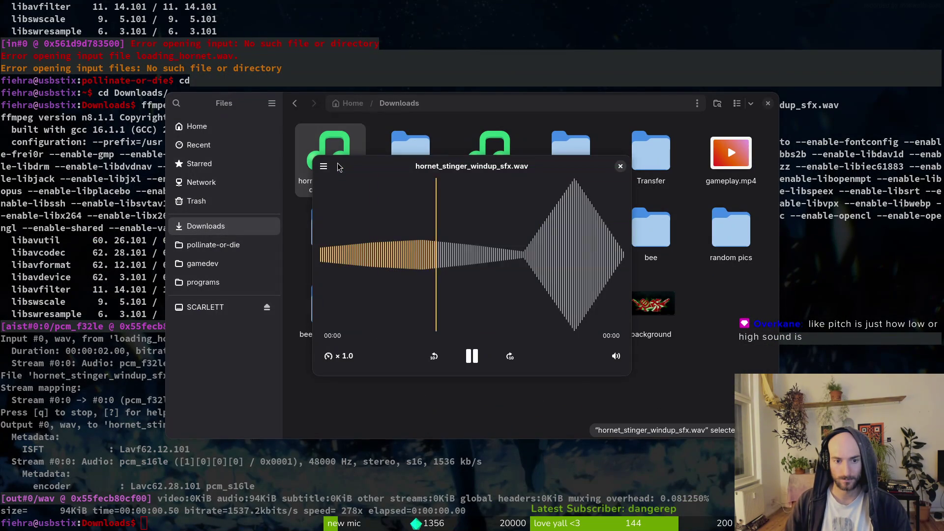
key(space)
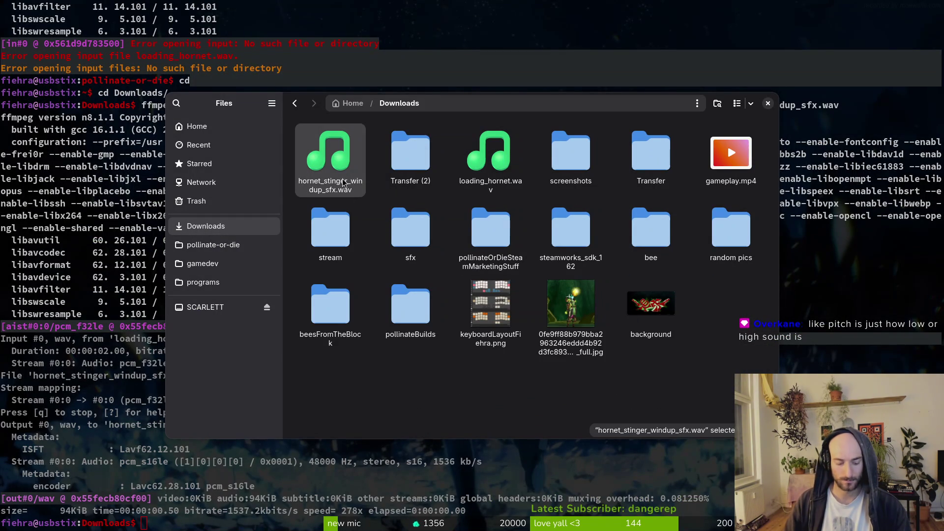
key(ctrl+x)
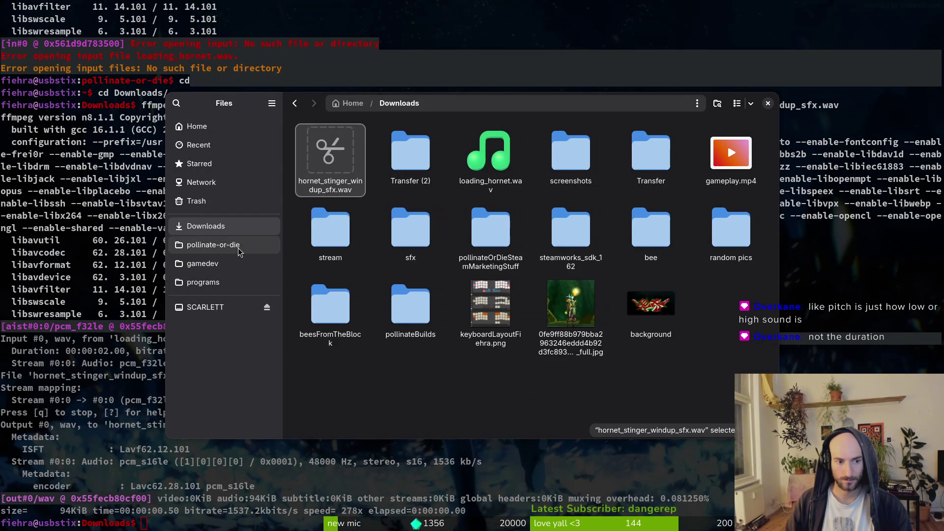
- Paste the windup file into pollinate-or-die/assets/audio/sfx and return to Godot
click(213, 244)
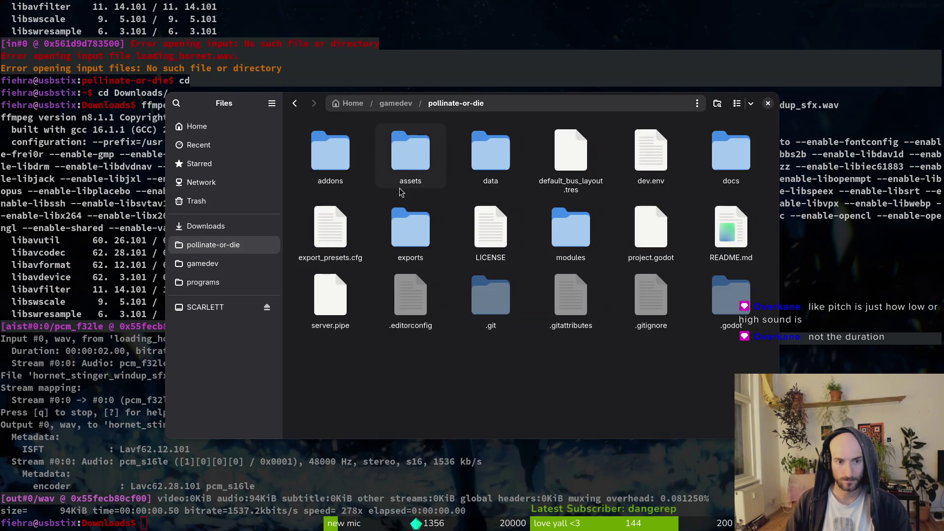
double_click(413, 155)
double_click(498, 156)
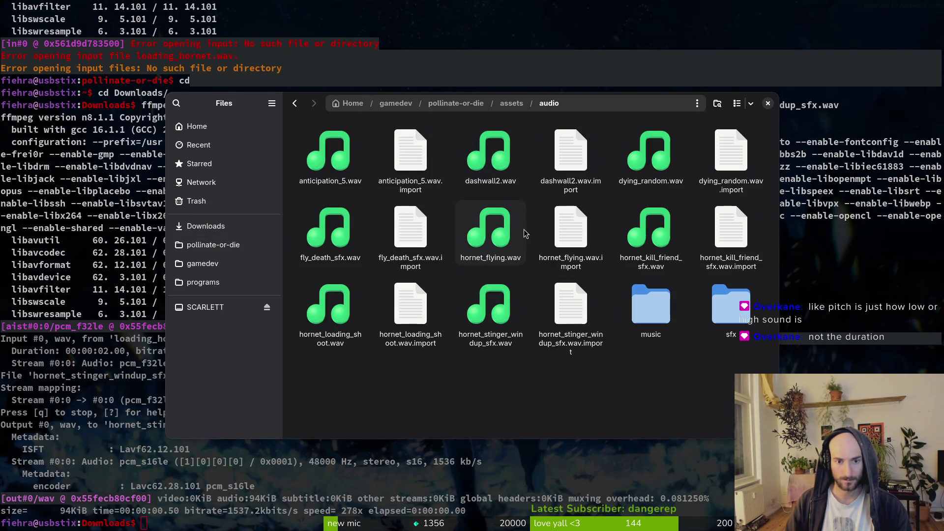
double_click(721, 322)
key(ctrl+v)
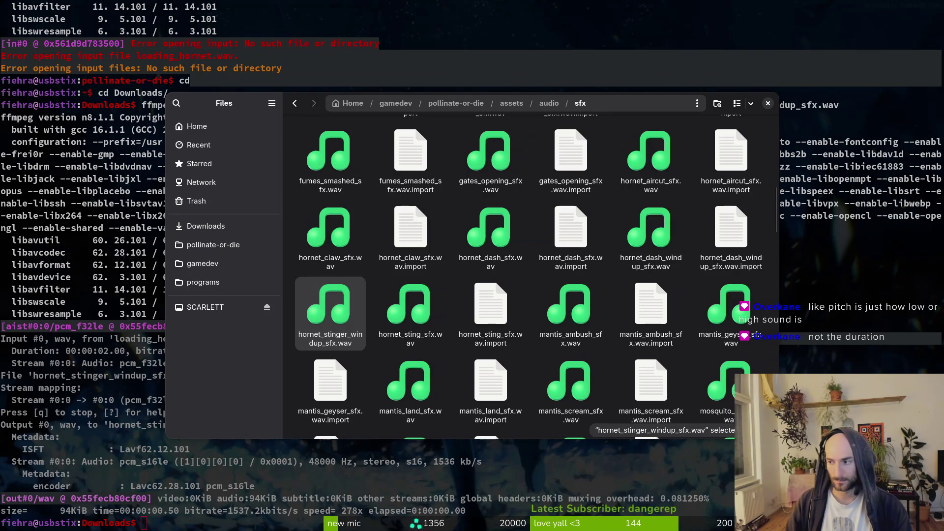
key(alt+Tab)
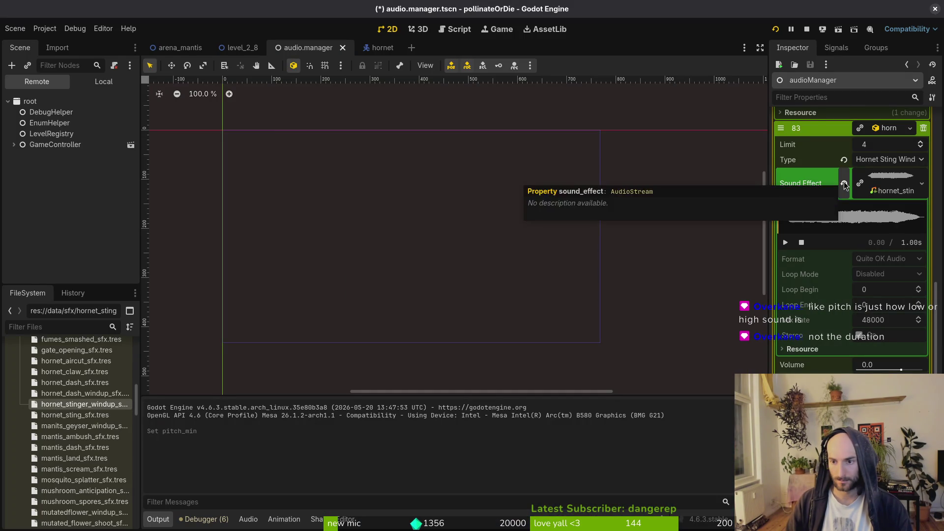
- Quick Load hornet_stinger_windup_sfx.wav into entry 83's empty Sound Effect slot, then save and run
click(875, 262)
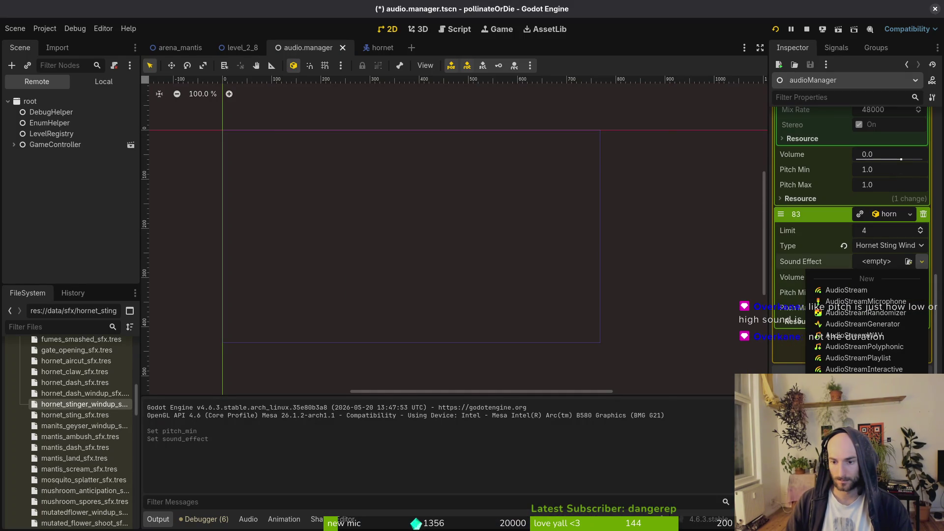
click(866, 358)
text(stinger)
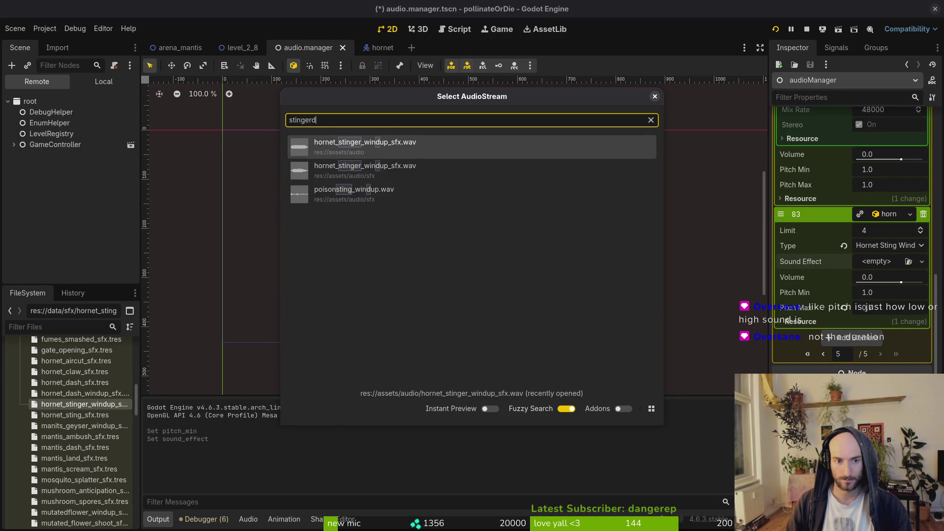
key(Down)
key(Return)
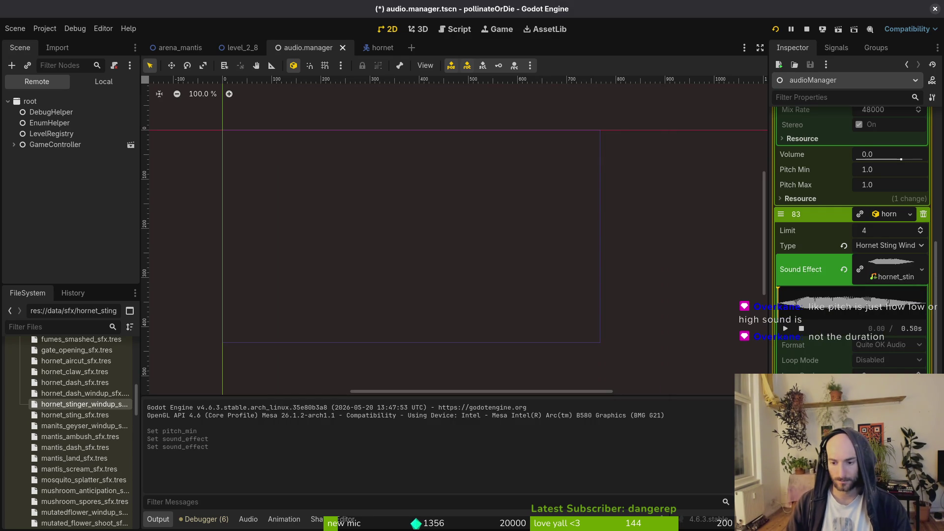
click(867, 169)
click(775, 29)
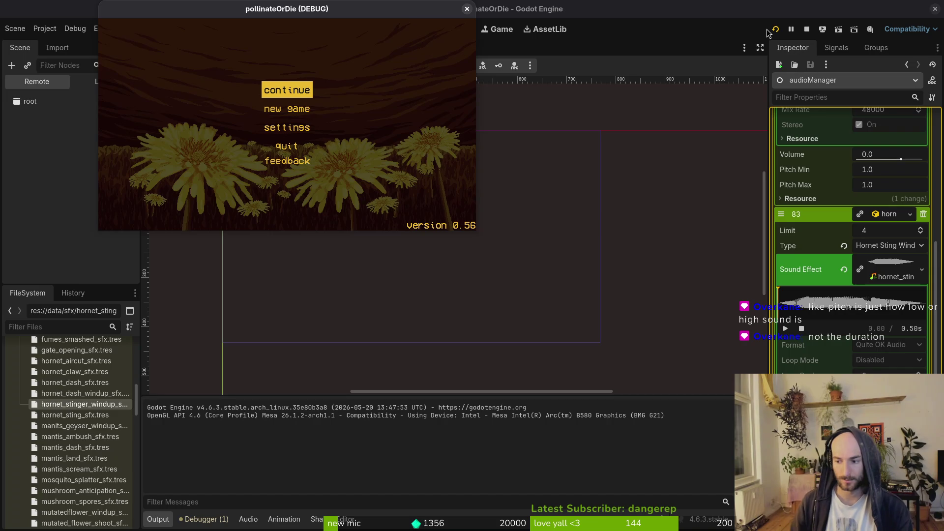
- Load the hornet boss level from the debug level select, fight, then pause and switch to the terminal
key(Return)
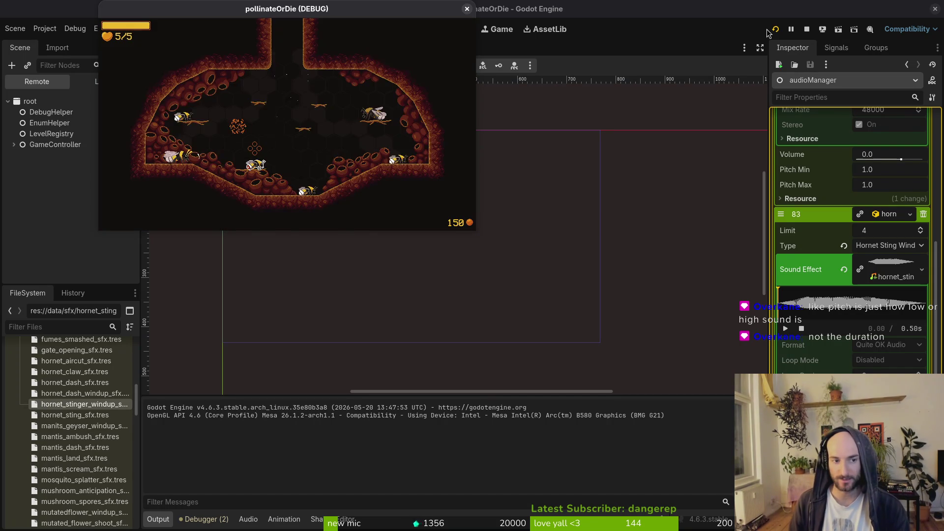
key(Escape)
key(Down)
key(Up)
key(Down)
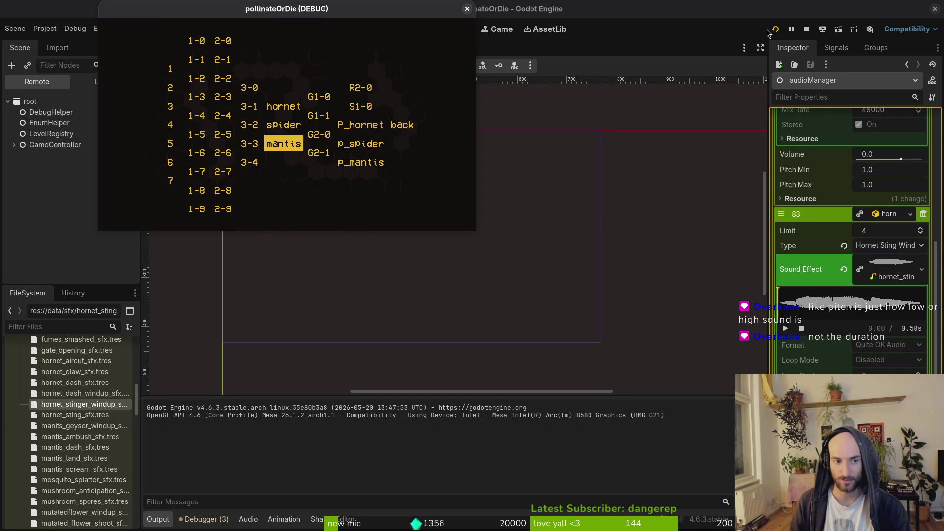
key(Up)
key(Up)
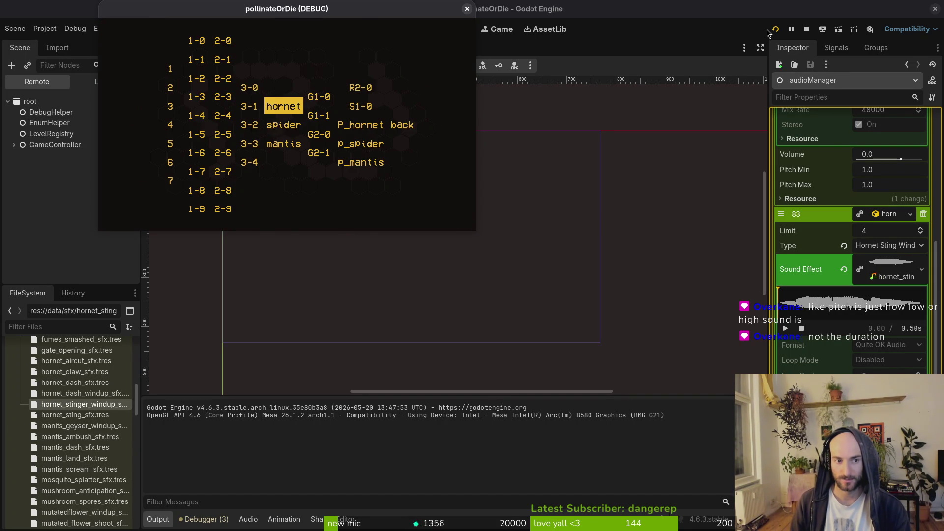
key(Return)
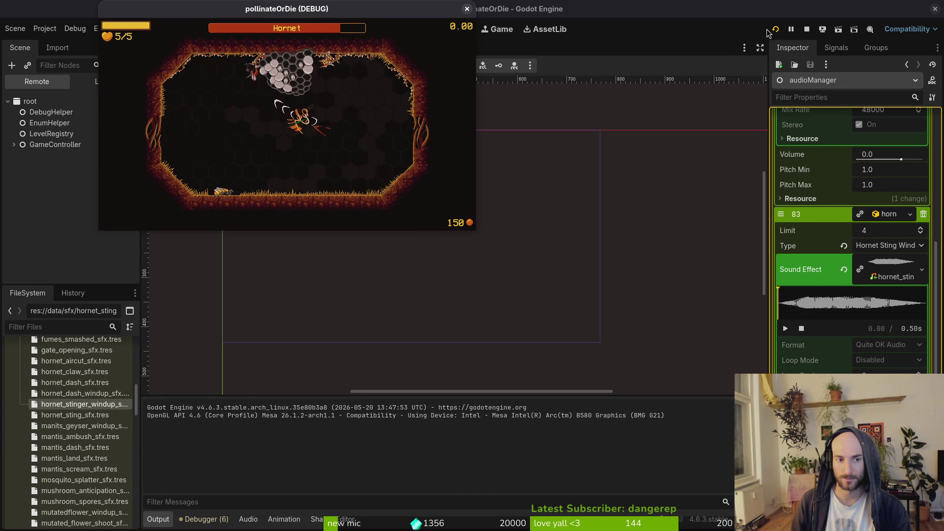
key(Escape)
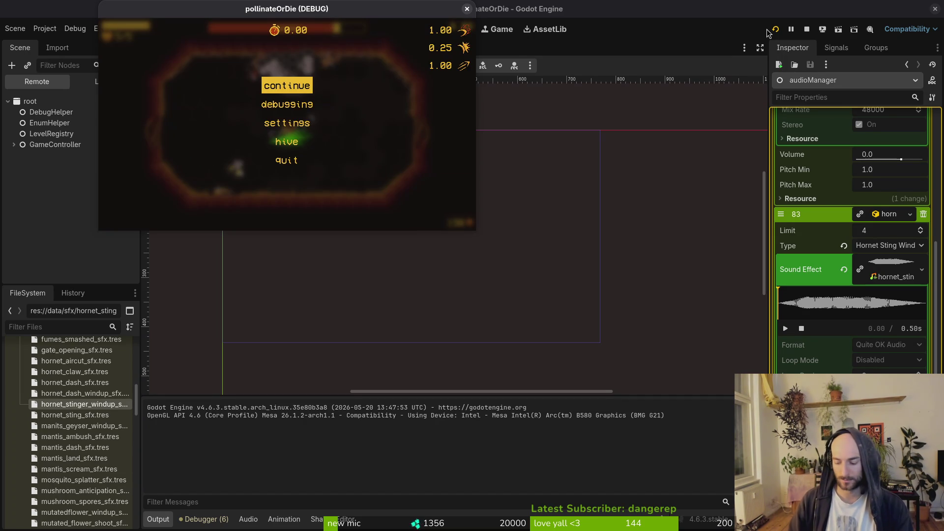
key(alt+Tab)
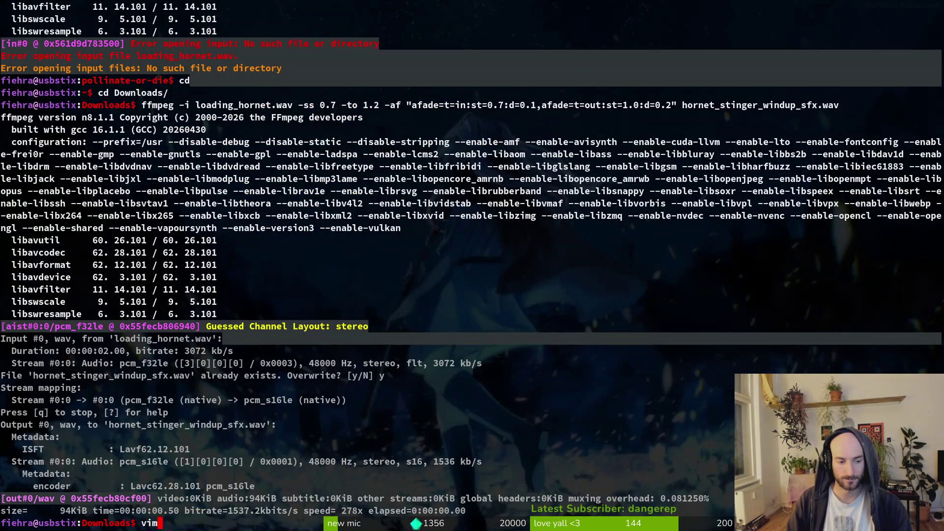
- Quit the stray vim session that opened in the Downloads folder
key(Return)
key(Escape)
text(:q)
key(Return)
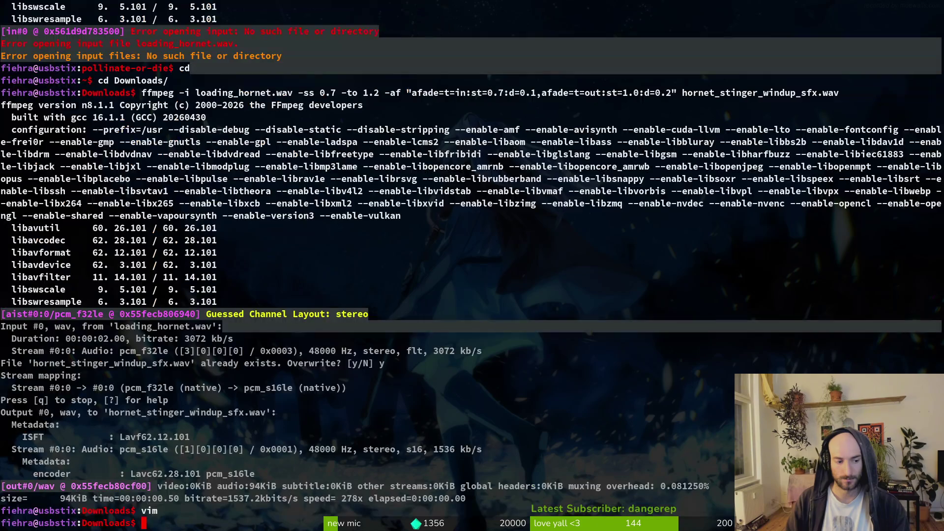
text(cd)
- Change into the pollinate-or-die project and open modules/enemies/hornet/stinger.gd in vim
key(Return)
text(cd gamedev/po)
key(Tab)
key(Return)
text(vim)
key(Return)
text(sho)
key(BackSpace)
key(BackSpace)
text(tinger)
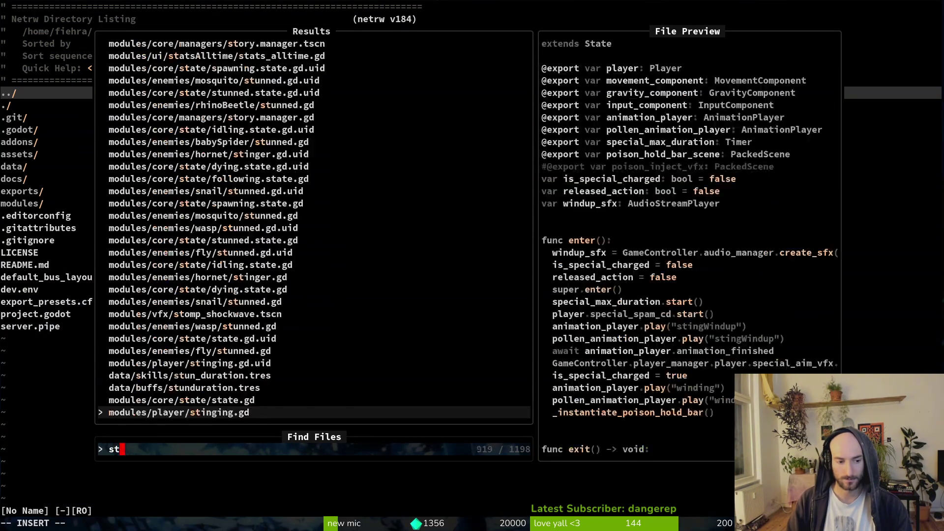
key(Return)
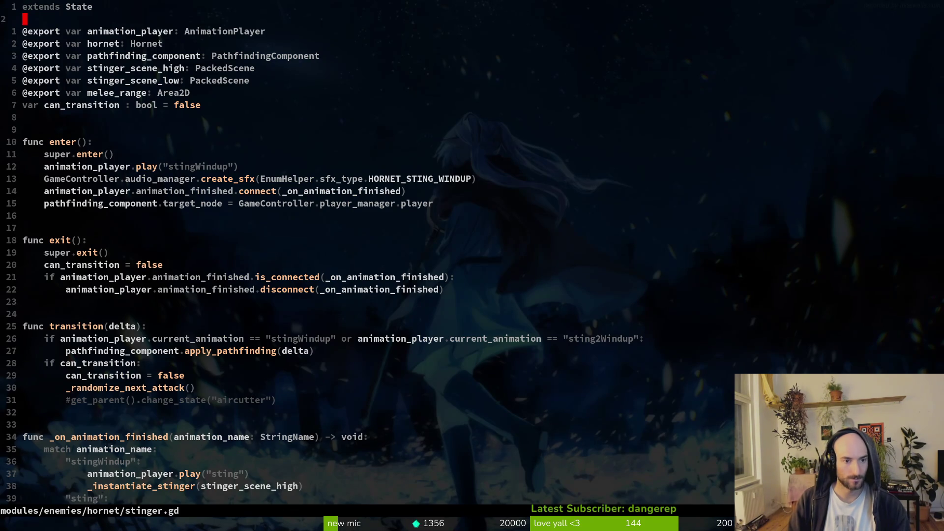
- Yank the HORNET_STING_WINDUP create_sfx line and save stinger.gd
key(2)
key(9)
key(shift+g)
key(ctrl+u)
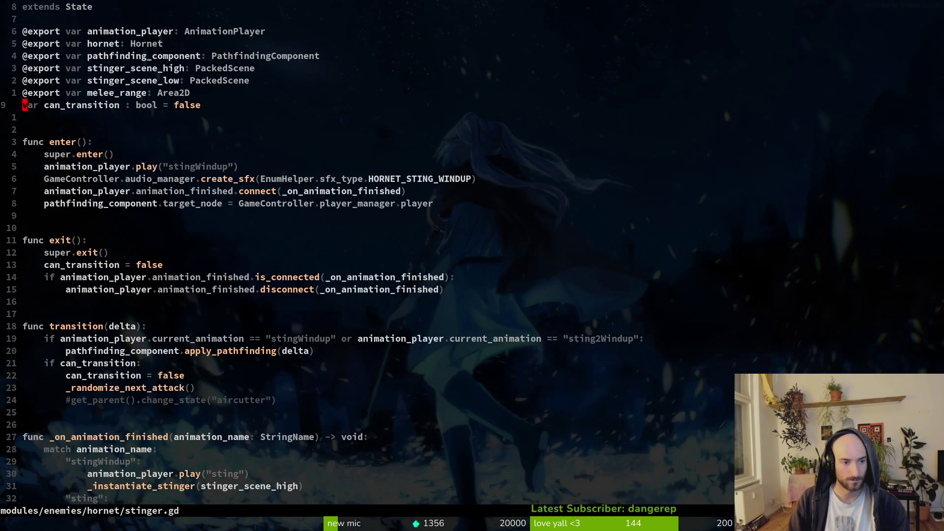
key(6)
key(j)
key(shift+v)
key(y)
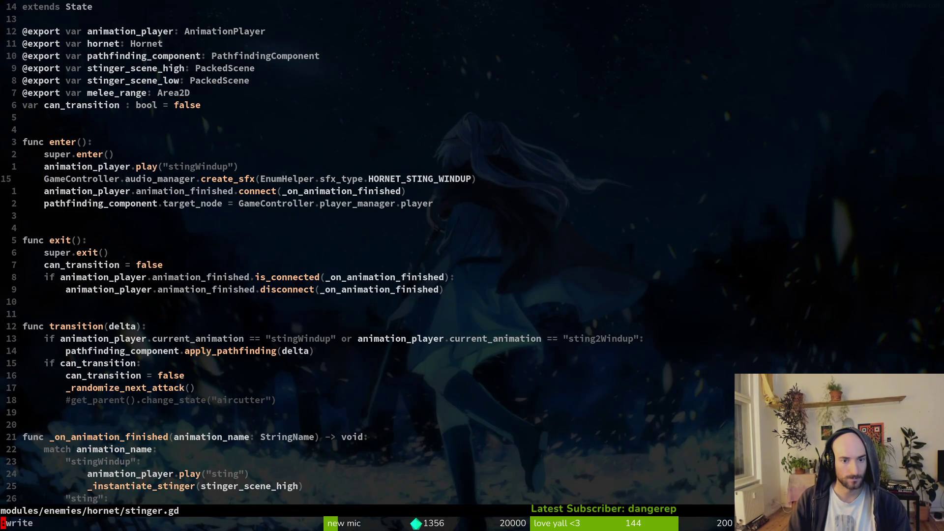
key(colon)
key(w)
- Paste the windup sound line below the sting2Windup play call, indent it, and save
key(Return)
key(ctrl+d)
key(j)
key(j)
key(j)
key(j)
key(k)
key(k)
key(j)
key(p)
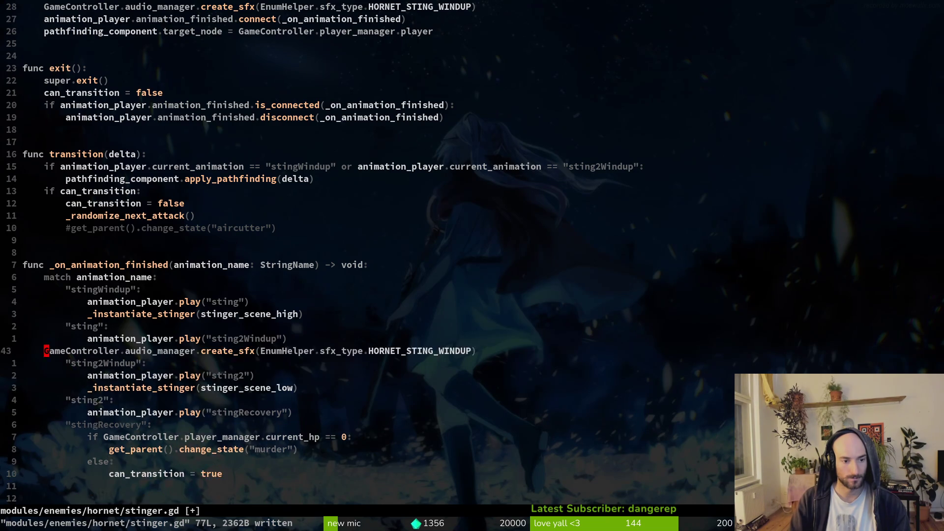
key(shift+v)
key(greater)
key(period)
key(colon)
key(w)
key(Return)
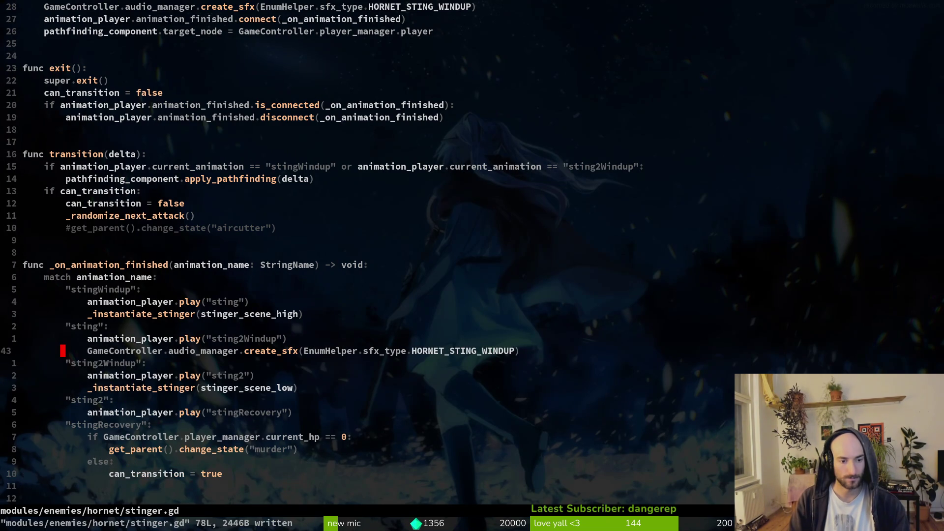
key(super+2)
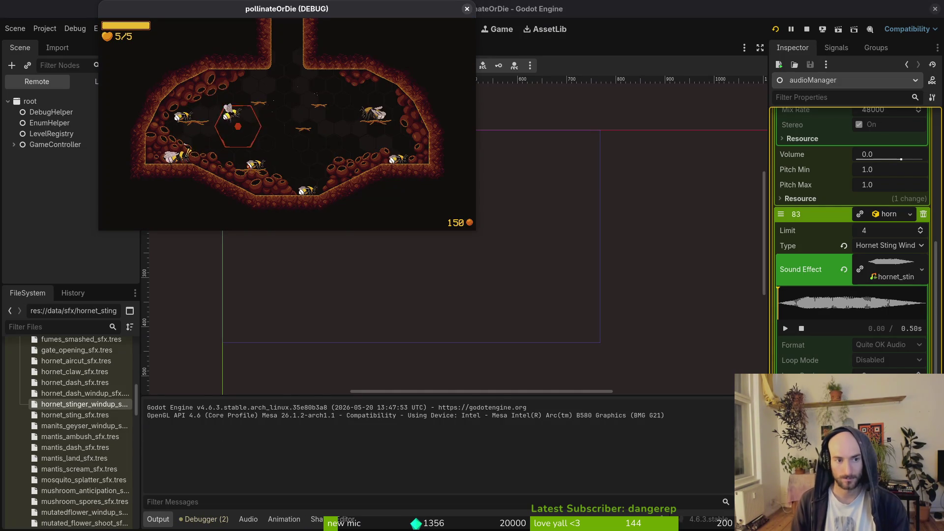
- Choose hornet from the level select to restart the Hornet boss fight
key(Return)
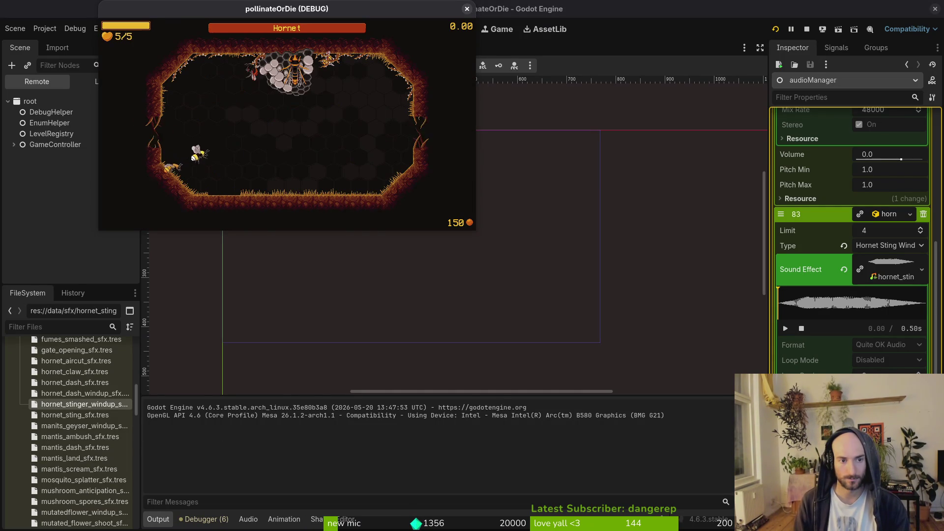
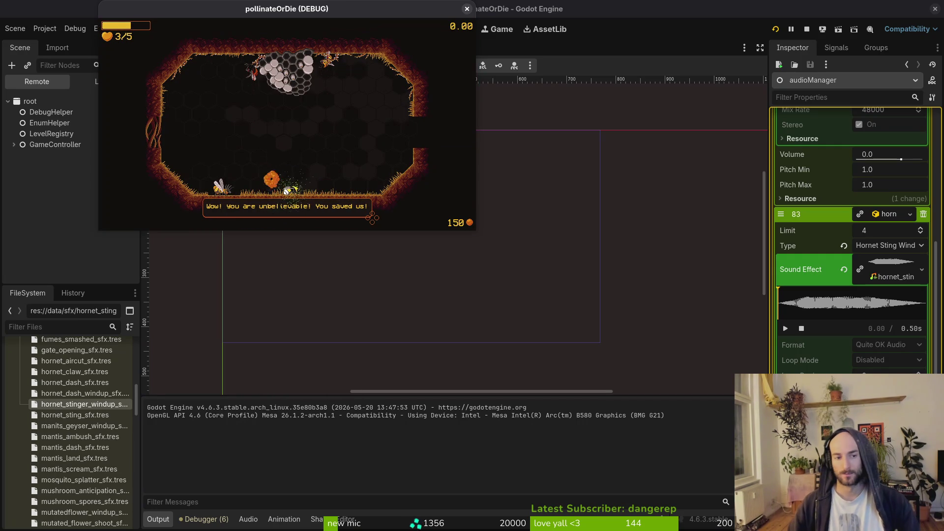
- Stop the game test run and collapse element 82's Sound Effect preview in the Inspector
click(467, 10)
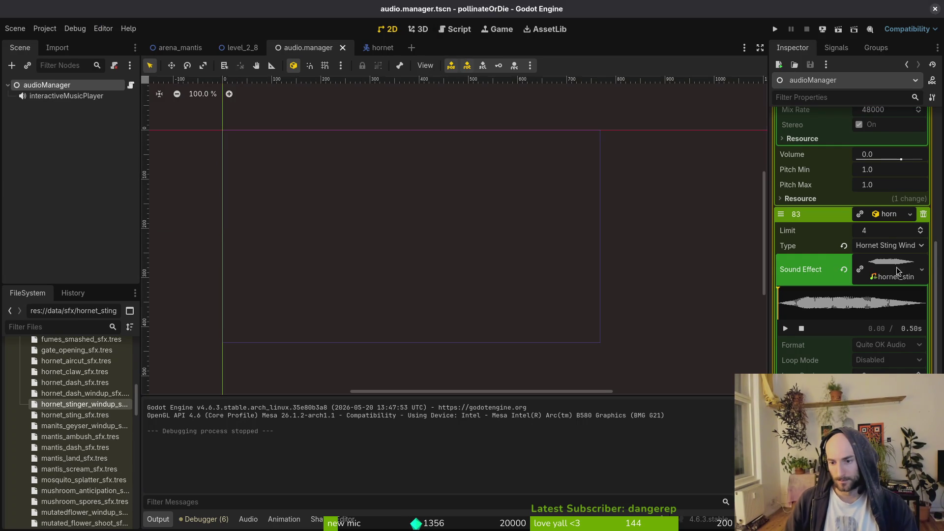
scroll(880, 216, up, 5)
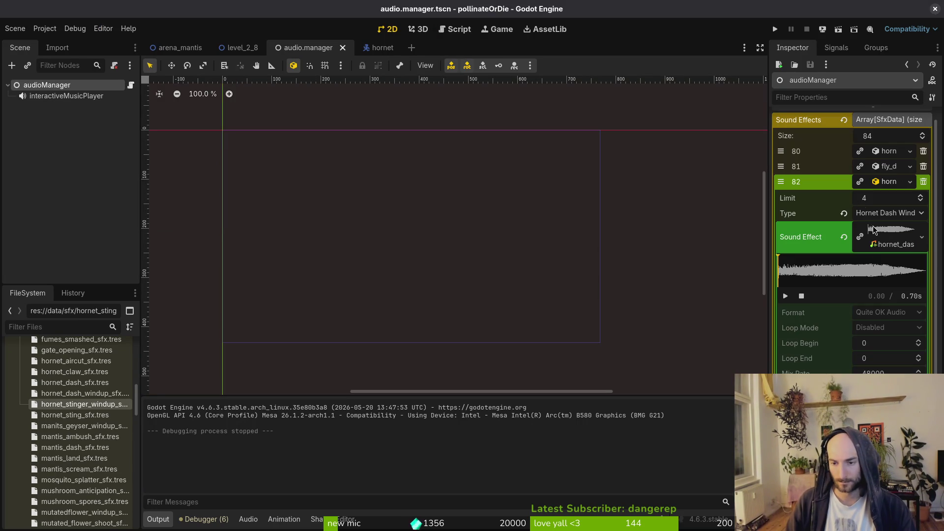
click(885, 230)
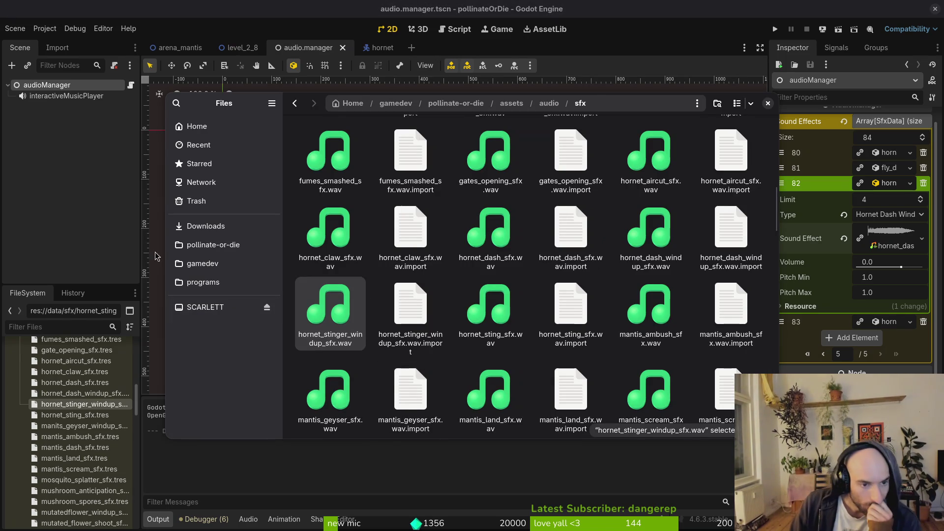
- Delete hornet_stinger_windup_sfx.wav from pollinate-or-die/assets/audio
click(213, 245)
double_click(408, 143)
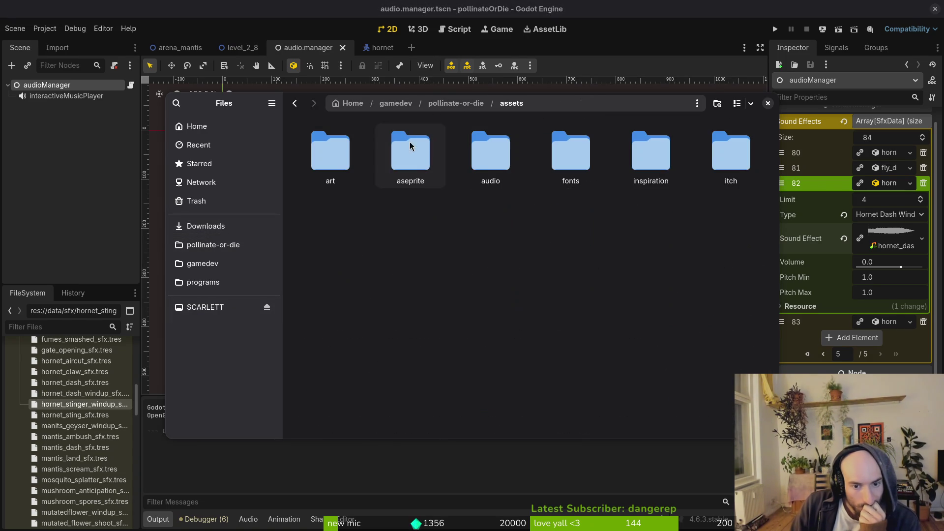
double_click(484, 148)
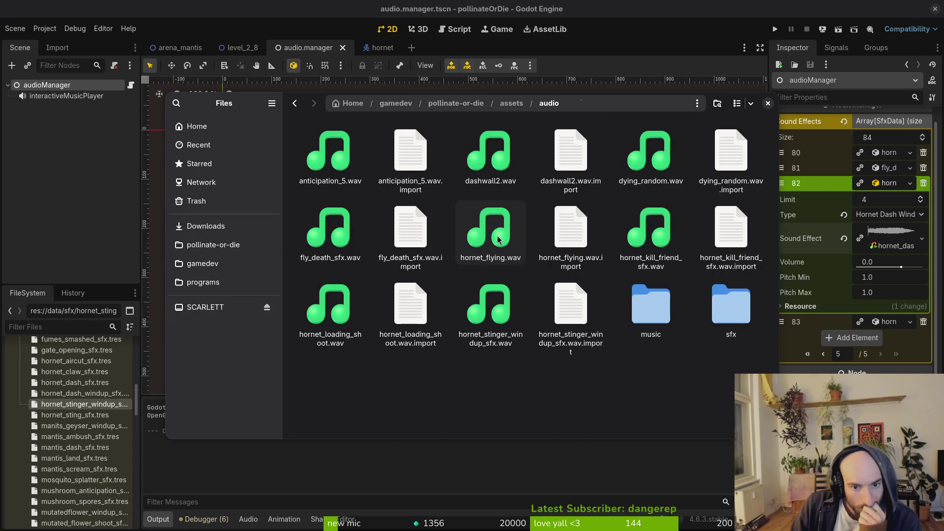
click(514, 342)
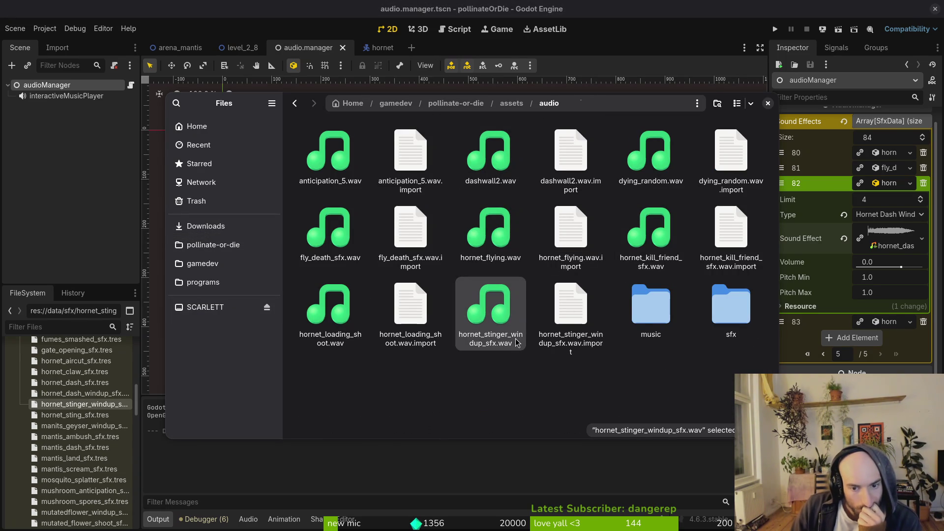
key(Delete)
- Play hornet_loading_shoot.wav several times to preview it, then return to Godot
key(Left)
key(Left)
key(Return)
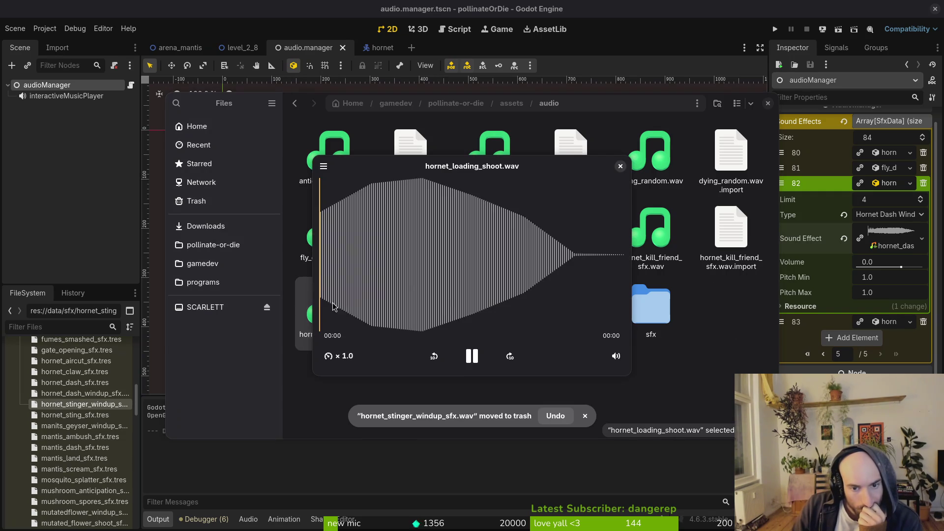
click(620, 166)
key(Return)
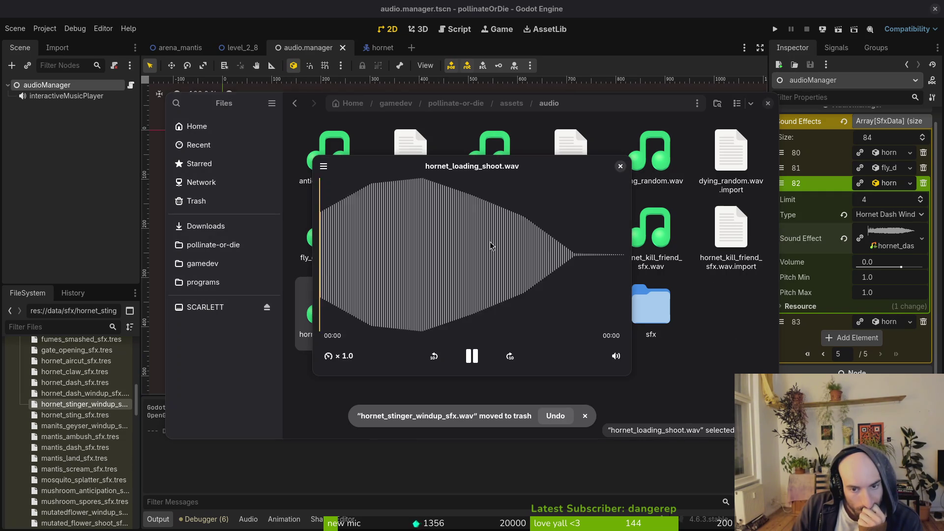
click(620, 167)
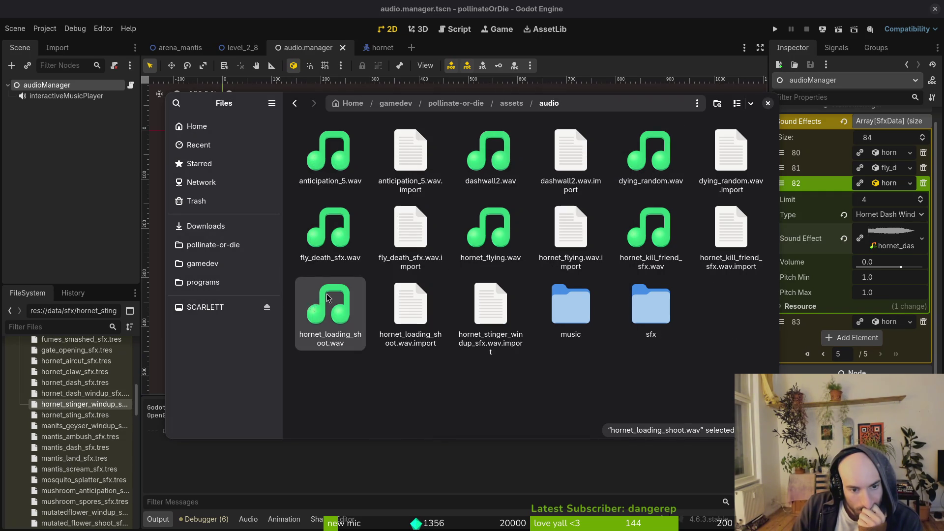
key(Return)
click(621, 167)
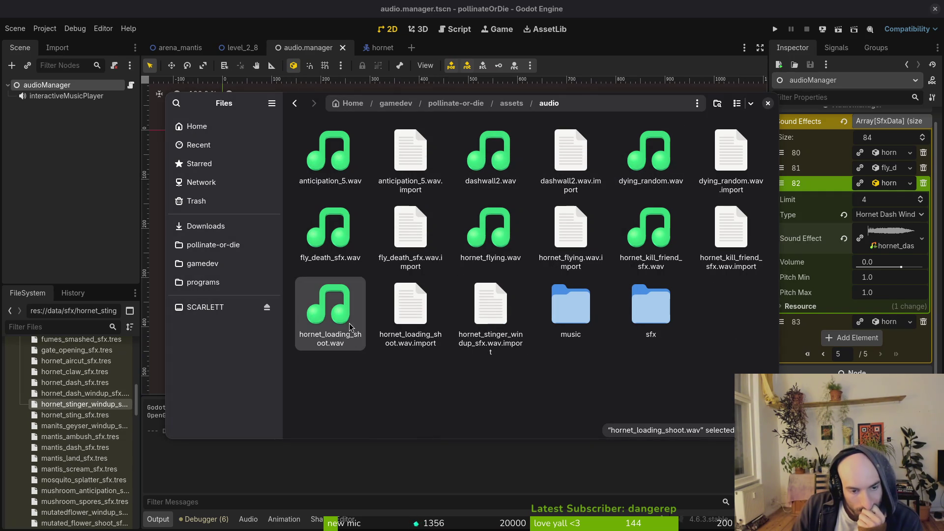
key(Return)
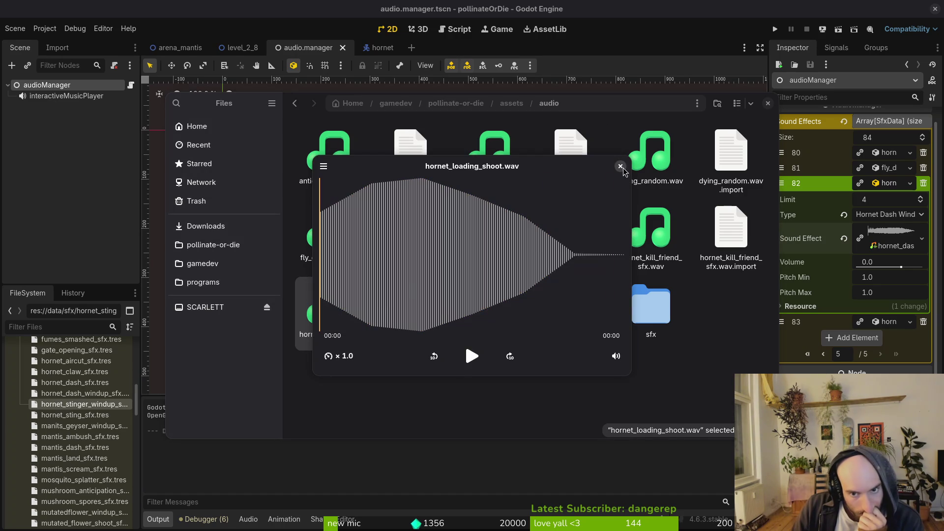
click(620, 166)
click(881, 239)
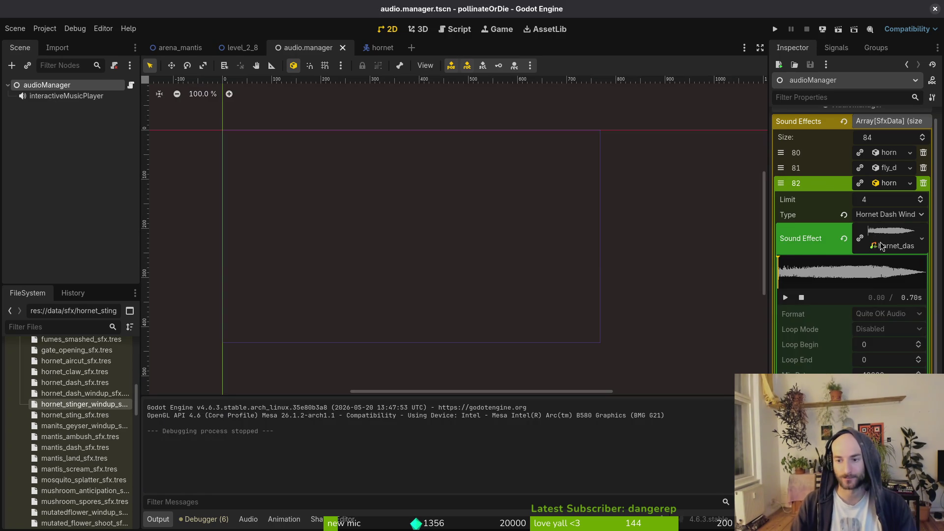
- Collapse element 82, undoing an accidental clear of its sound effect
click(881, 244)
click(845, 239)
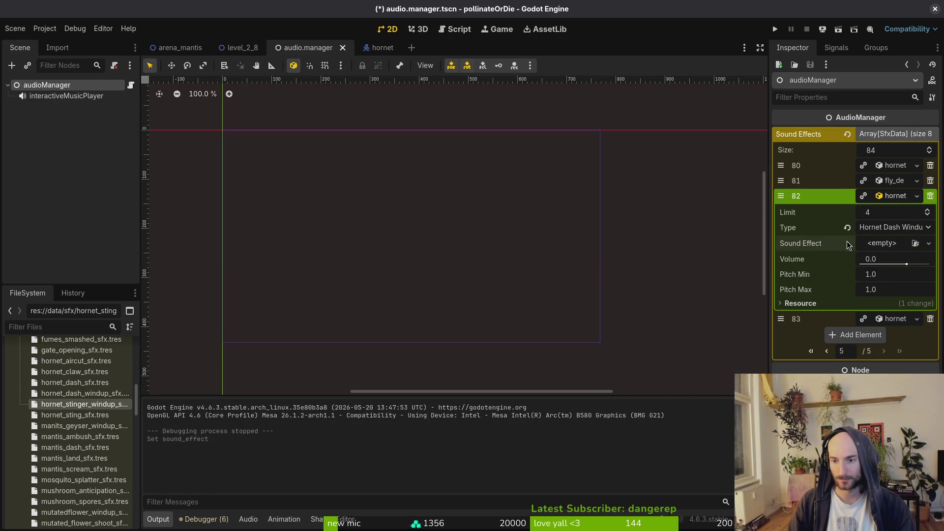
key(ctrl+z)
click(889, 197)
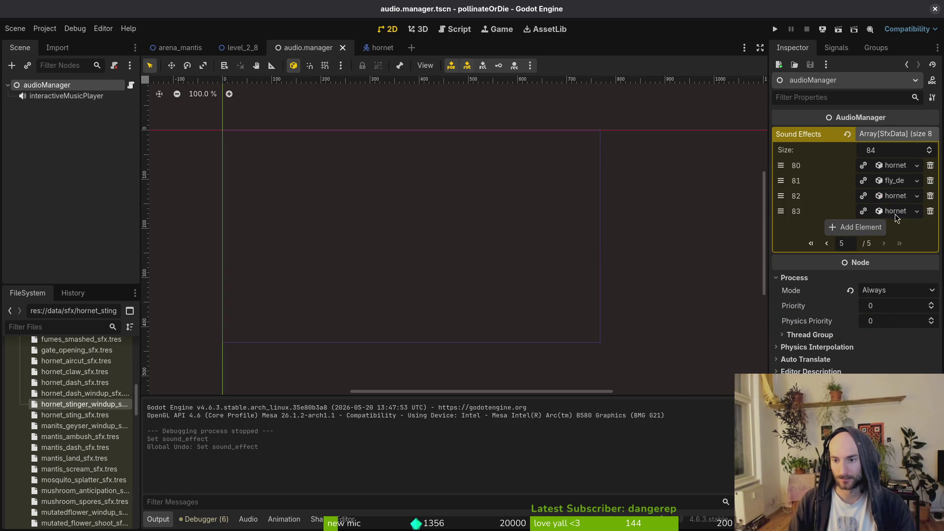
- Quick Load hornet_loading_shoot.wav into element 83's Sound Effect and preview it
click(892, 212)
click(845, 266)
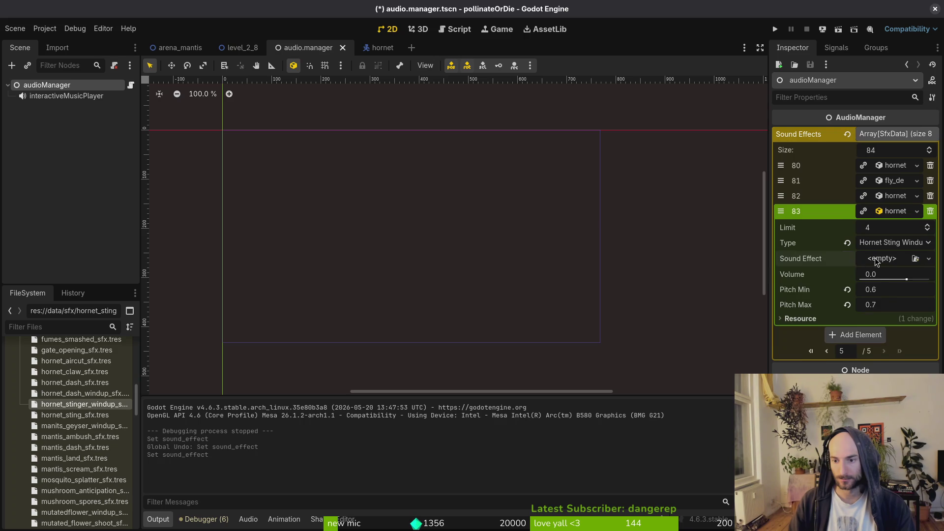
click(929, 259)
click(866, 364)
text(ho)
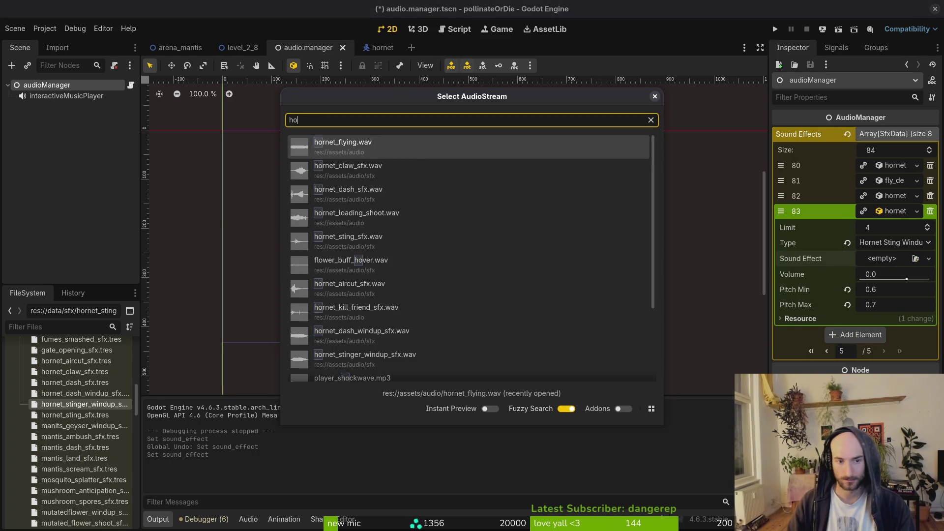
text(load)
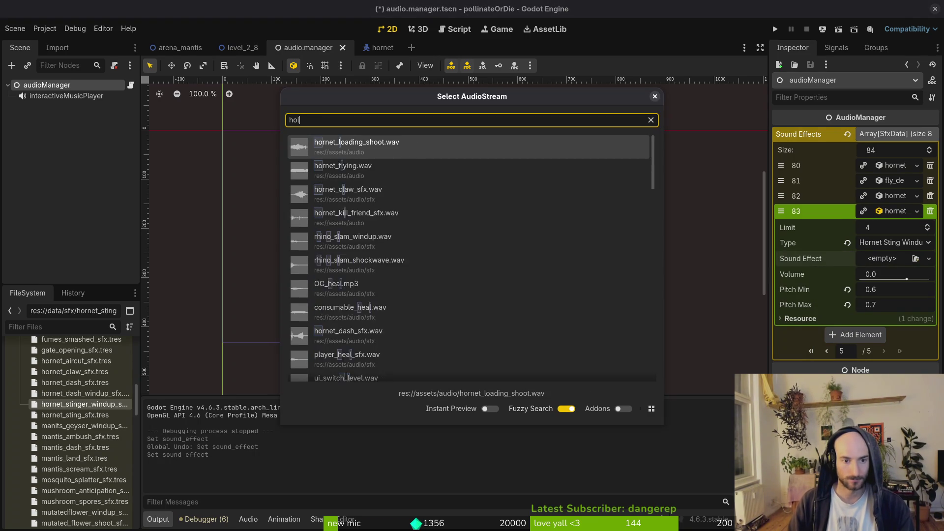
key(Return)
click(888, 266)
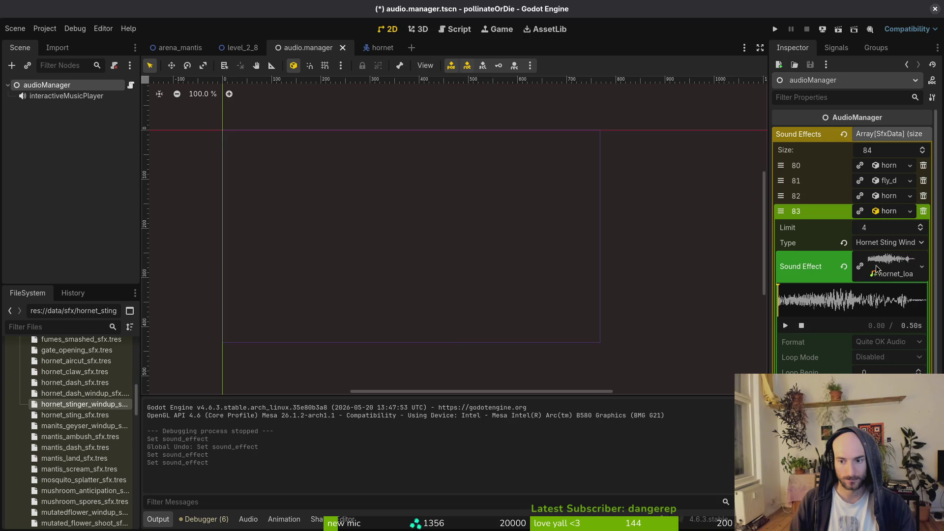
click(872, 271)
- Set element 83's Pitch Min and Pitch Max to 1.0 and save the scene
click(891, 307)
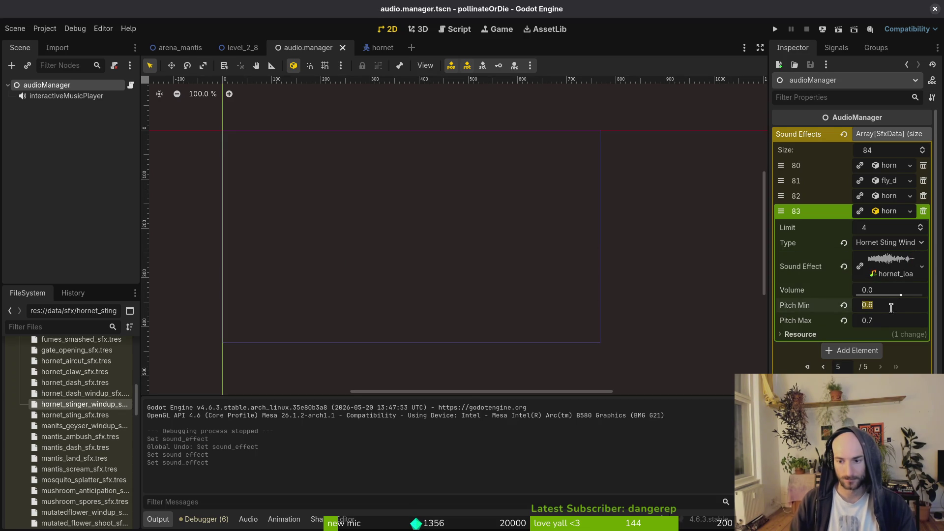
text(1)
key(Tab)
text(1)
text(1)
key(ctrl+s)
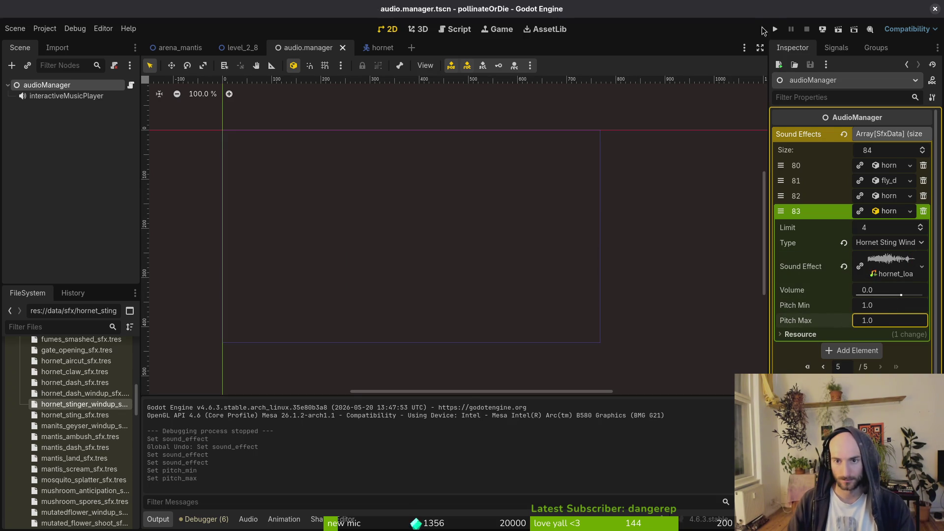
key(Escape)
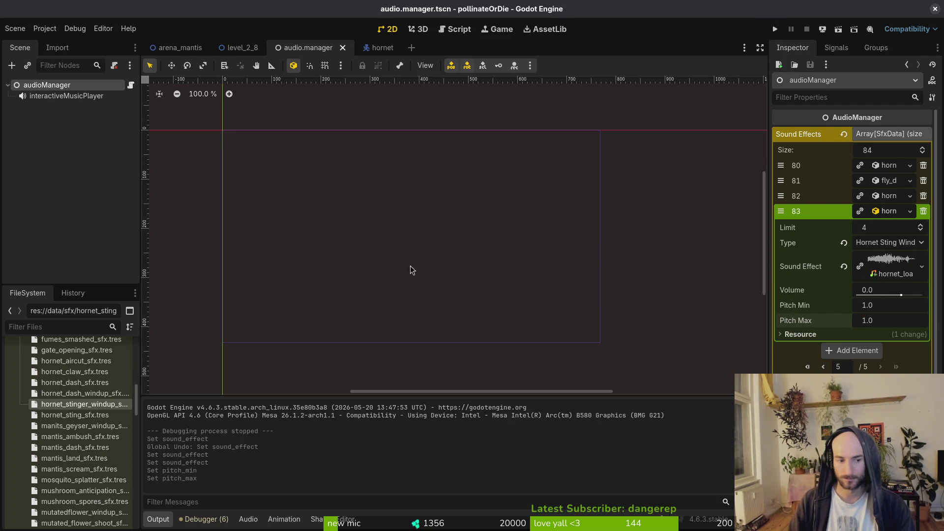
- Create a new SfxData resource saved as hornet_claw_windup_sfx.tres
scroll(73, 417, down, 5)
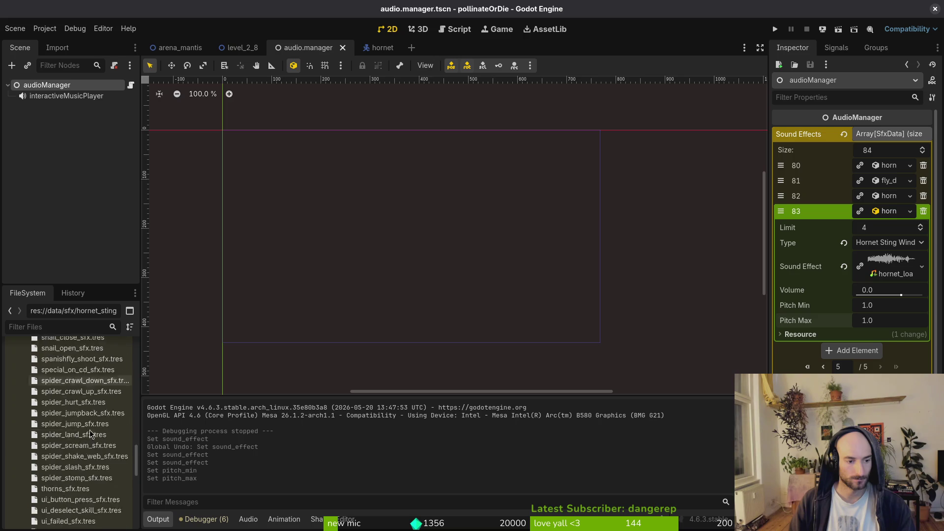
scroll(48, 417, up, 4)
scroll(48, 417, up, 10)
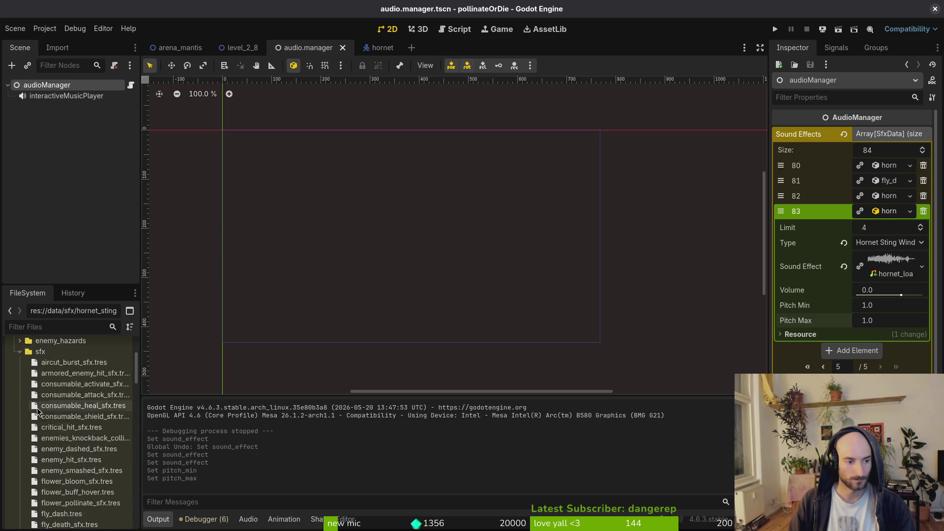
click(20, 466)
scroll(30, 443, down, 5)
click(48, 449)
right_click(48, 449)
mouse_move(85, 388)
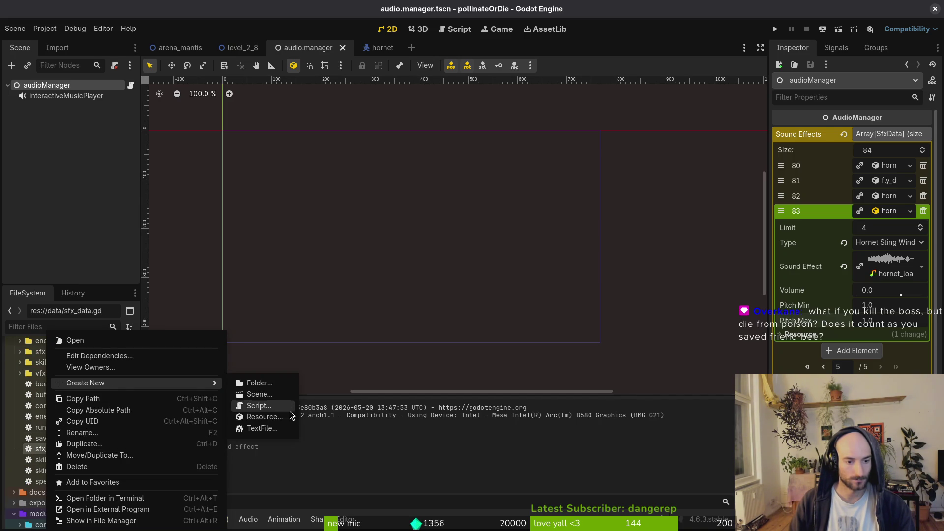
click(273, 417)
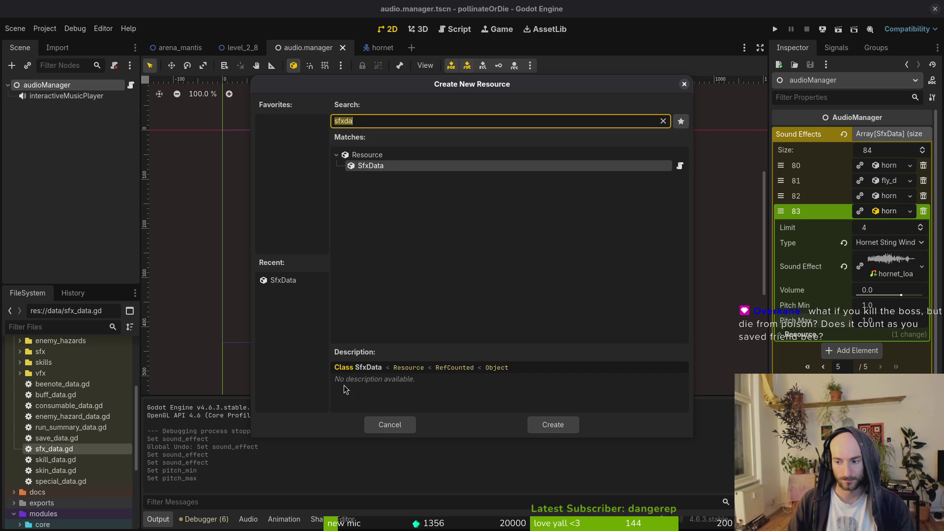
click(396, 169)
click(553, 426)
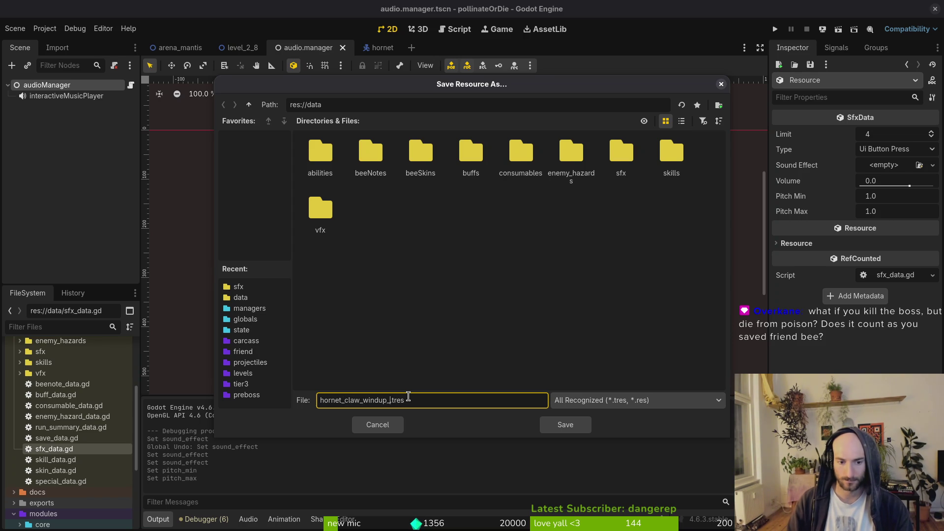
key(Return)
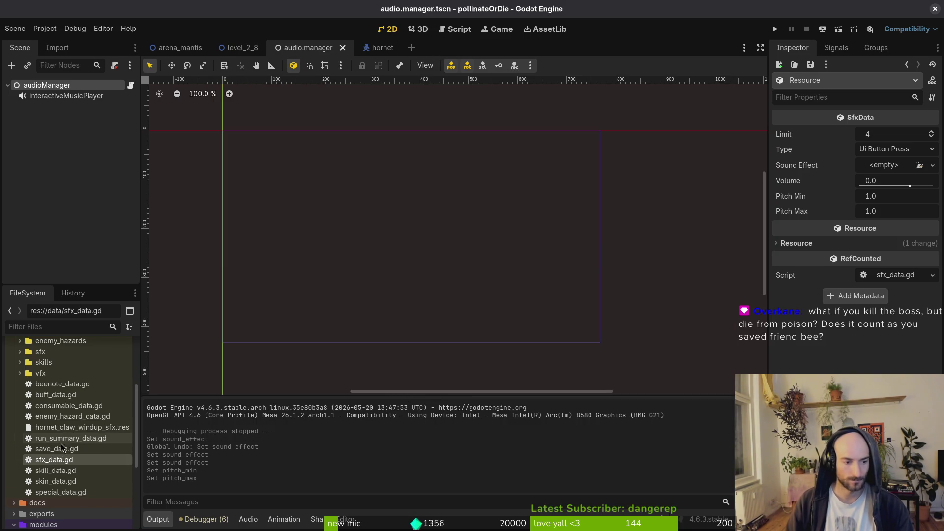
- Move hornet_claw_windup_sfx.tres into the data/sfx folder
mouse_move(67, 433)
mouse_down()
mouse_move(54, 361)
mouse_move(41, 378)
mouse_move(47, 371)
mouse_up()
click(504, 278)
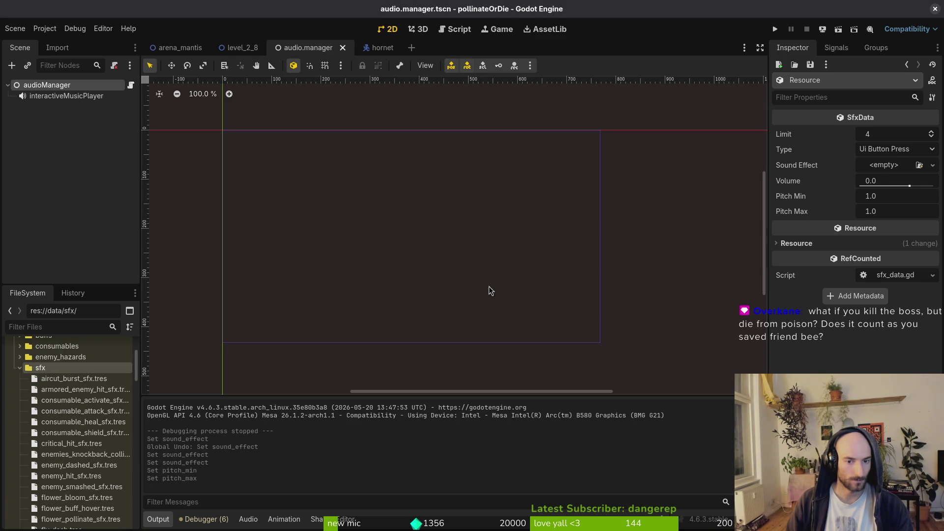
click(20, 369)
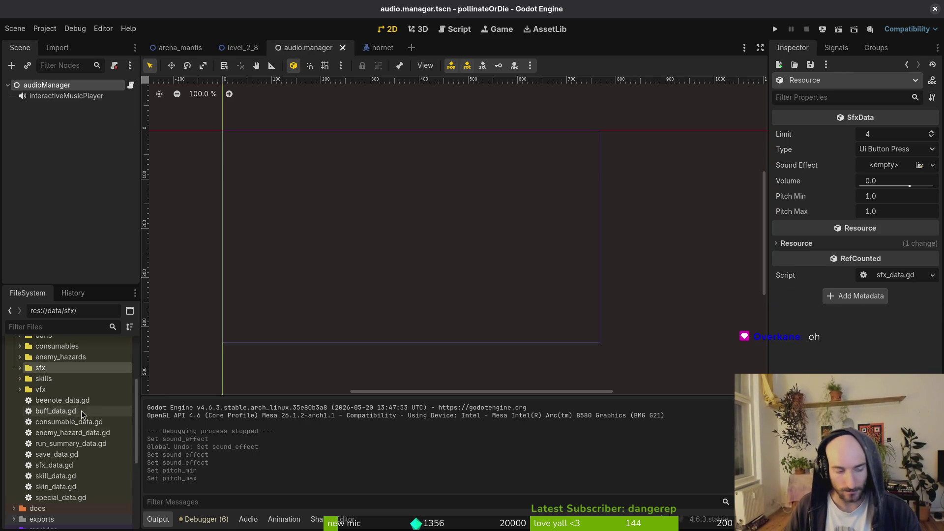
- Open hornet_claw_windup_sfx.tres in the Inspector and check its Type list without changing it
click(23, 370)
scroll(65, 417, down, 5)
scroll(71, 417, down, 2)
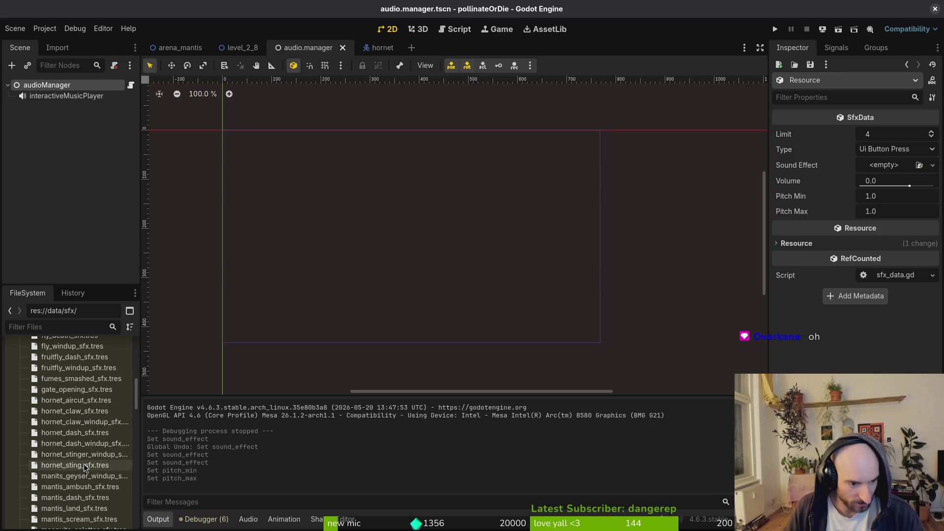
scroll(87, 462, down, 2)
click(78, 399)
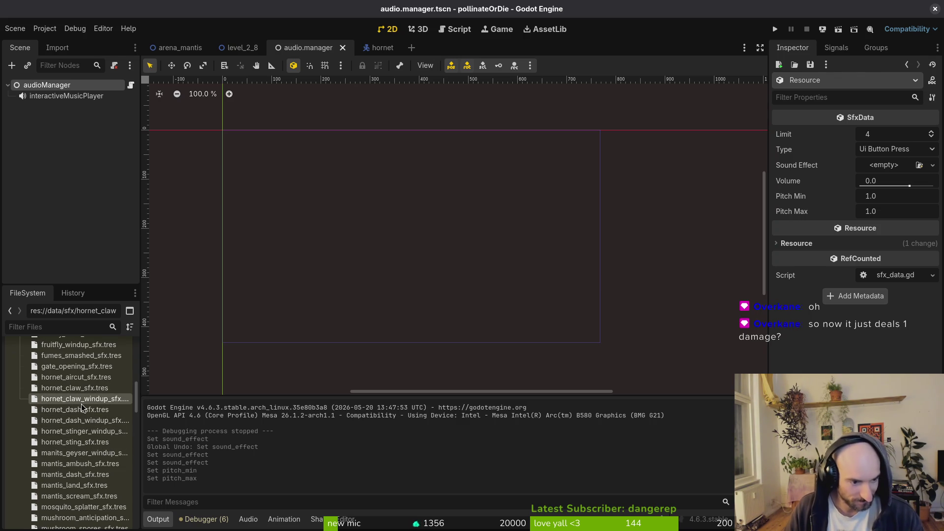
click(880, 149)
scroll(880, 197, down, 5)
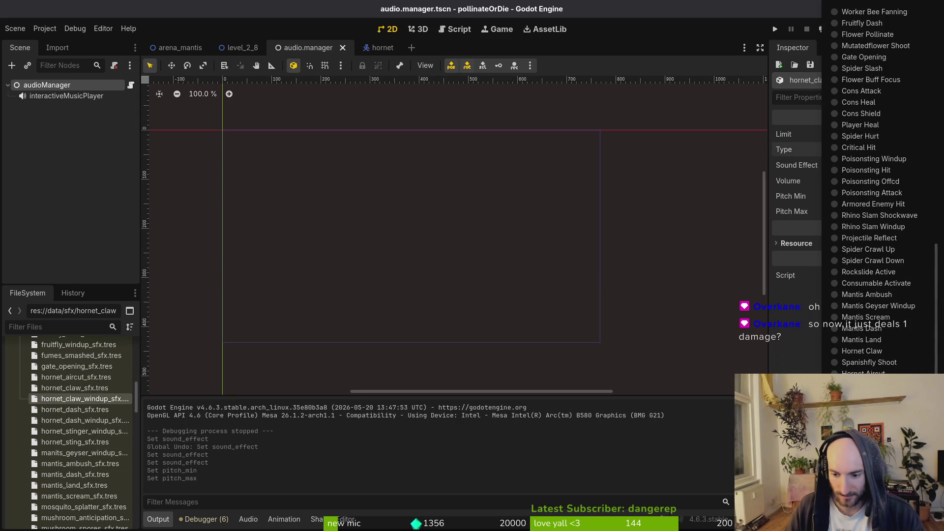
click(635, 297)
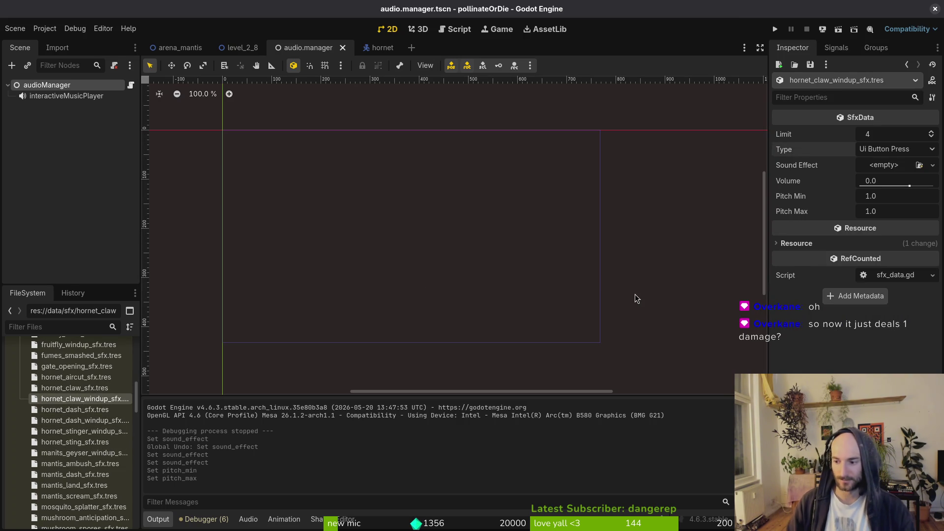
- In Neovim, open enum.helper.gd through Telescope file search
key(alt+Tab)
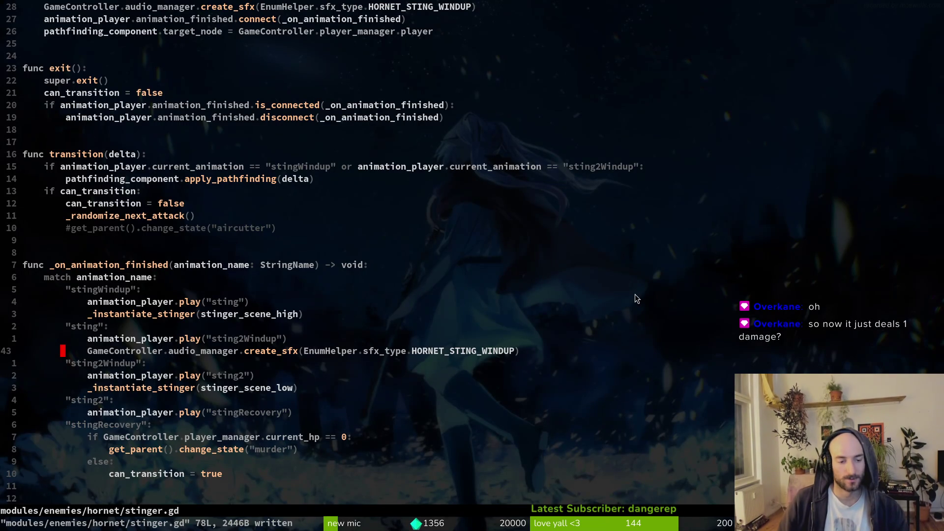
key(space)
key(f)
key(f)
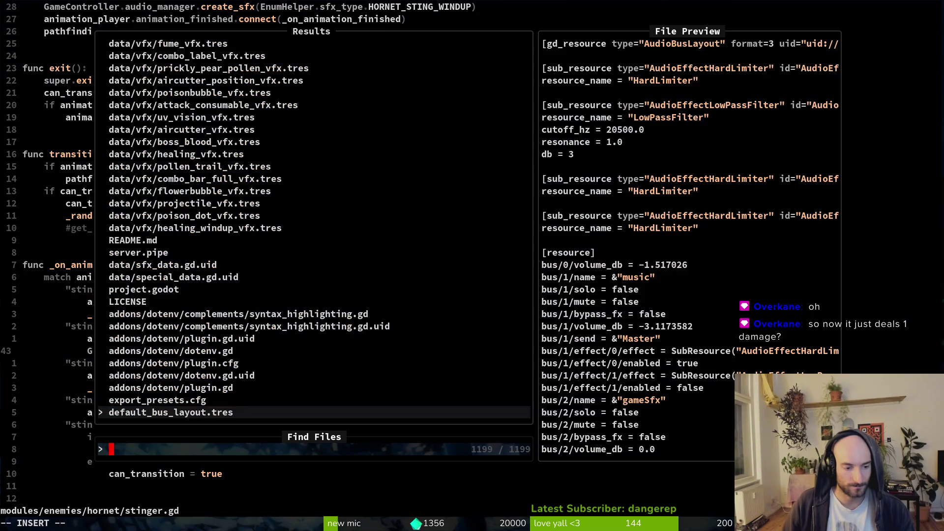
text(enhelper)
key(Return)
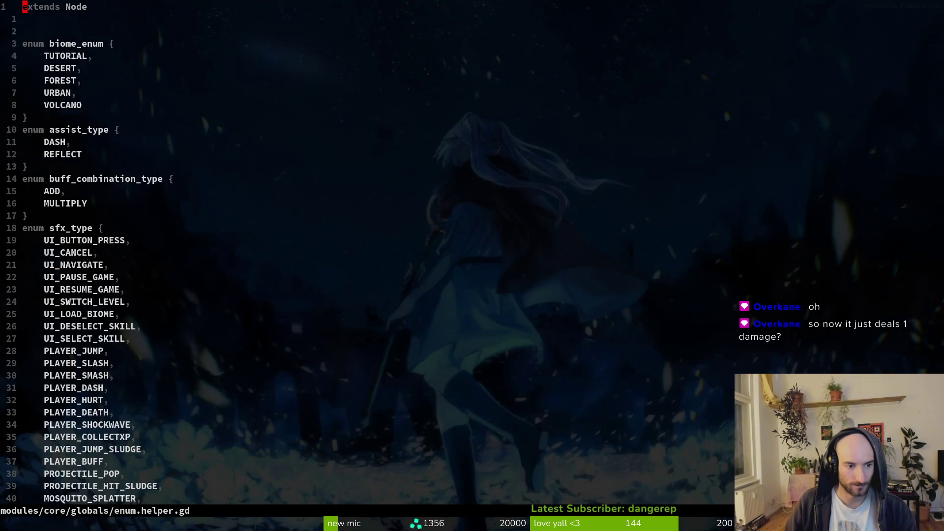
- Duplicate HORNET_STING_WINDUP as HORNET_CLAW_WINDUP in the sfx_type enum and save
key(})
key(k)
key(k)
key(k)
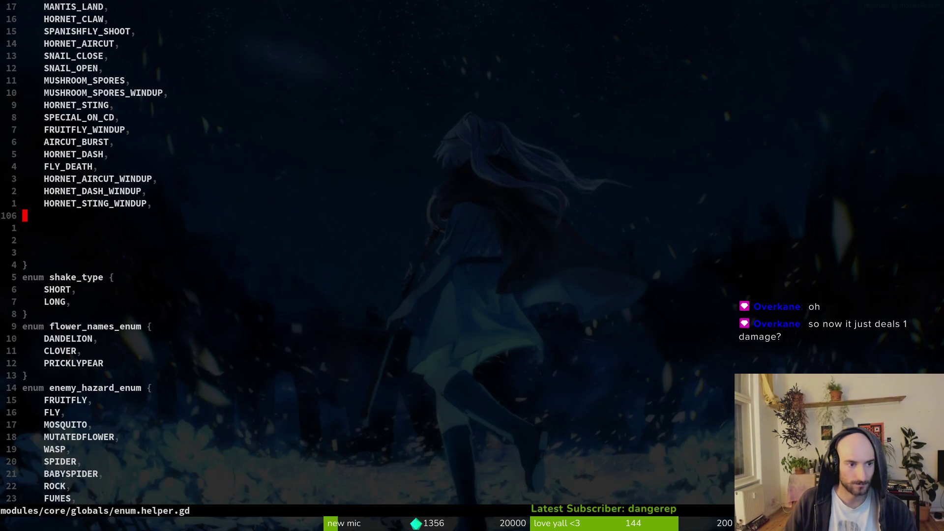
key(y)
key(y)
text(pciwHORNET_)
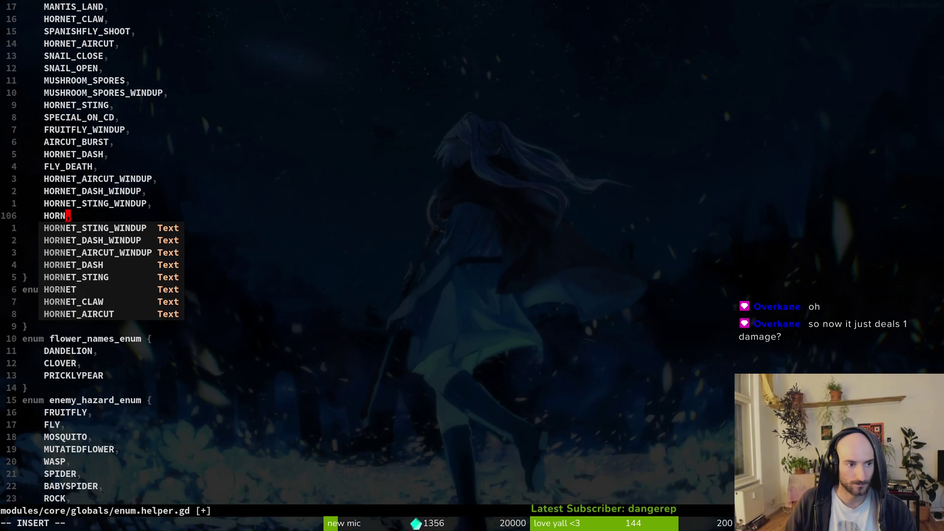
text(CLAW_WINDUP)
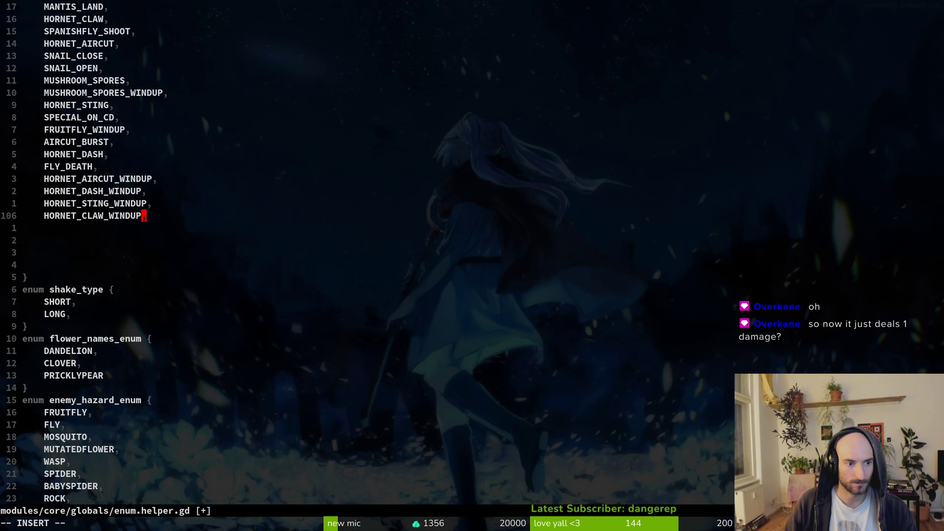
key(Escape)
text(:w)
key(Return)
key(alt+Tab)
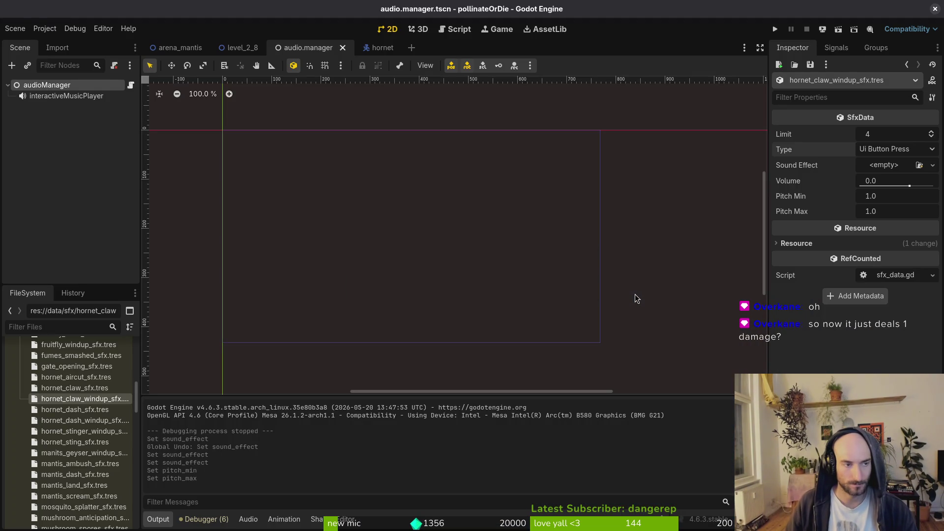
click(17, 28)
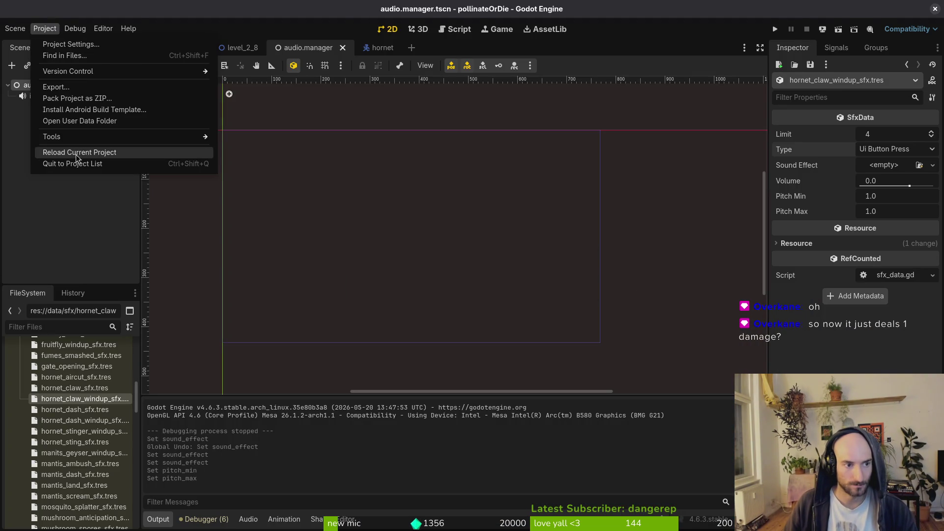
- Reload the project and add hornet_claw_windup_sfx.tres as Sound Effects element 84
click(103, 155)
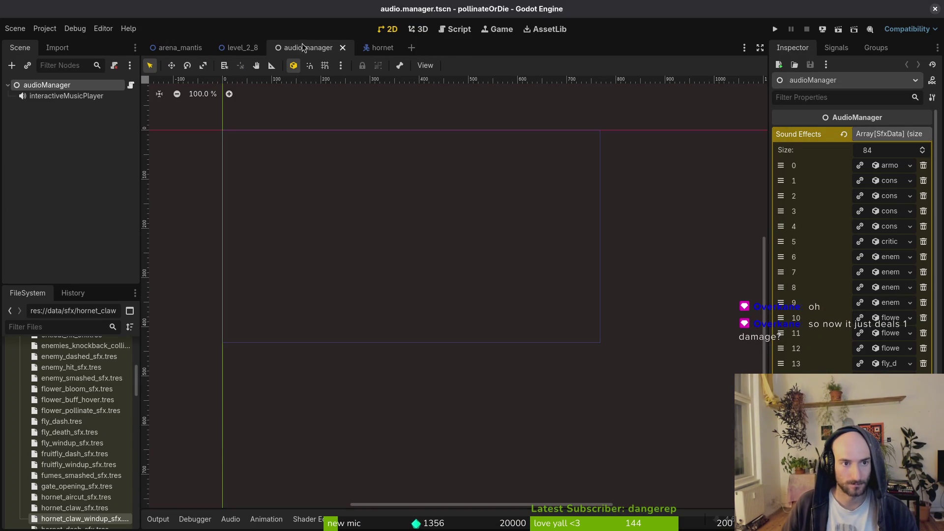
scroll(87, 407, down, 5)
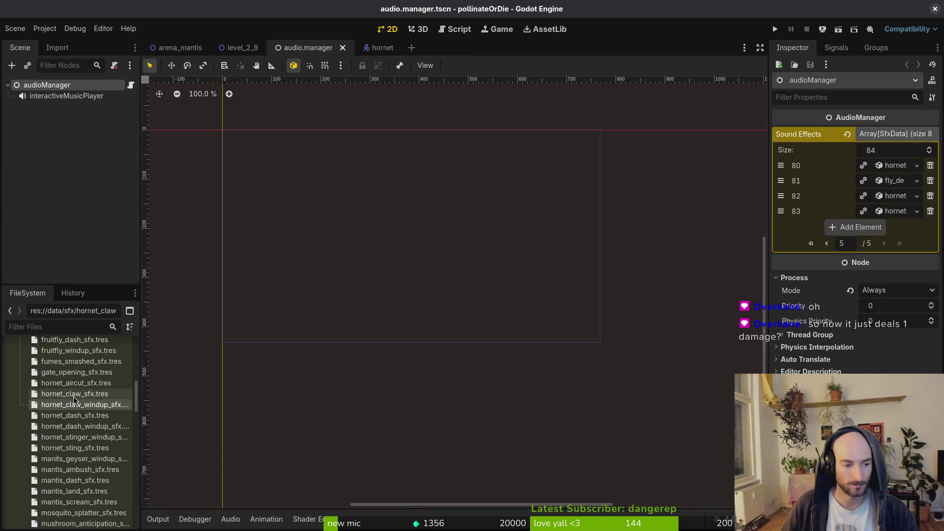
mouse_move(87, 406)
mouse_down()
mouse_move(676, 361)
mouse_move(846, 227)
mouse_move(868, 231)
mouse_up()
click(902, 228)
click(893, 274)
scroll(885, 276, down, 10)
click(79, 405)
- Set hornet_claw_windup_sfx.tres's Type to Hornet Claw Windup
click(78, 405)
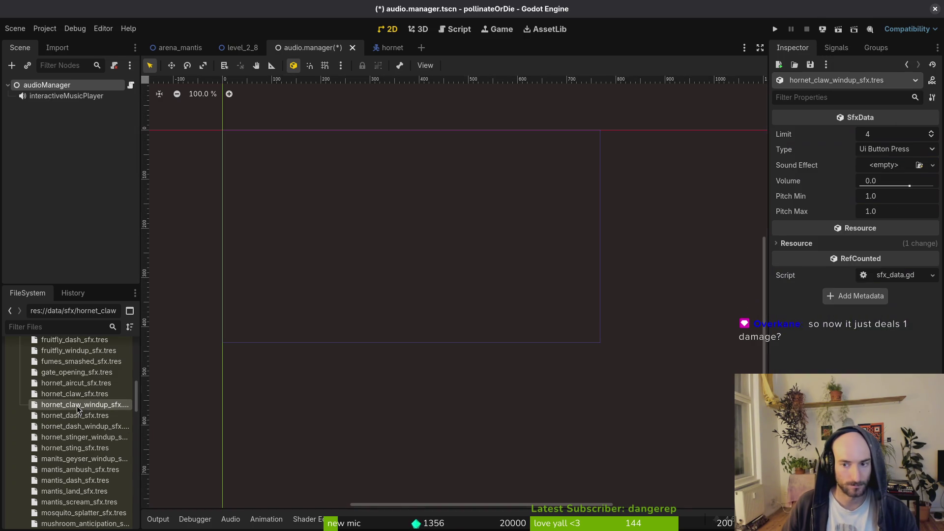
click(884, 150)
scroll(880, 192, down, 10)
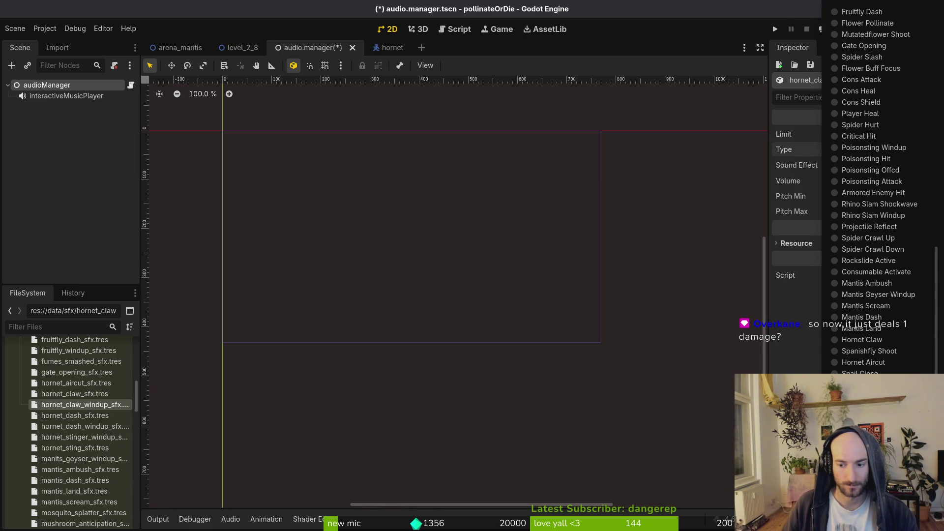
click(865, 344)
- Quick Load hornet_stinger_windup_sfx.wav as its sound effect and save the scene
click(885, 165)
click(878, 320)
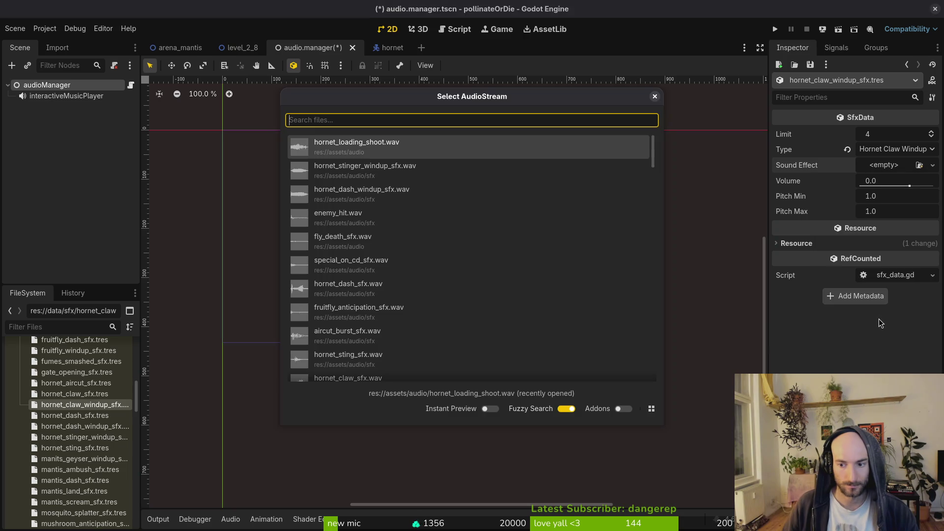
text(stinger)
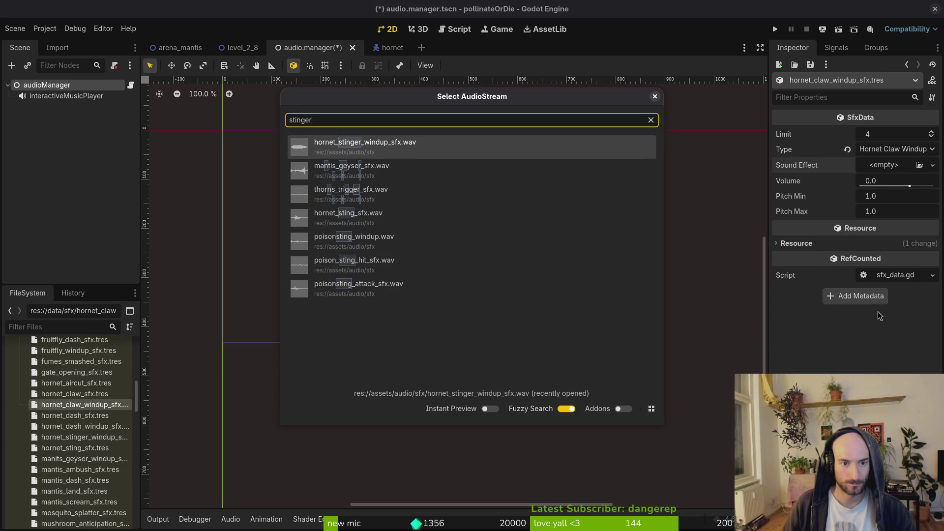
key(Return)
click(895, 187)
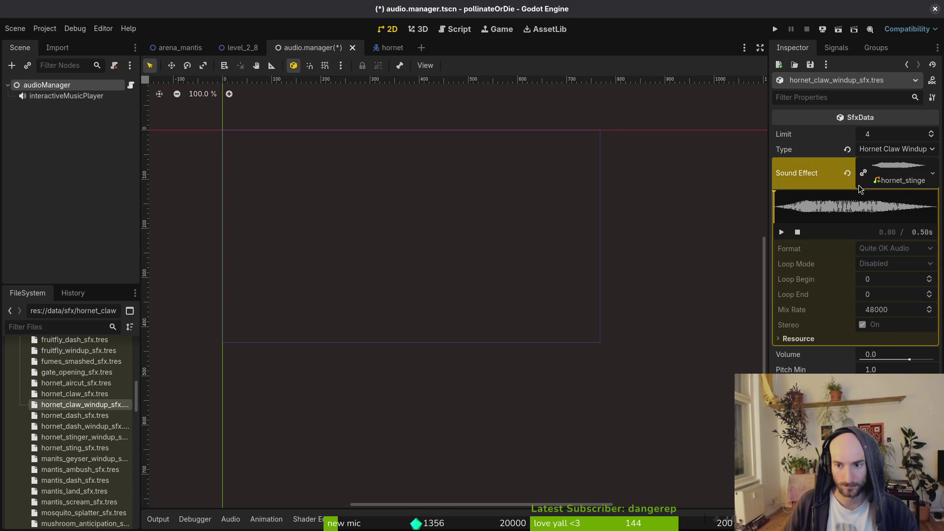
key(ctrl+s)
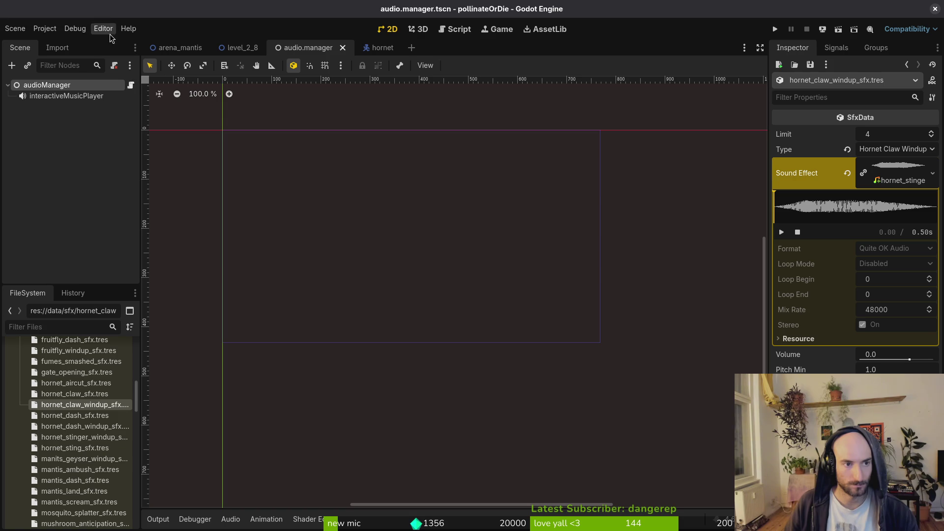
click(84, 86)
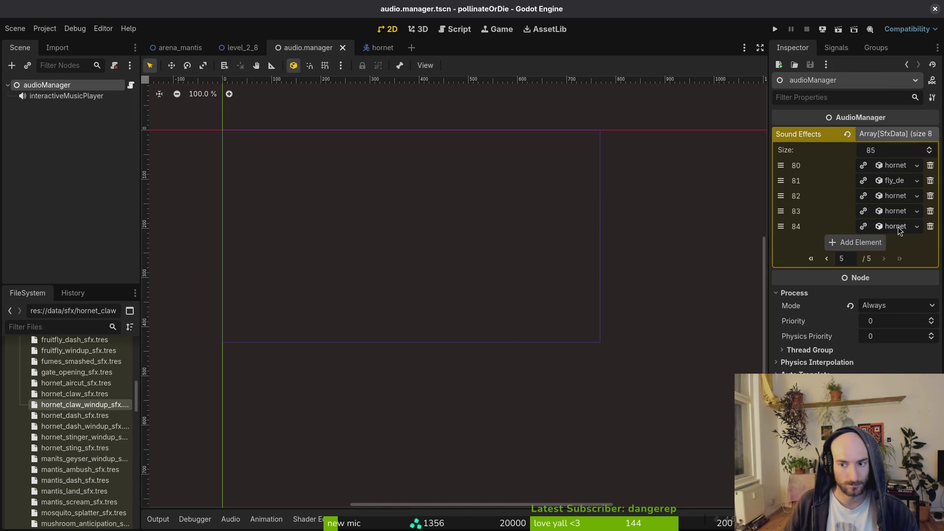
- Compare Sound Effects elements 84 and 83 in the Inspector, then run the project
click(892, 228)
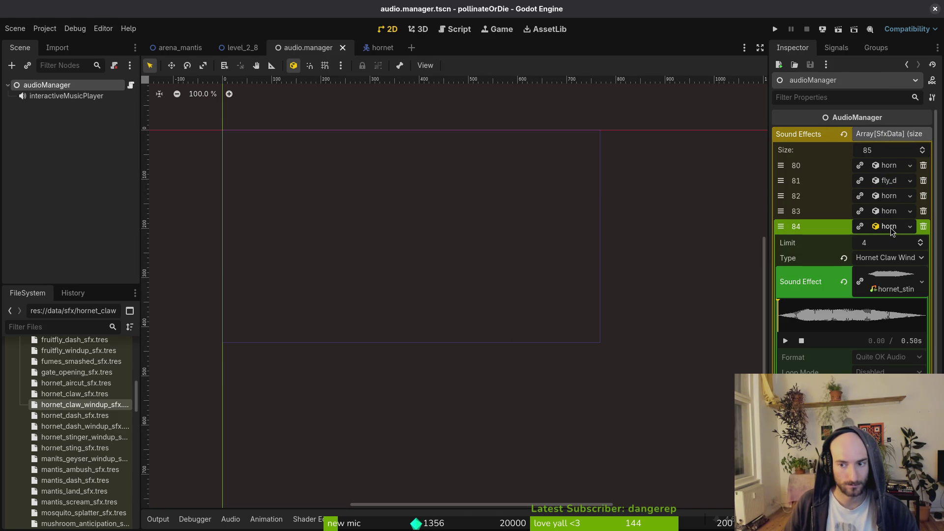
click(895, 227)
click(895, 212)
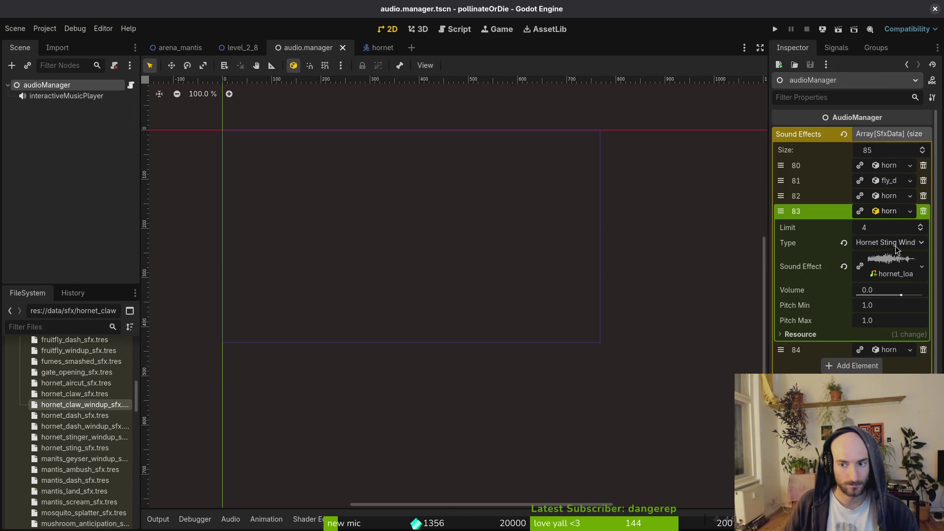
click(775, 29)
- Leave the main menu and pick the hornet level from the debug level-select
key(Return)
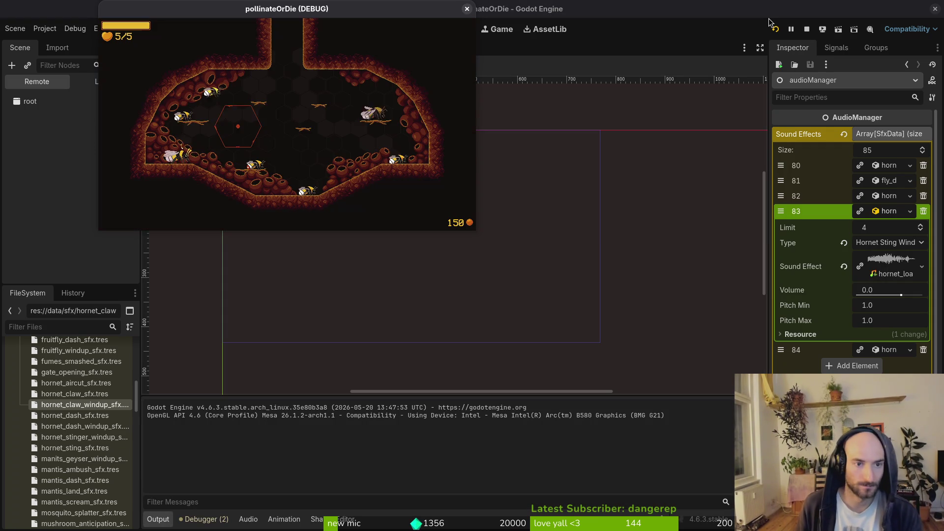
key(Escape)
key(Up)
key(Return)
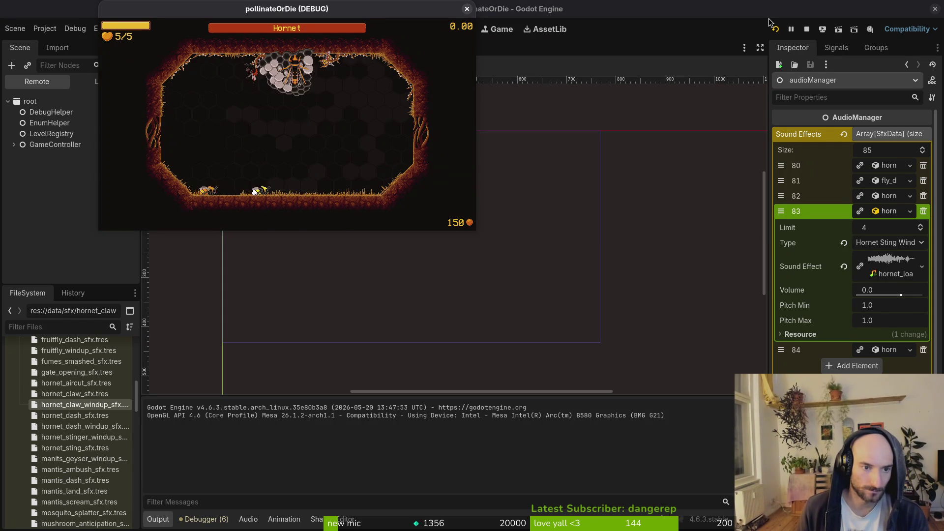